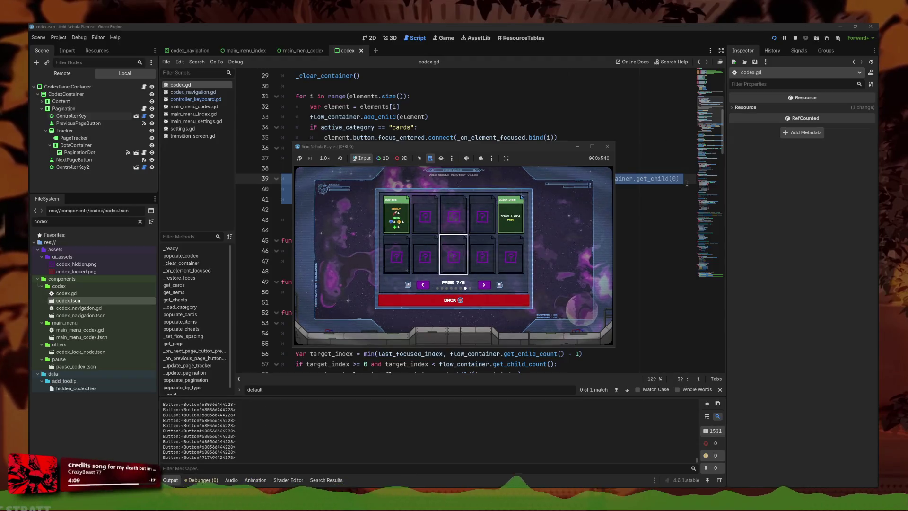
- Stop the playtest, save, and comment out the give_initial_focus(fc) call on line 40 of codex.gd
key(F8)
key(ctrl+s)
click(442, 212)
scroll(435, 237, up, 3)
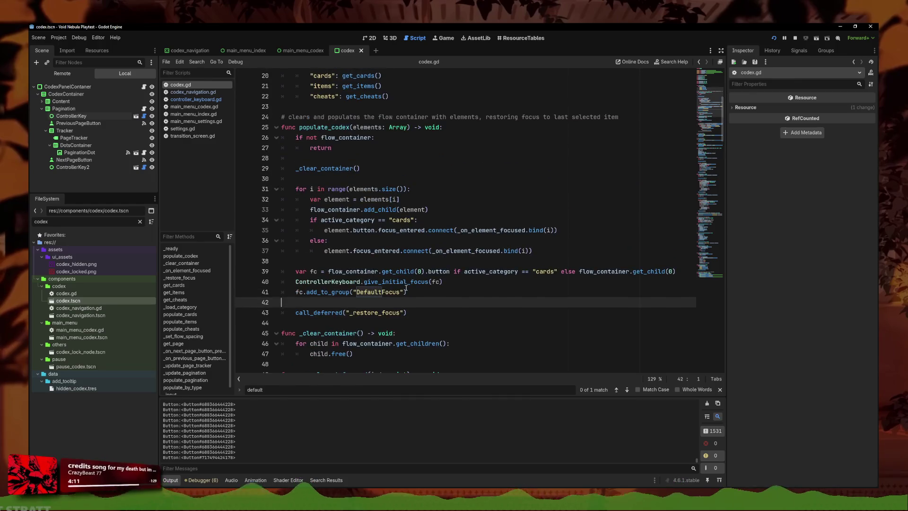
click(429, 292)
mouse_move(429, 290)
mouse_down()
mouse_move(297, 292)
mouse_move(256, 273)
mouse_up()
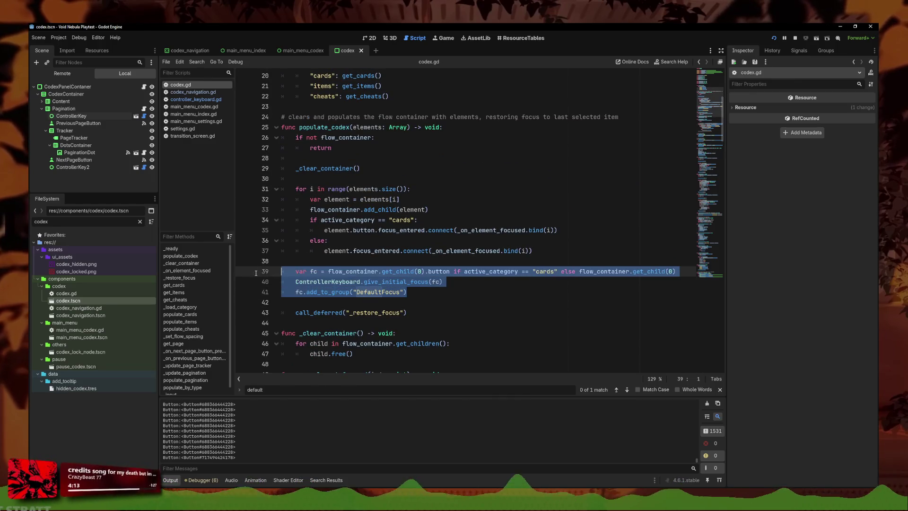
click(454, 282)
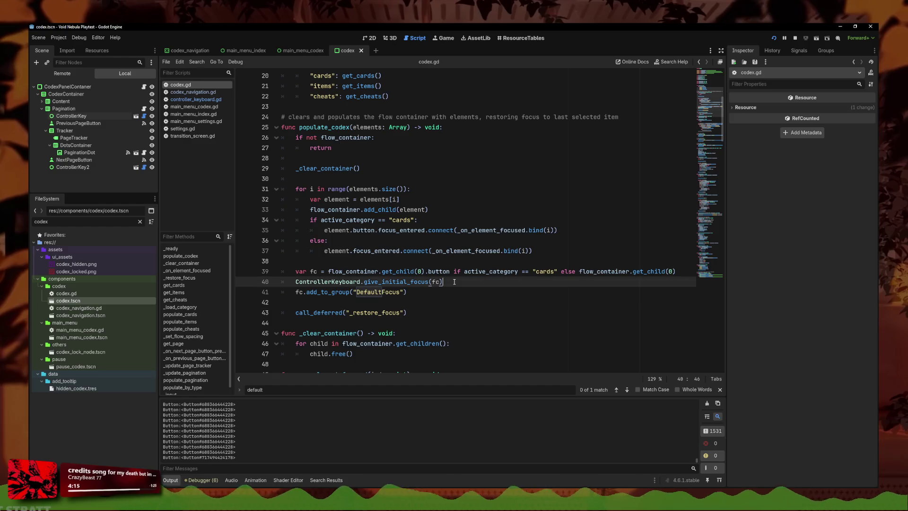
- Playtest the codex without the focus call, paging between 6/8 and 7/8 and back
key(F6)
key(q)
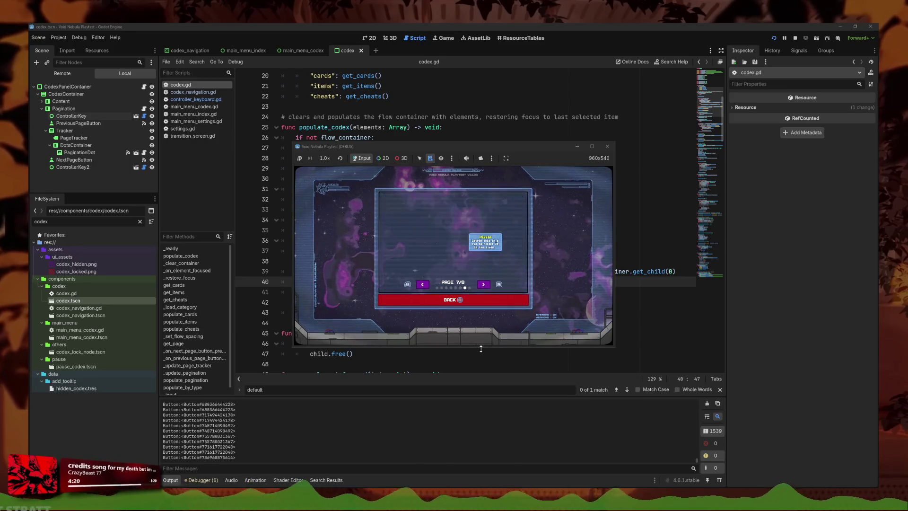
key(e)
click(559, 301)
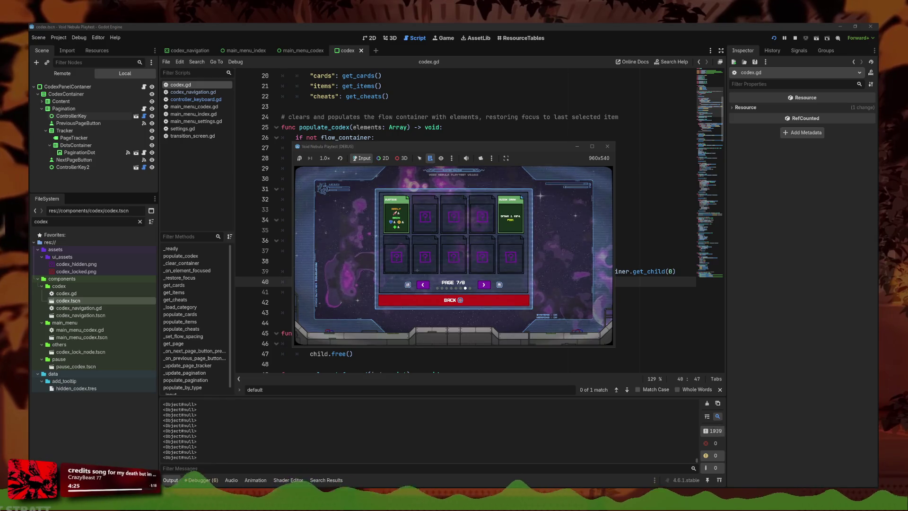
key(q)
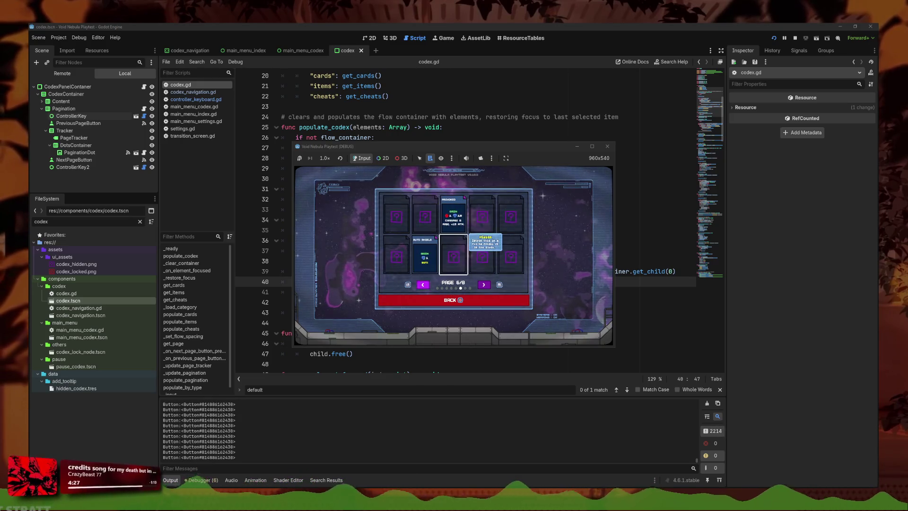
key(q)
click(407, 313)
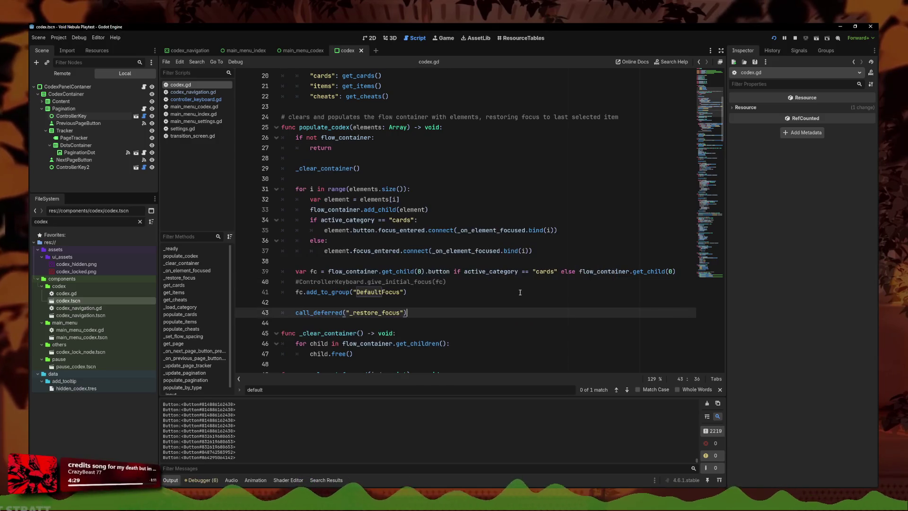
- Insert a print(fc) debug line below the commented focus call on line 40
key(F6)
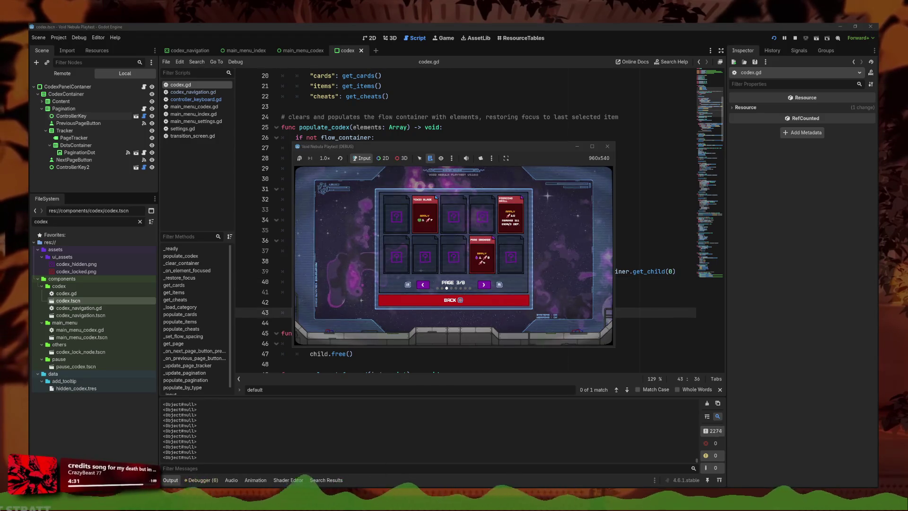
click(634, 316)
click(477, 292)
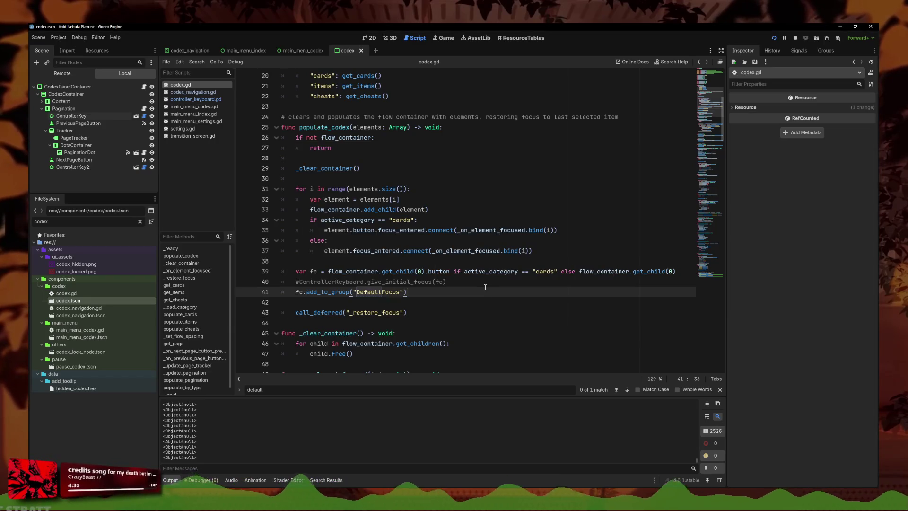
click(477, 284)
click(478, 289)
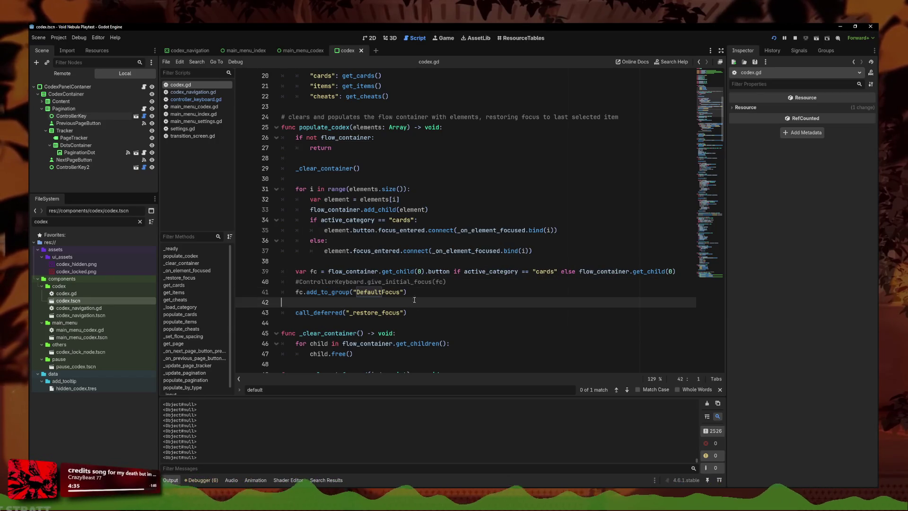
click(450, 279)
key(Return)
text(p)
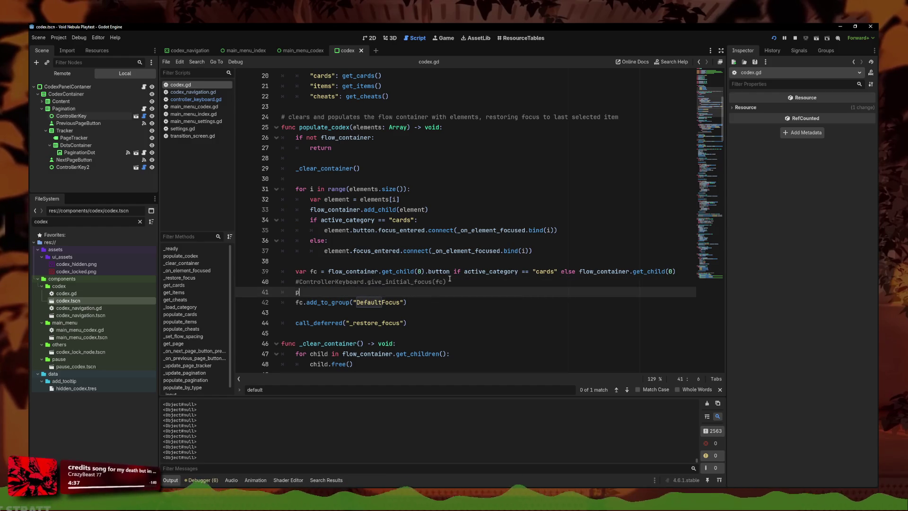
key(BackSpace)
key(BackSpace)
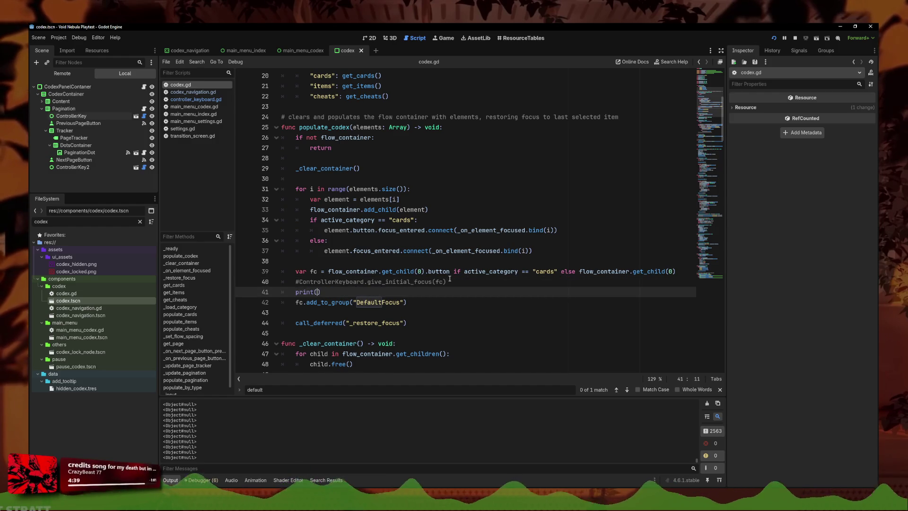
text(nt()
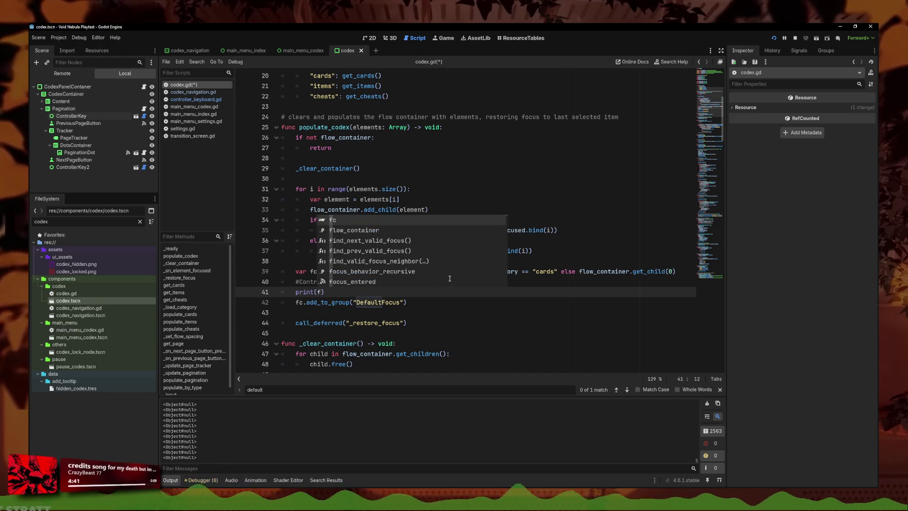
key(Down)
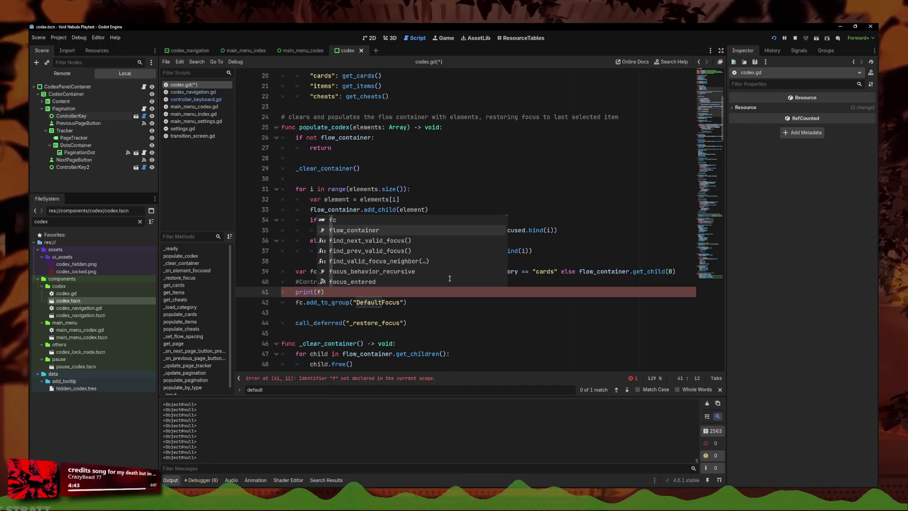
text(c)
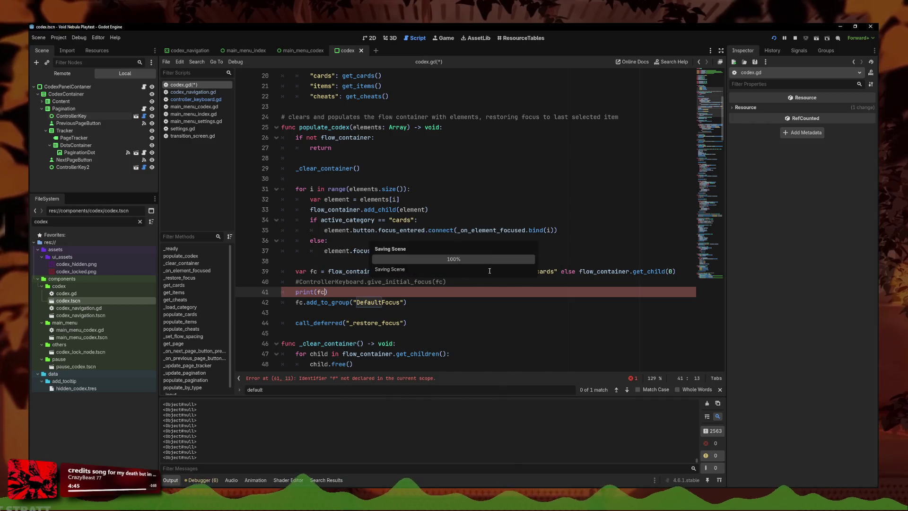
- Rerun the playtest, flip codex pages between 3/8 and 4/8, then switch to controller input
key(F5)
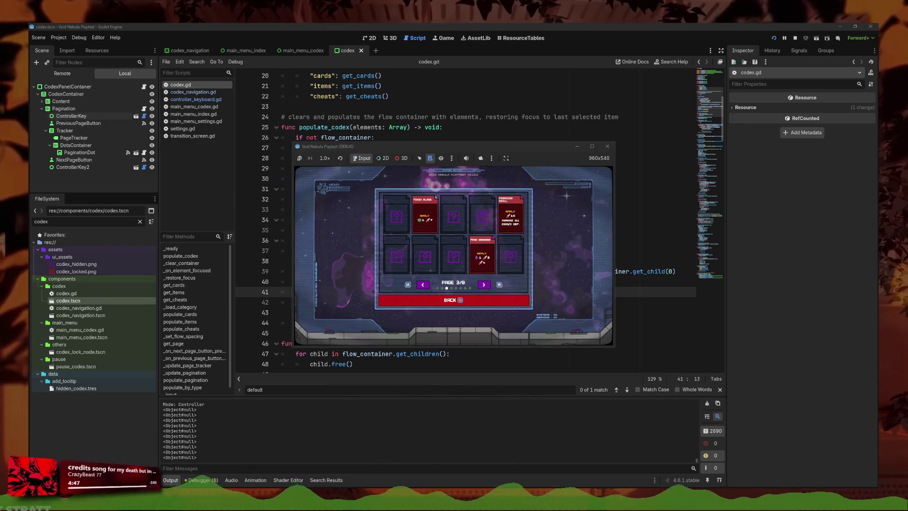
click(484, 284)
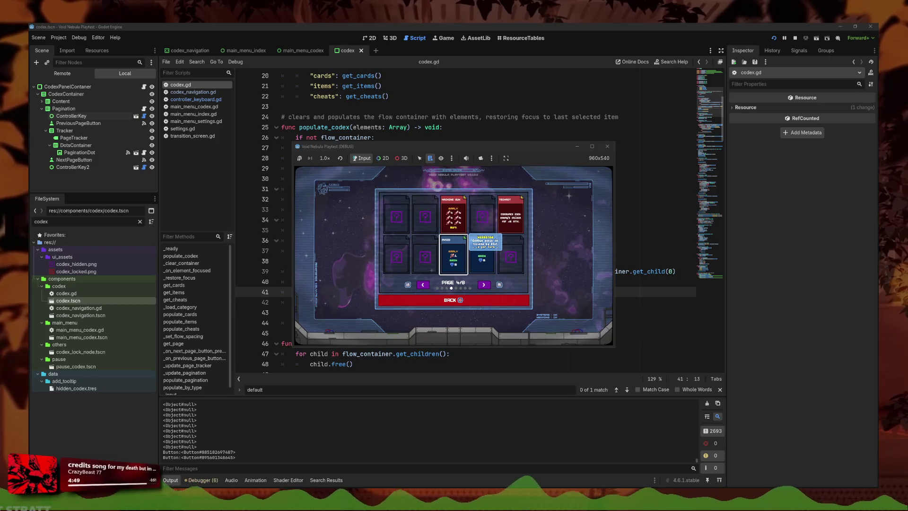
key(Right)
key(Right)
key(Left)
key(Left)
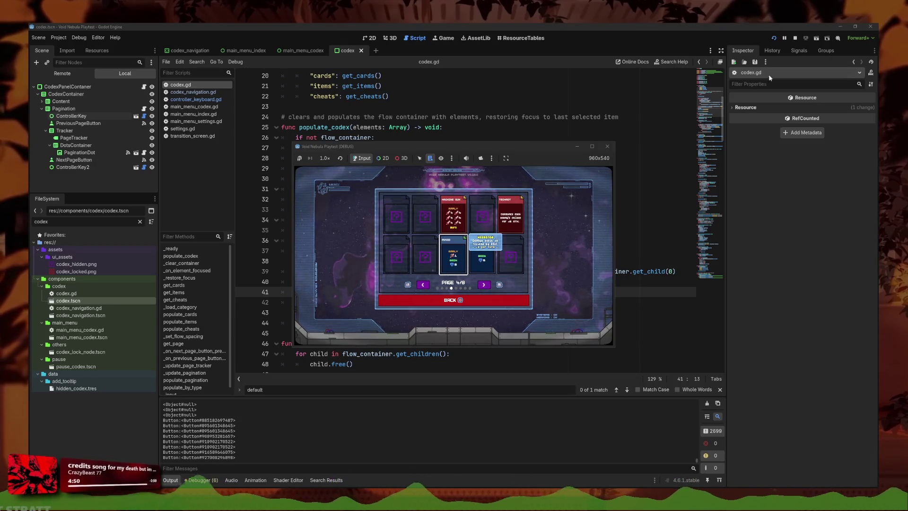
key(Left)
key(Right)
key(Left)
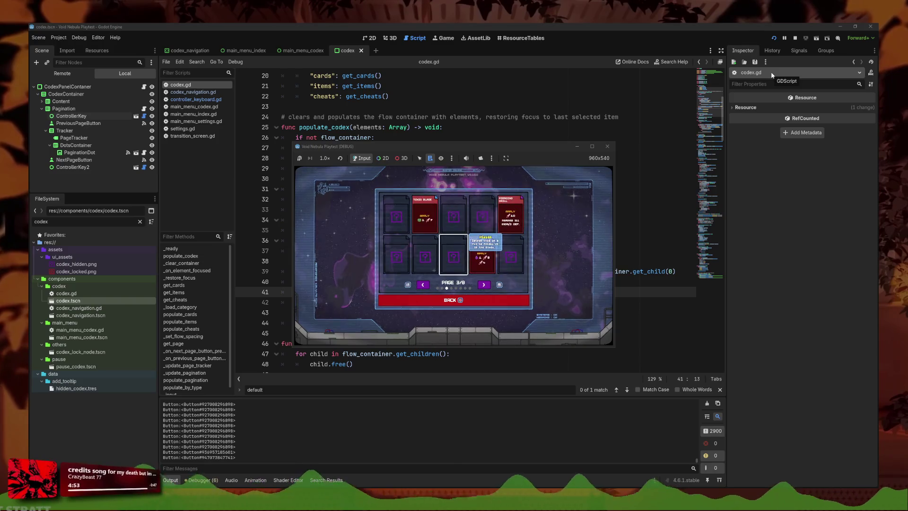
key(Down)
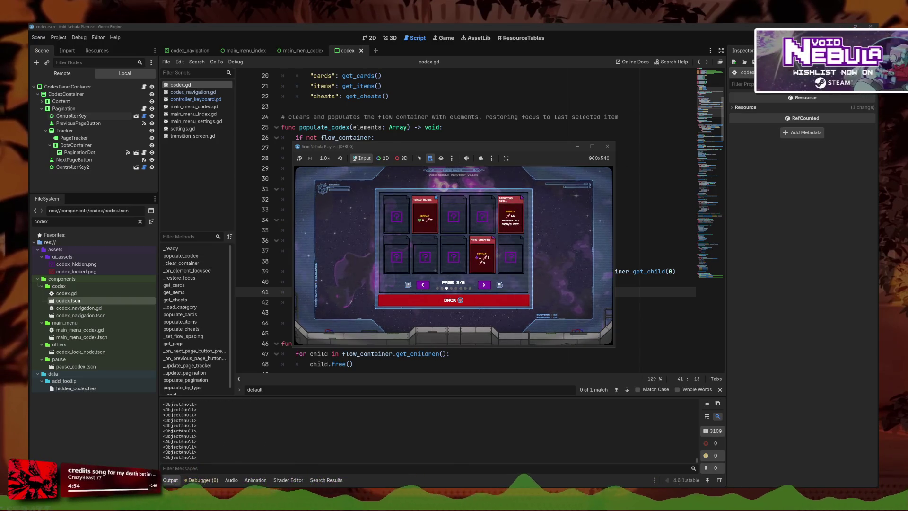
- Review the give_initial_focus focus code in controller_keyboard.gd
click(623, 249)
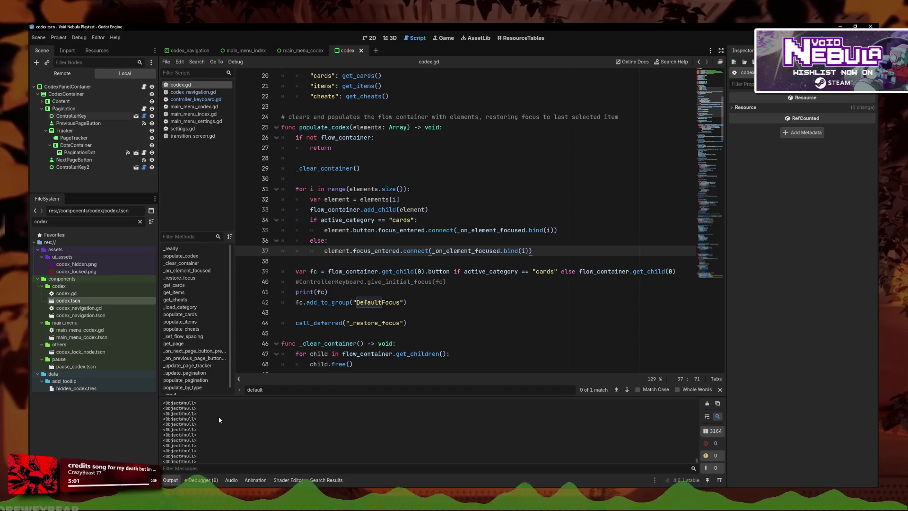
click(215, 100)
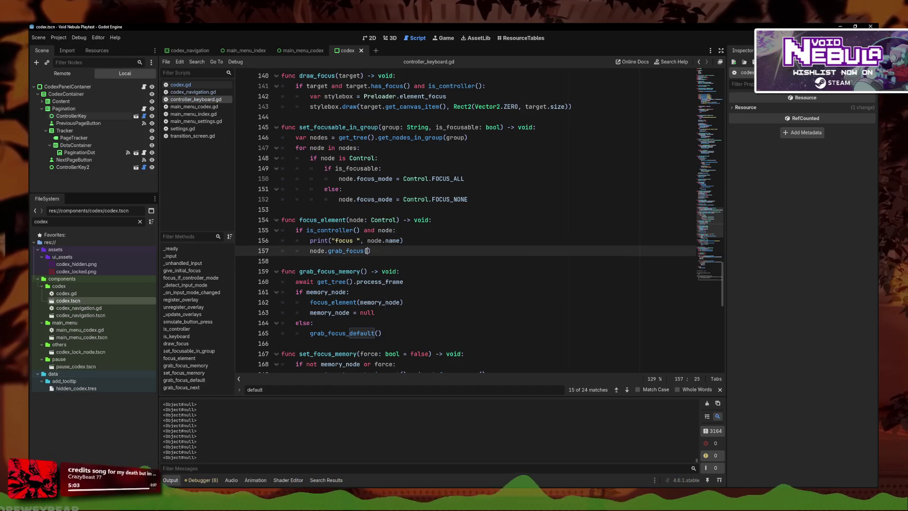
scroll(353, 362, up, 12)
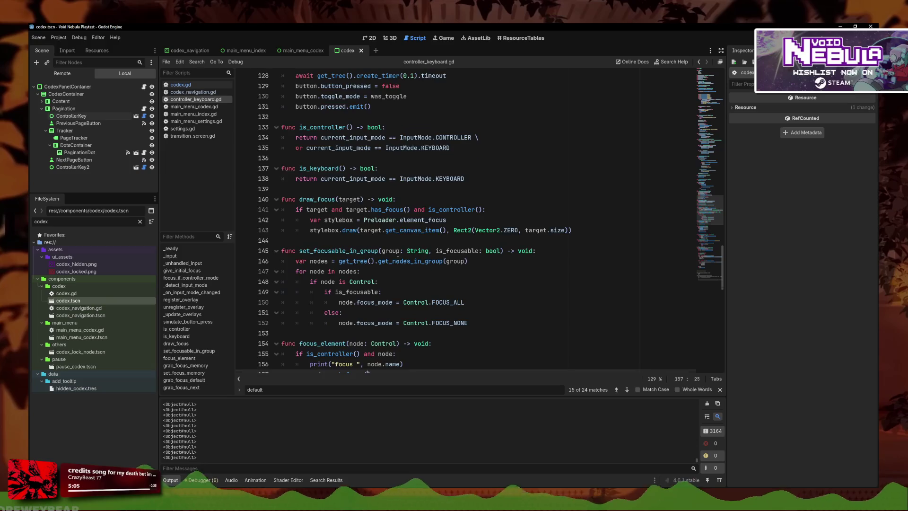
scroll(392, 251, up, 4)
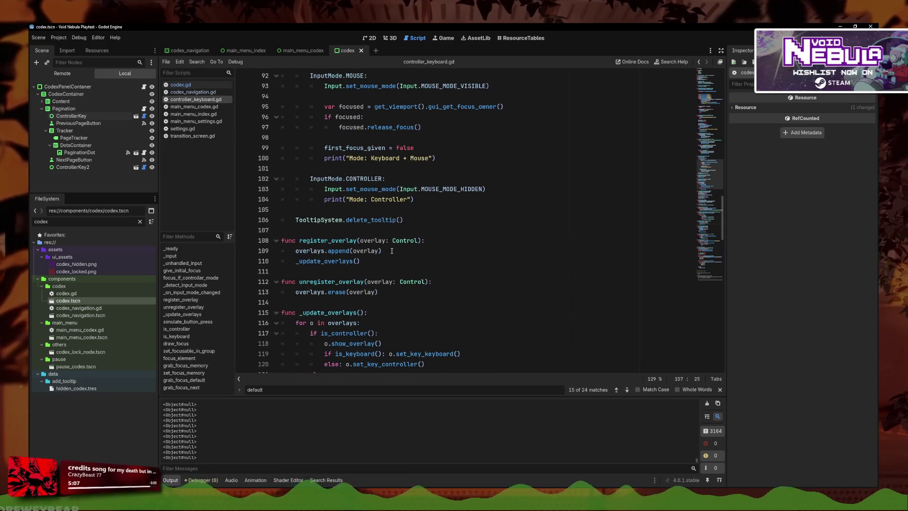
scroll(392, 251, up, 14)
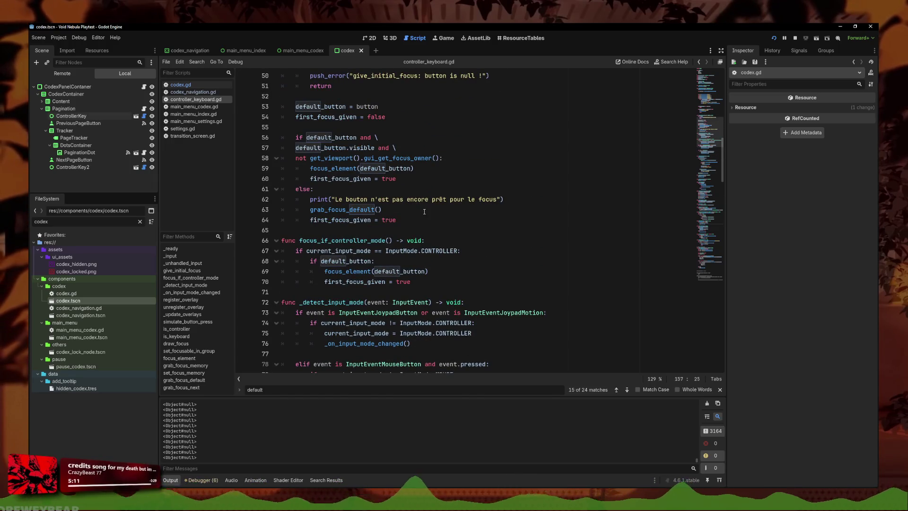
scroll(424, 212, up, 8)
scroll(423, 210, down, 6)
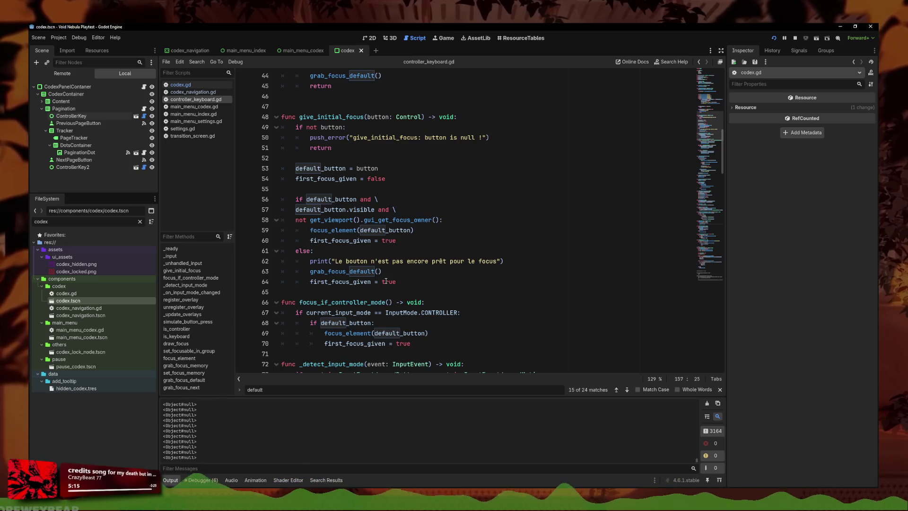
- Check codex_navigation.gd and main_menu_codex.gd, then return to codex.gd
click(197, 92)
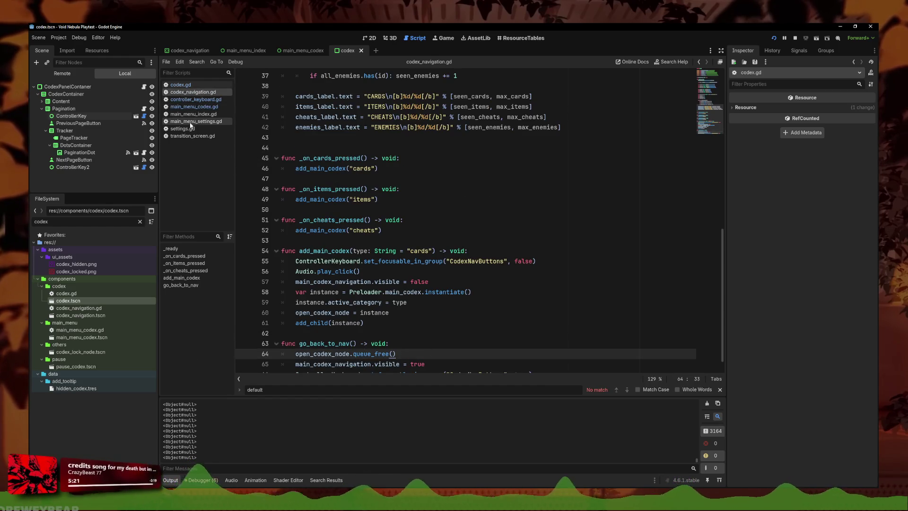
click(194, 107)
click(180, 84)
- Undo the debug edit, jump to give_initial_focus's definition, and mark where the signature continues after Control
text(f)
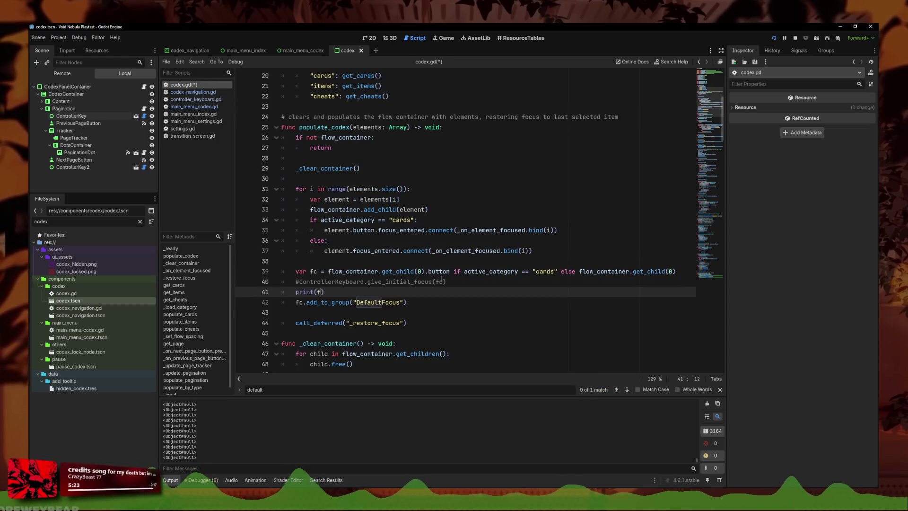
key(ctrl+z)
key(ctrl+z)
key(ctrl+z)
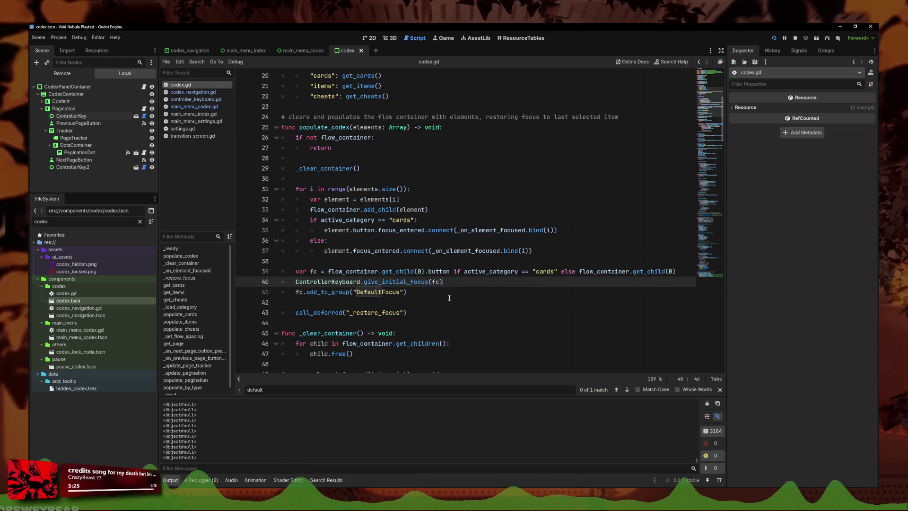
ctrl+click(416, 282)
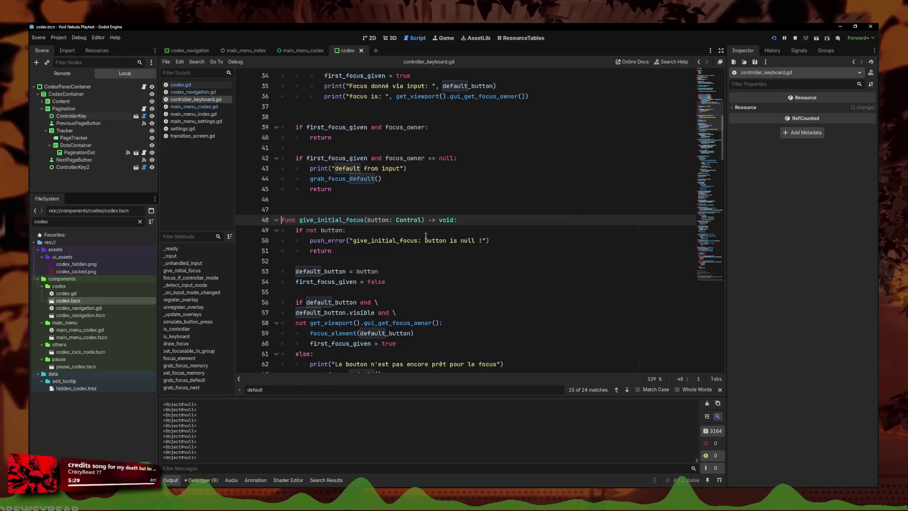
scroll(357, 274, down, 1)
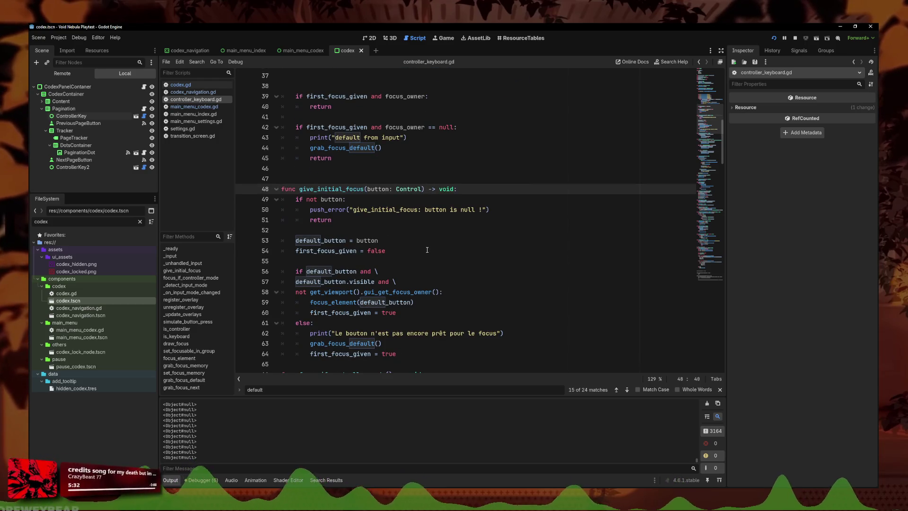
drag(357, 252, 297, 253)
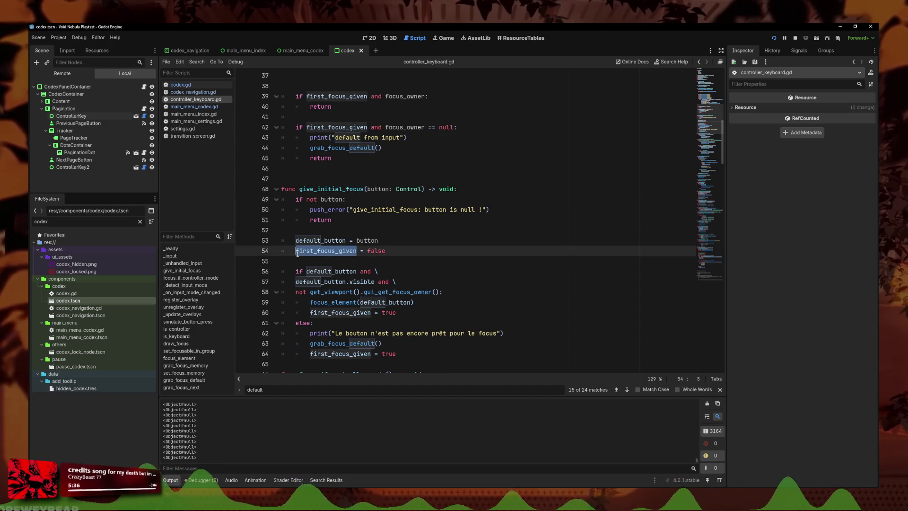
click(422, 189)
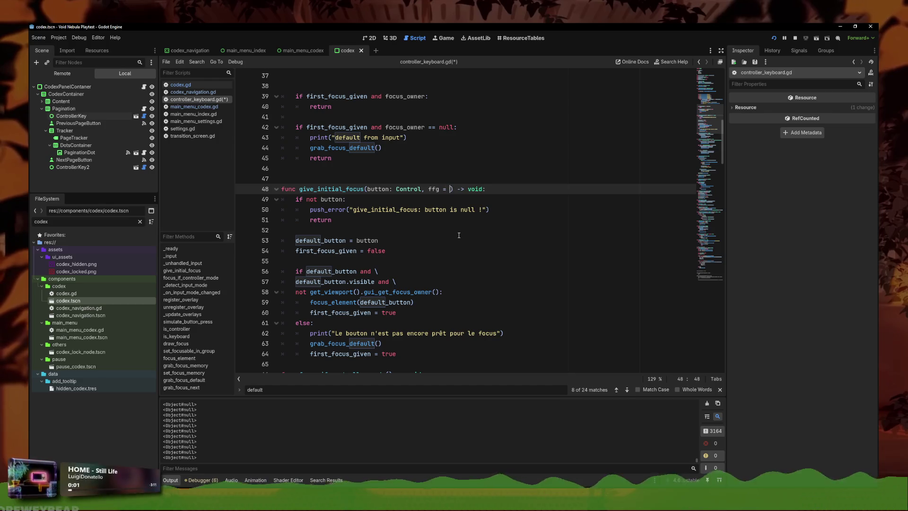
- Add a new_ffg: bool = false parameter assigned to first_focus_given, and pass true from codex.gd
key(BackSpace)
key(BackSpace)
text(: bool)
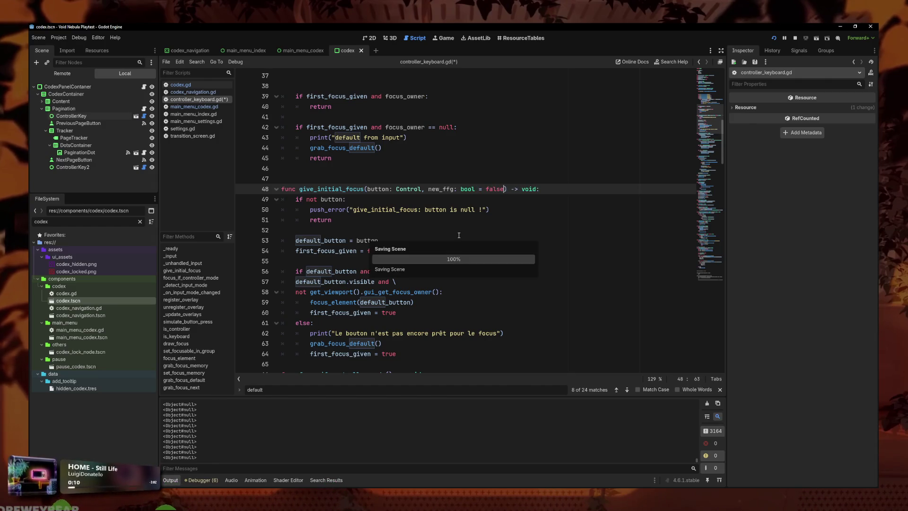
key(Return)
key(ctrl+s)
drag(386, 251, 367, 254)
text(new_ffg)
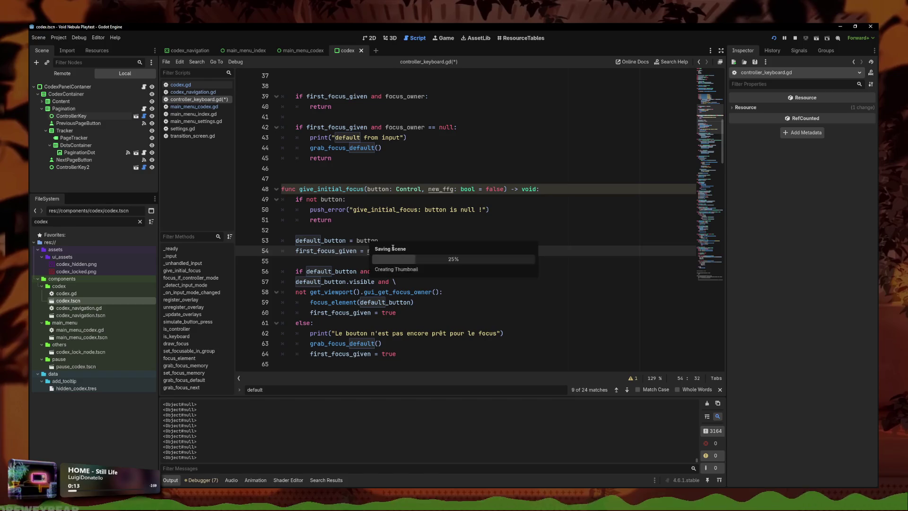
key(alt+Left)
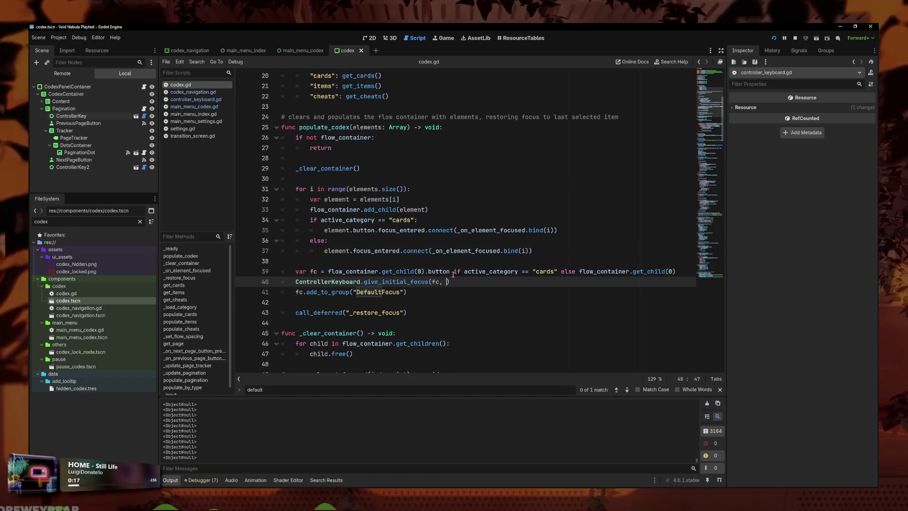
click(436, 278)
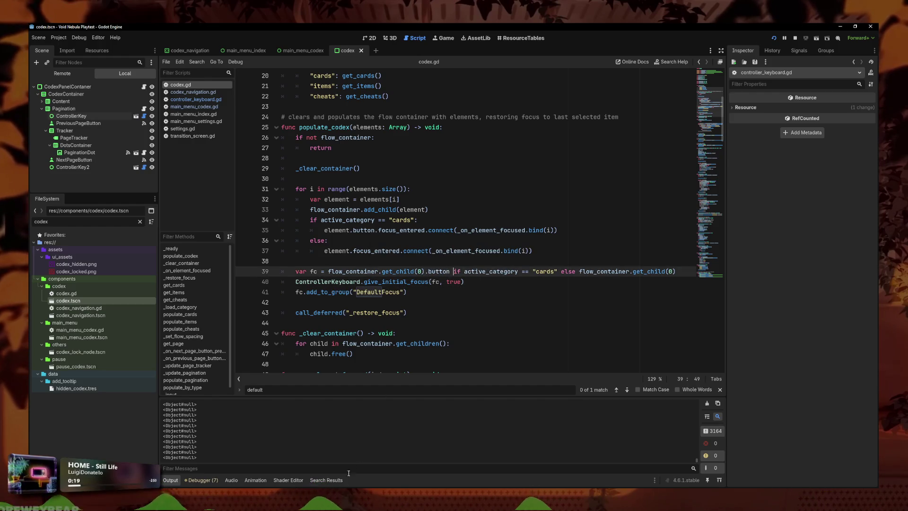
- Playtest the game, reopen the codex Cards section, page ahead to page 4, then stop
key(F5)
key(Escape)
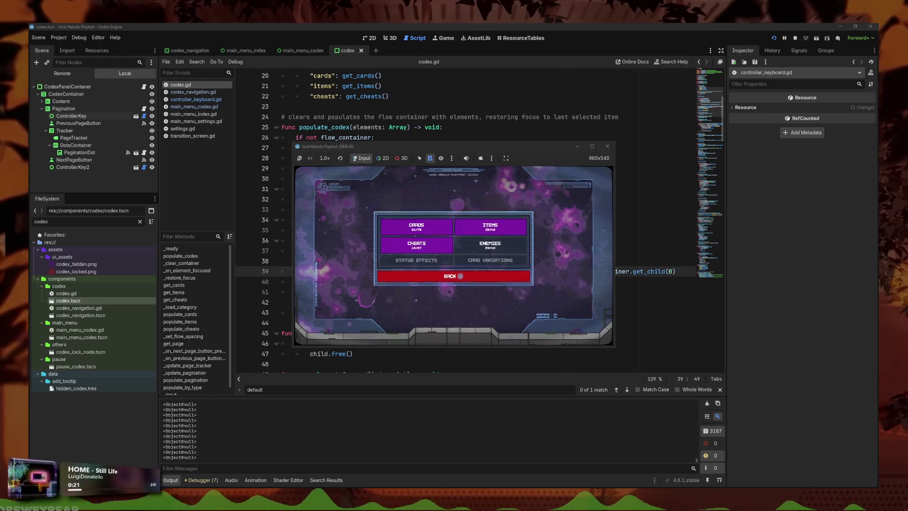
key(Escape)
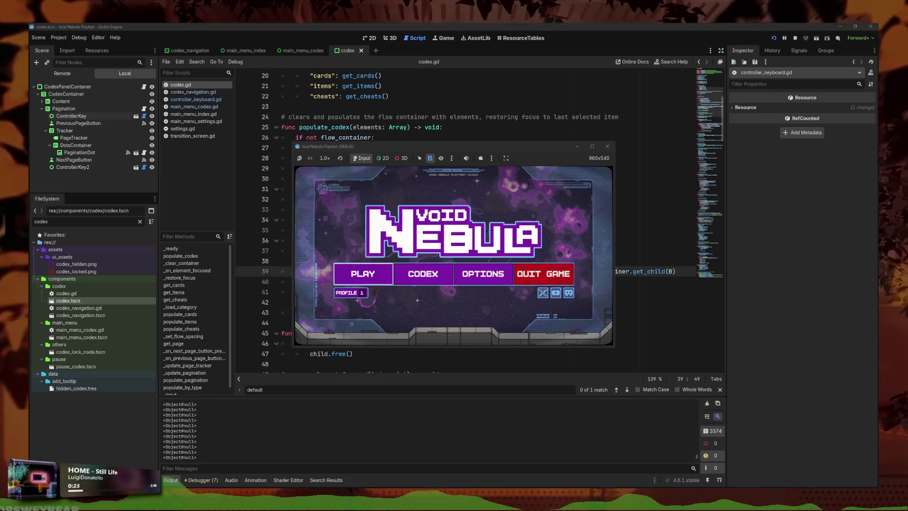
key(Right)
key(Return)
key(Return)
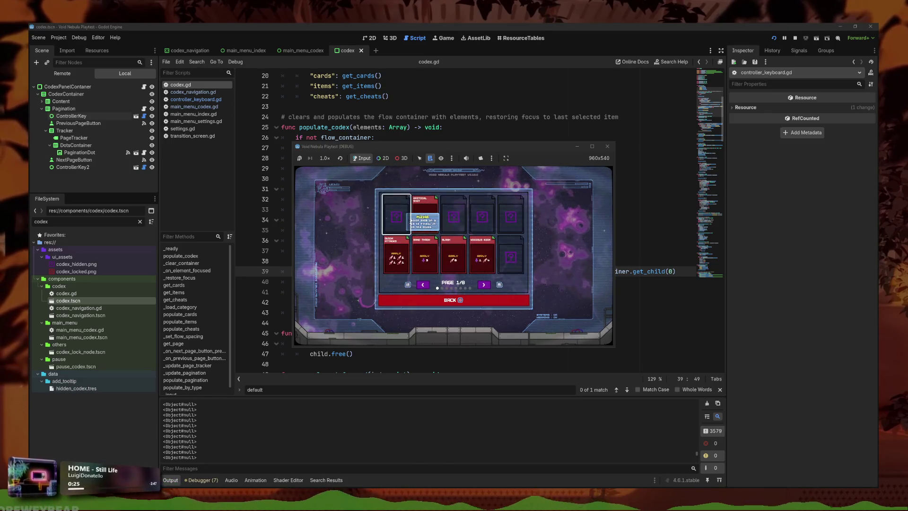
key(e)
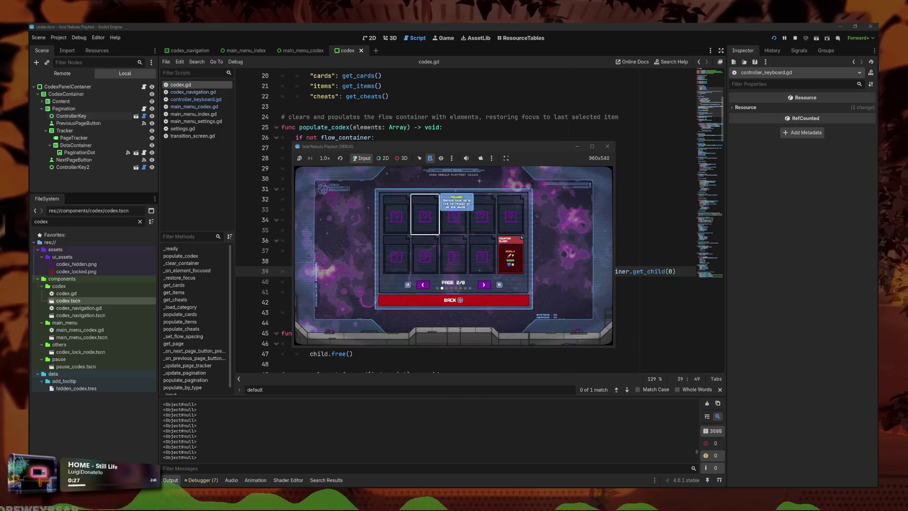
key(e)
key(e)
key(F8)
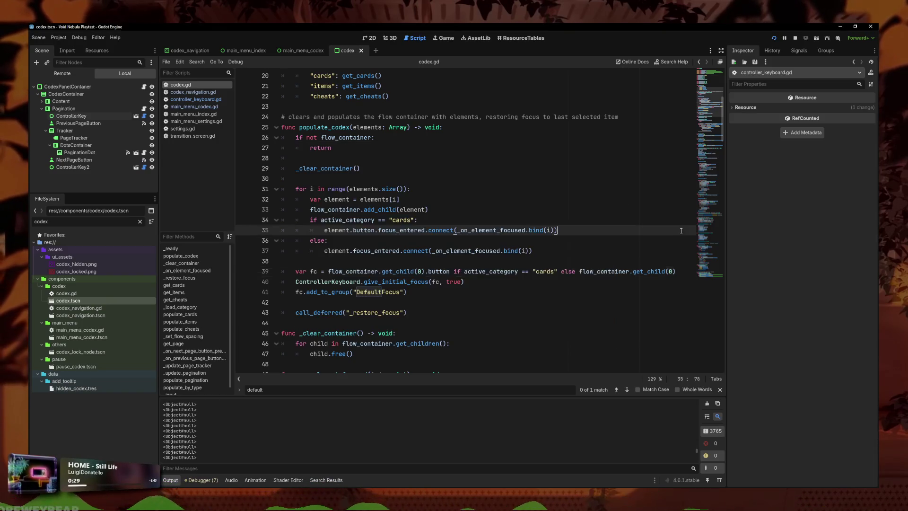
- Open the give_initial_focus definition and review the function and the Output log
click(419, 241)
ctrl+click(420, 281)
scroll(416, 236, down, 4)
click(412, 231)
click(412, 218)
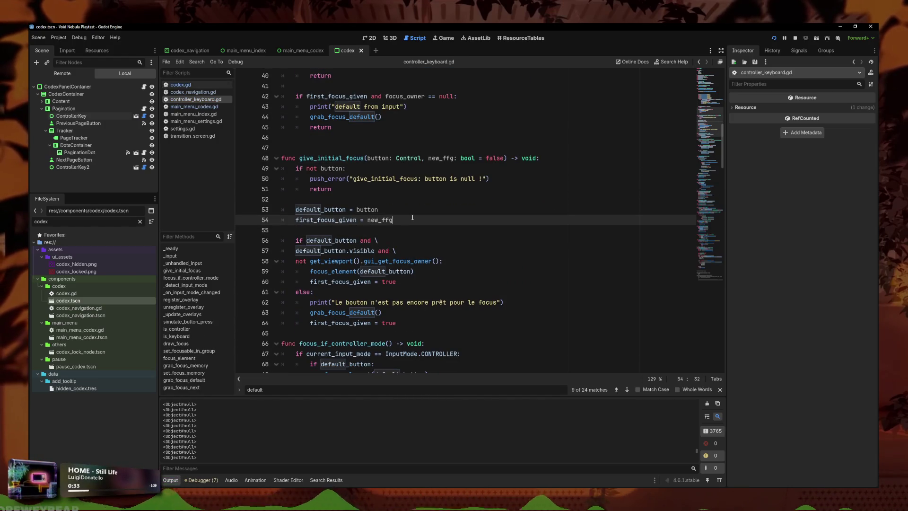
key(Down)
key(Up)
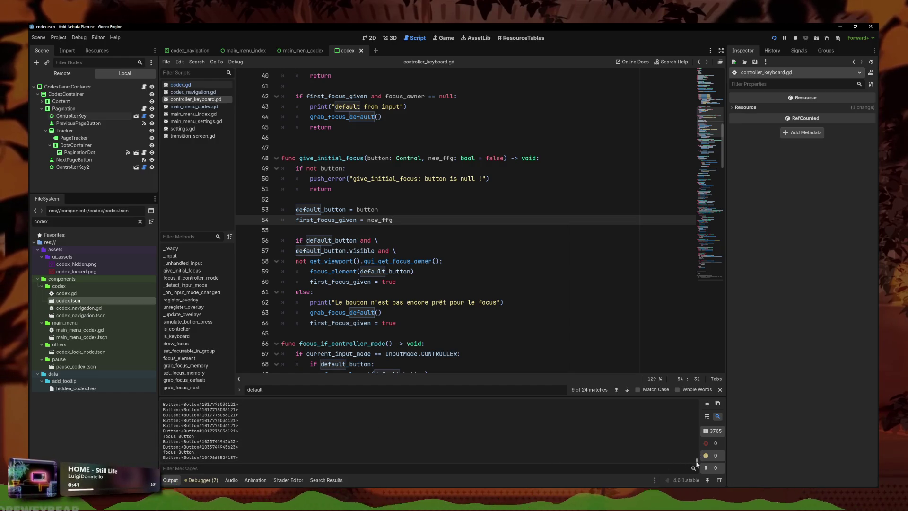
scroll(435, 274, down, 4)
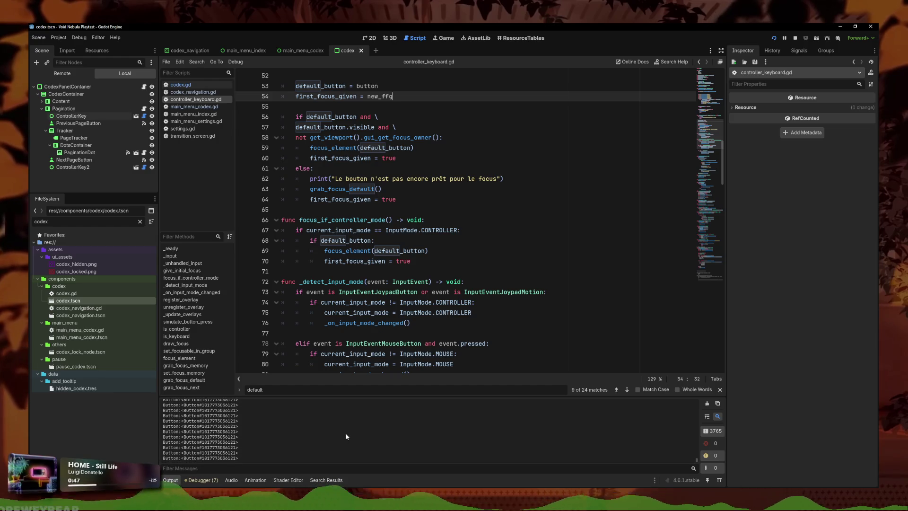
scroll(387, 289, down, 5)
scroll(388, 289, up, 8)
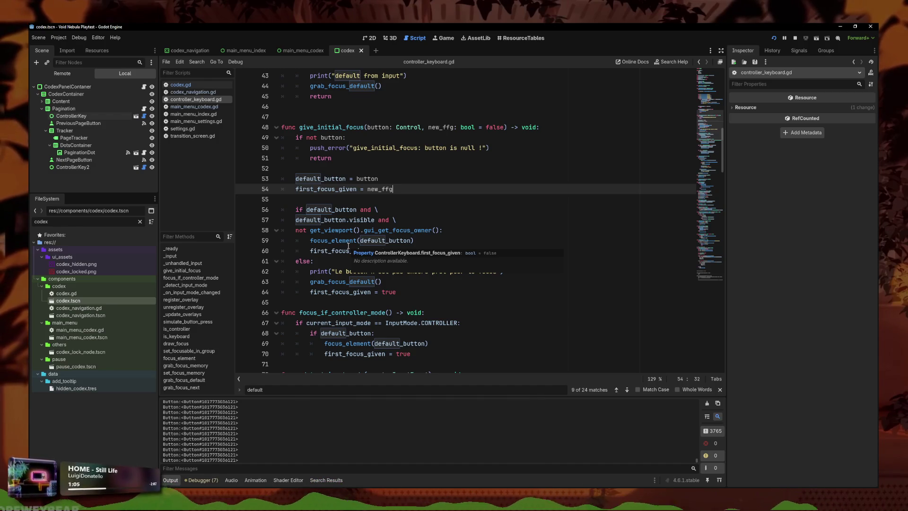
- Copy the 'not ready' print line from give_initial_focus
click(421, 272)
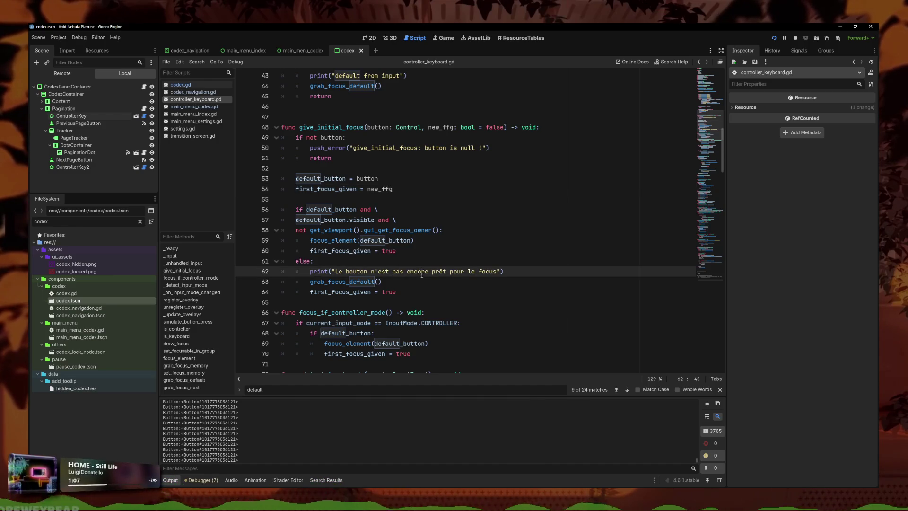
triple_click(433, 273)
key(ctrl+c)
- Paste the print under line 58, reword it to 'Le bouton est prêt!', and save
click(465, 226)
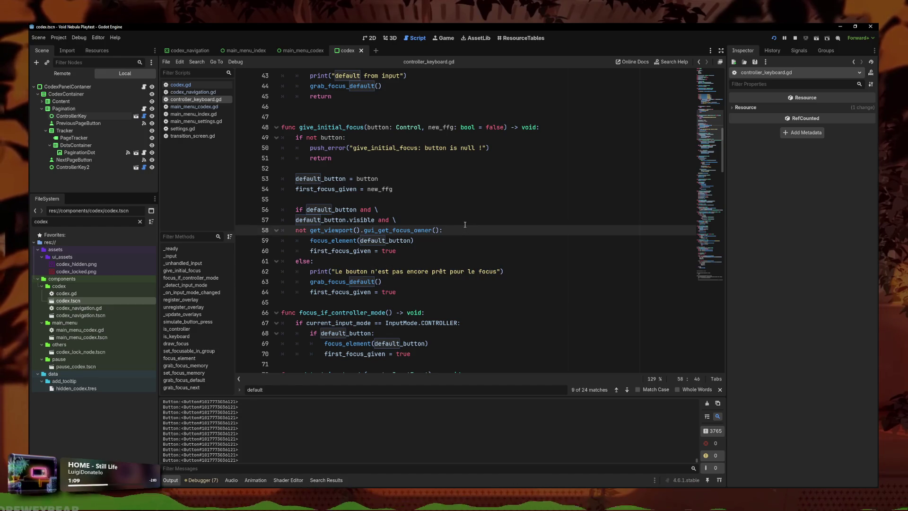
key(Return)
key(ctrl+v)
key(BackSpace)
key(Home)
key(BackSpace)
key(BackSpace)
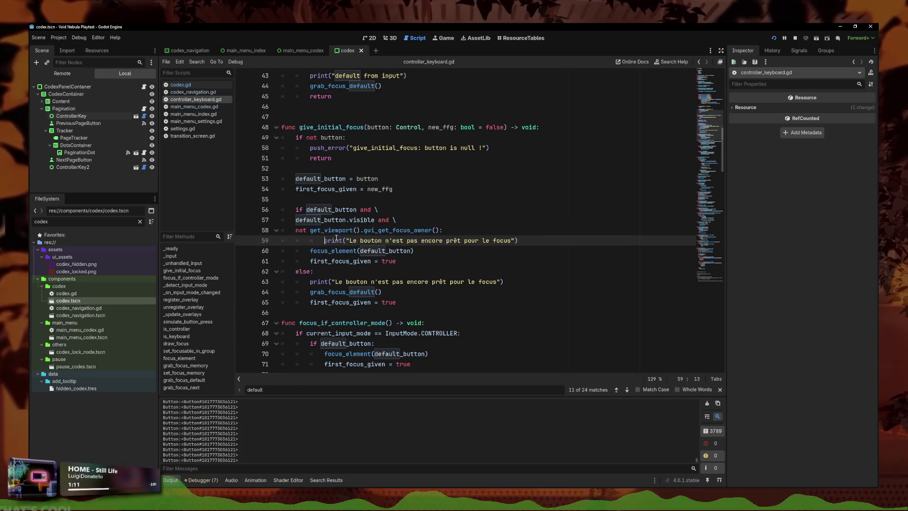
drag(497, 241, 374, 241)
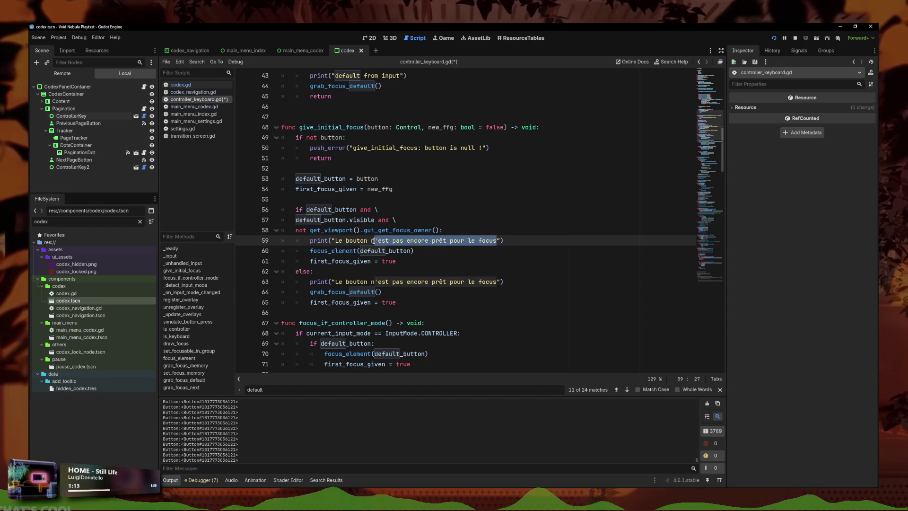
text(est pr)
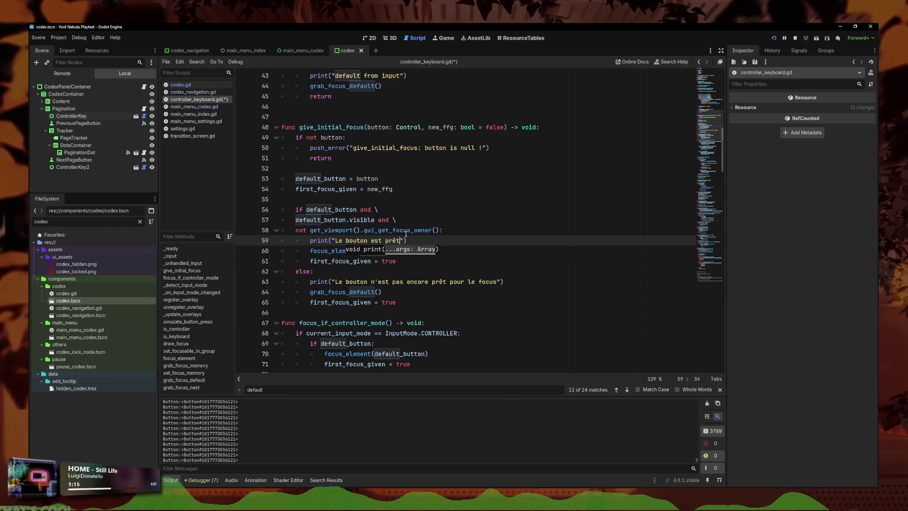
key(ctrl+s)
- Playtest the codex twice, flipping to pages 5 and 6, then stop the game
key(F5)
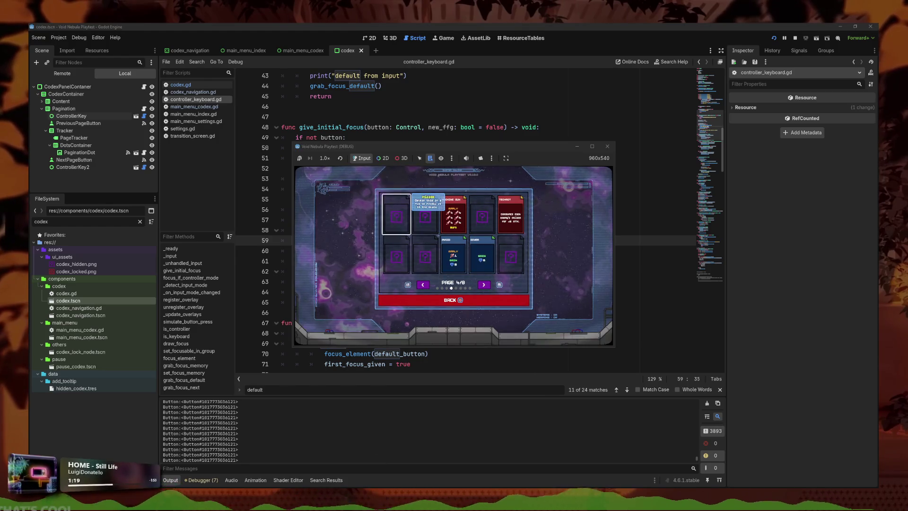
key(e)
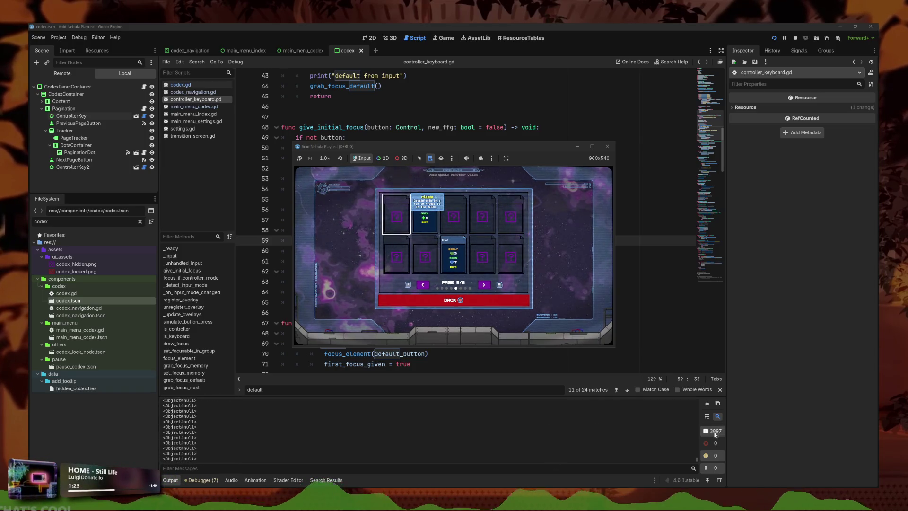
key(F5)
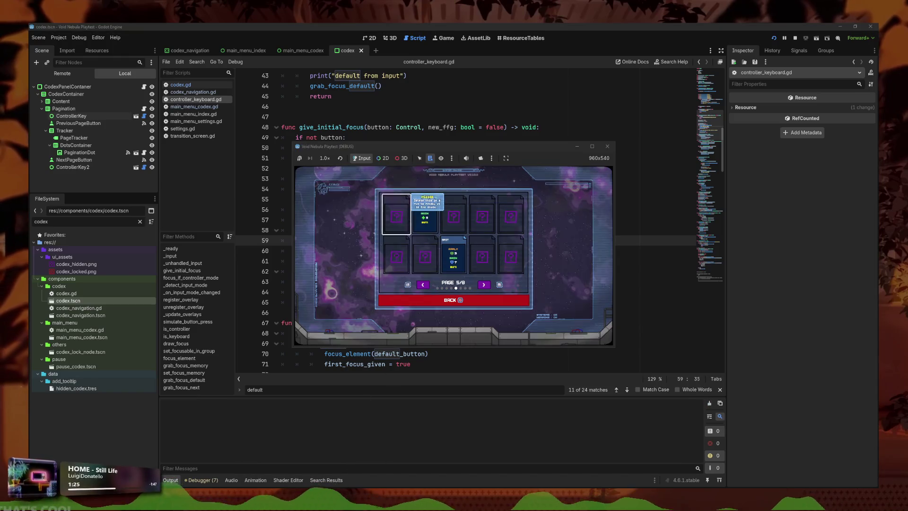
key(e)
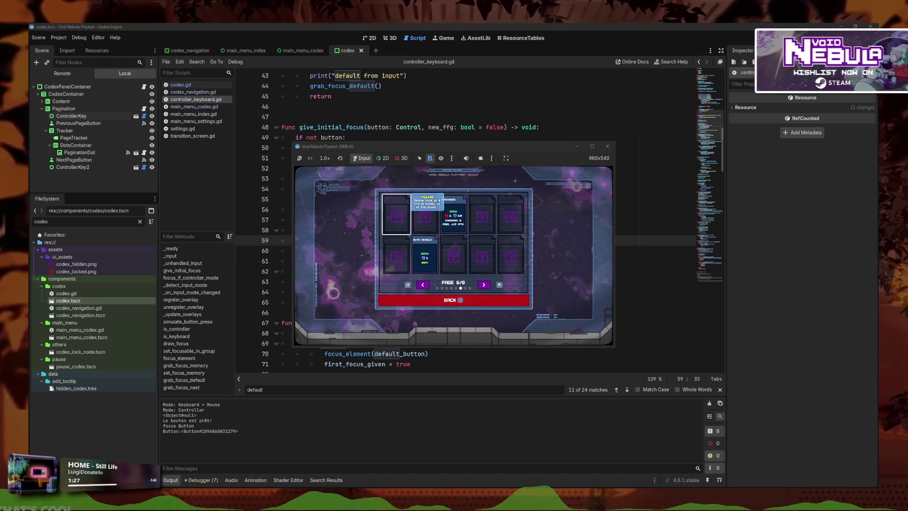
key(F8)
click(429, 239)
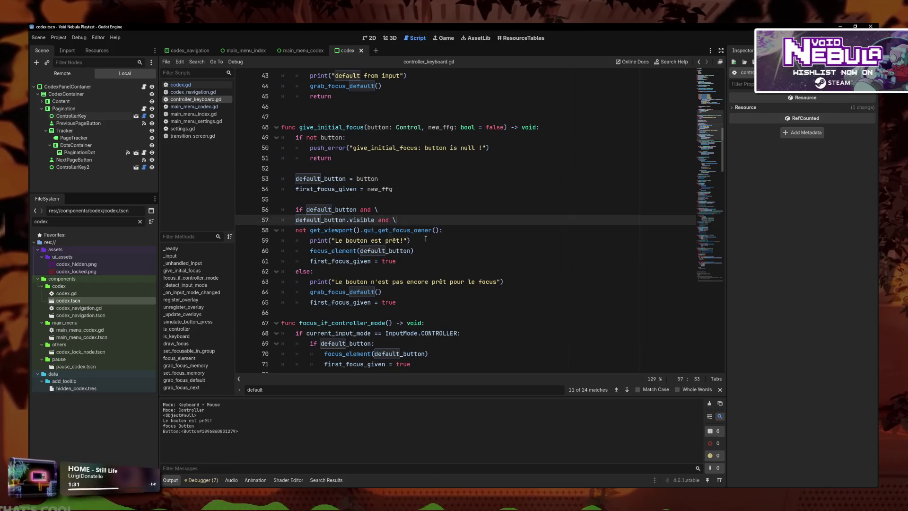
- Extend the line-58 focus condition with 'and \ not new_ffg' on a continued line
click(369, 211)
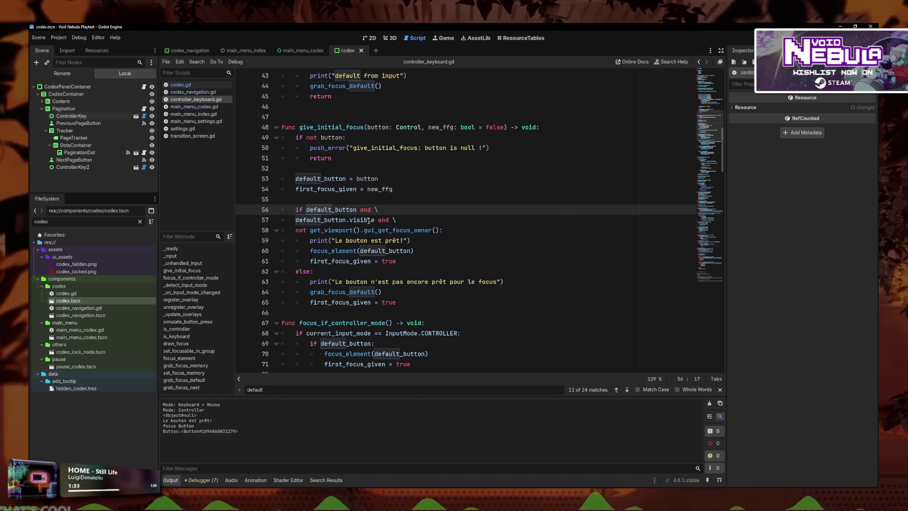
click(369, 220)
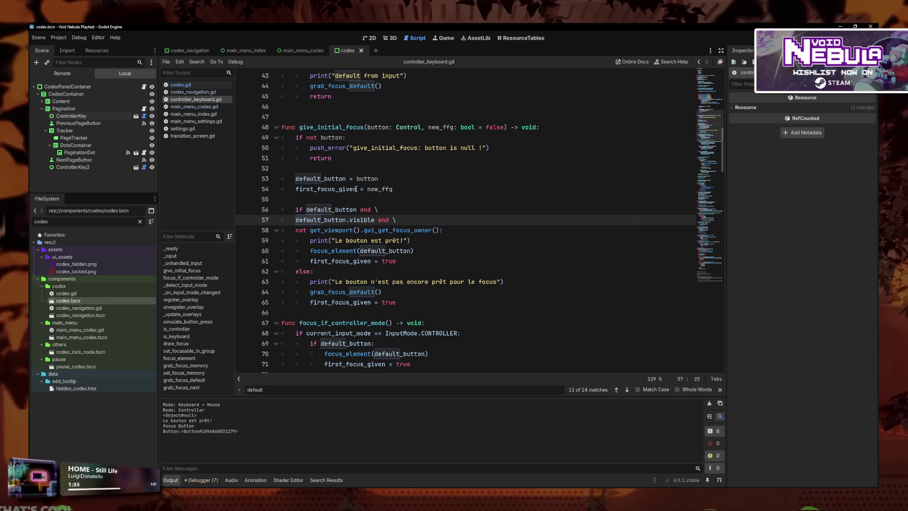
drag(356, 189, 294, 190)
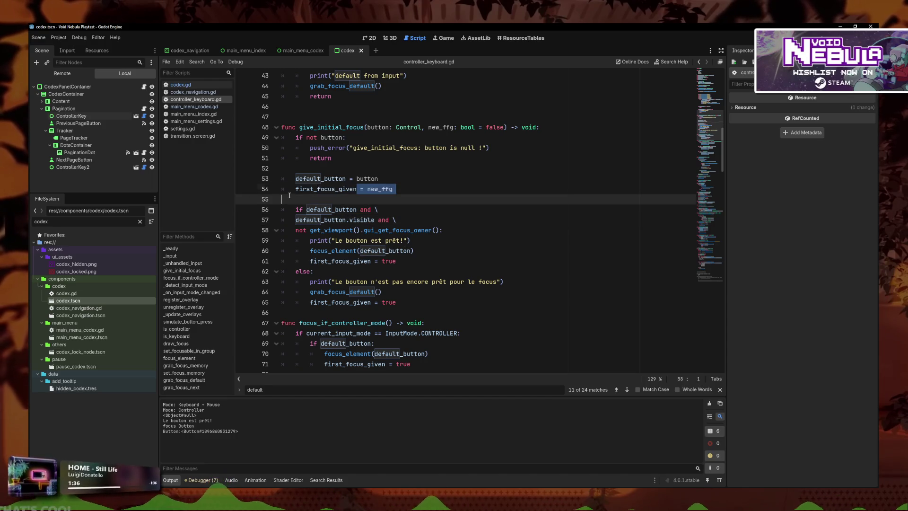
click(451, 127)
double_click(453, 127)
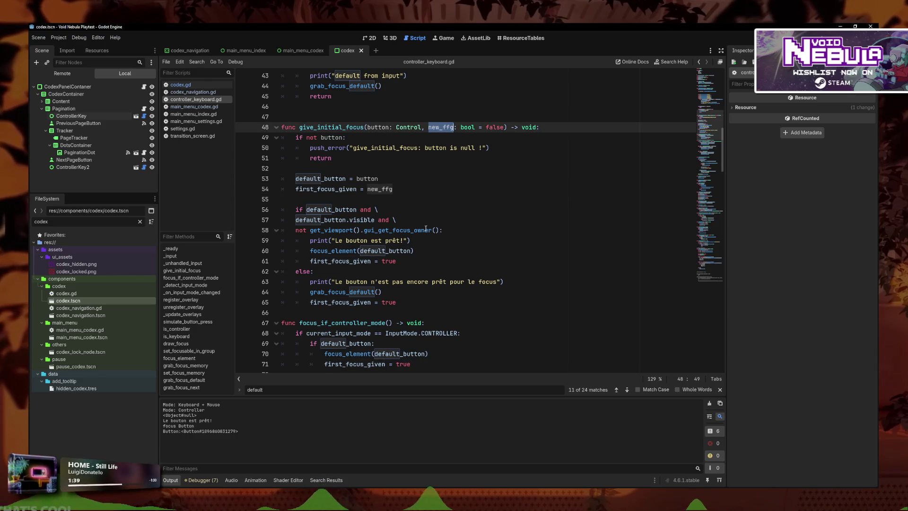
click(441, 230)
text(and )
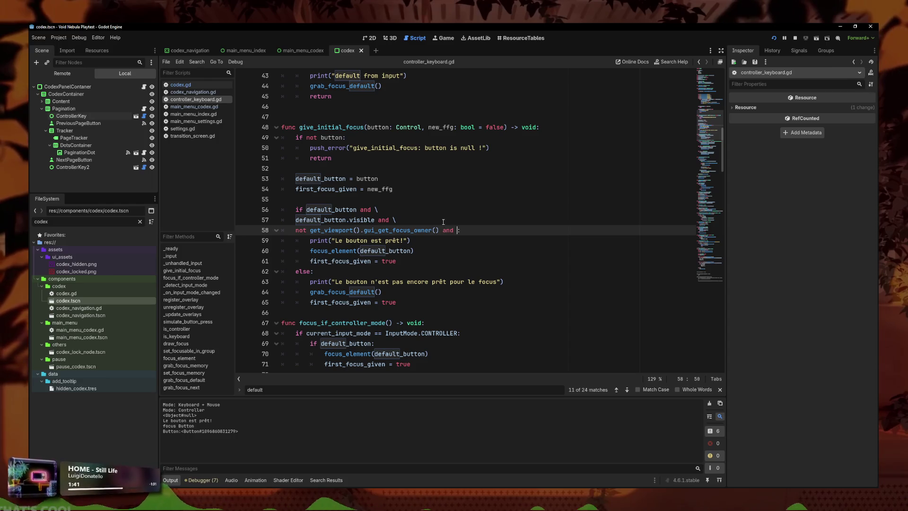
text(\)
key(Return)
text(new_ffg)
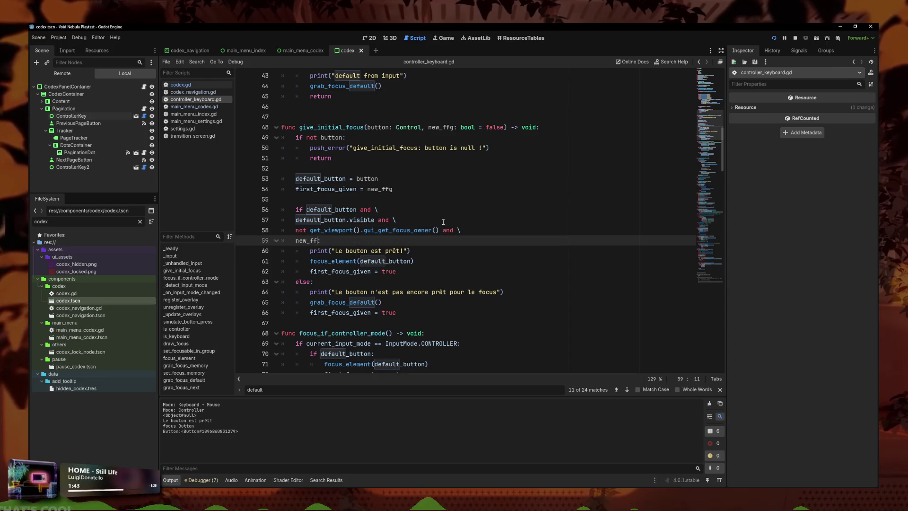
- Change line 54 to first_focus_given = false and launch the playtest
key(Up)
key(Up)
key(Up)
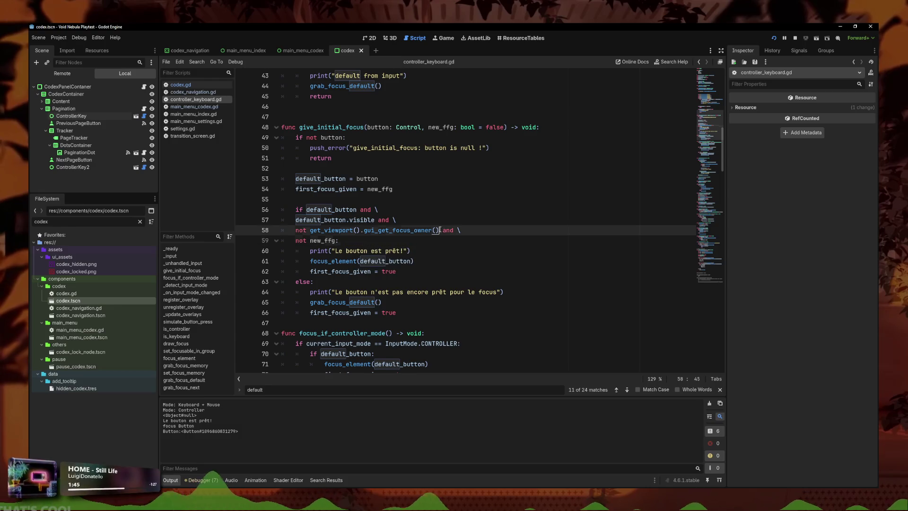
key(End)
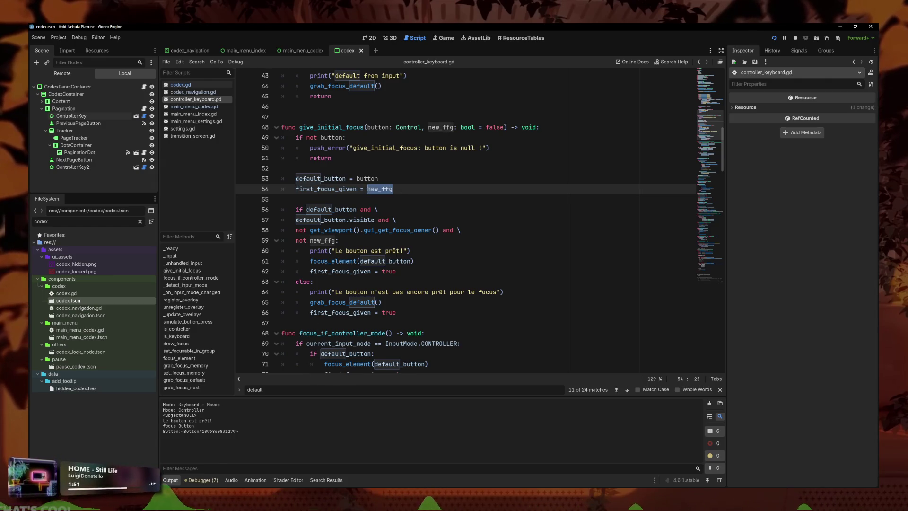
text(lse)
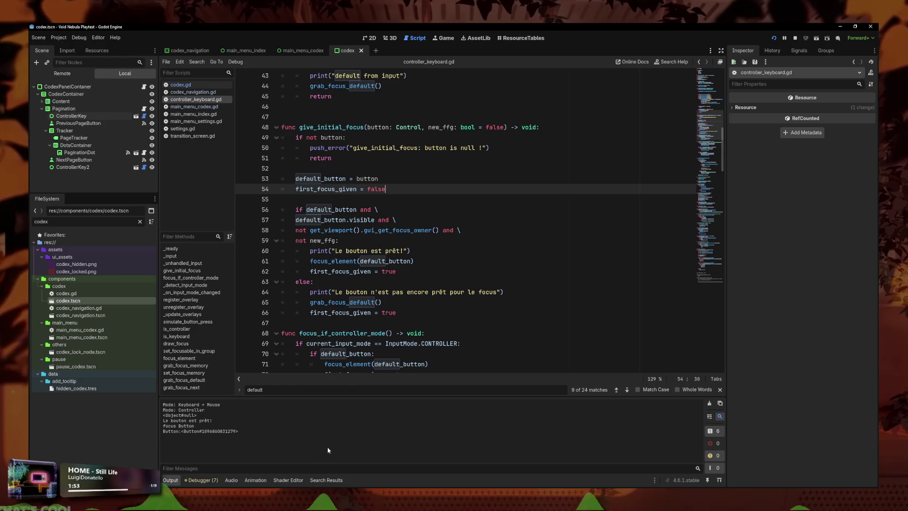
key(F6)
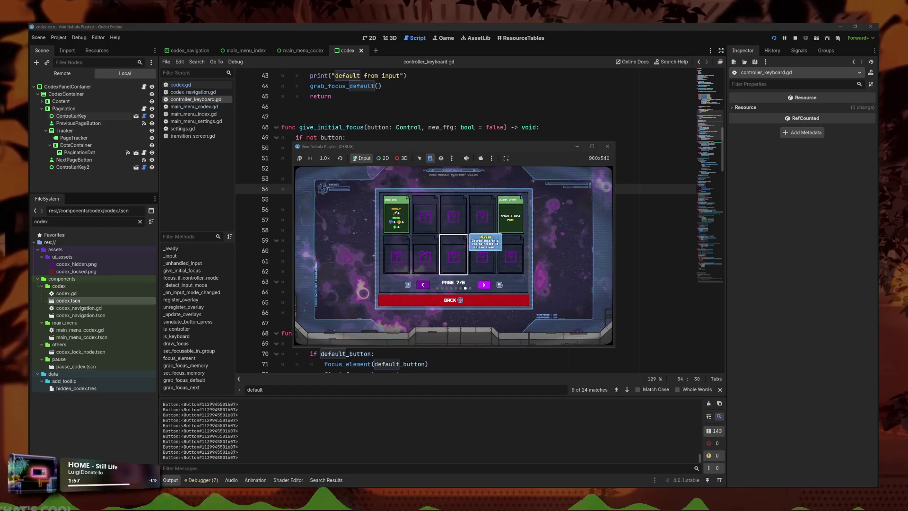
- Move keyboard focus across codex page 1/8 to the pagination bar, then filter FileSystem for 'toolt'
key(Right)
key(Right)
key(Right)
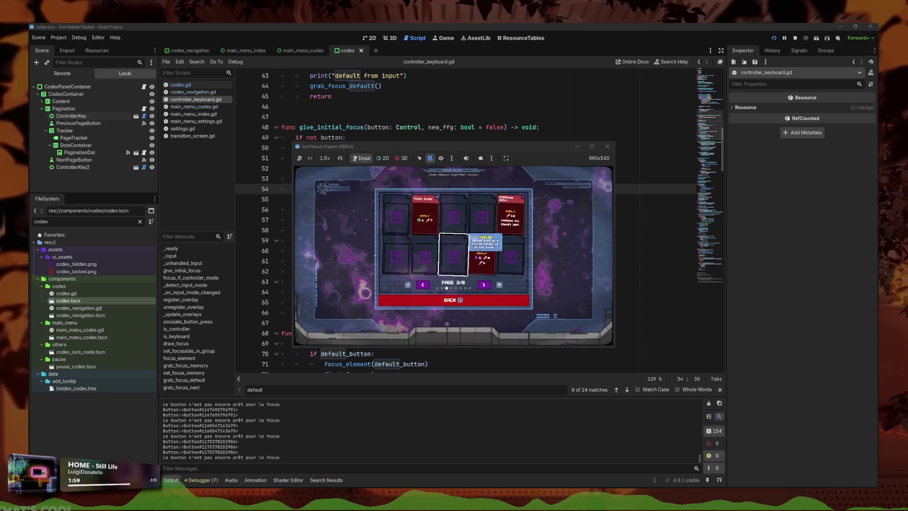
key(Left)
key(Left)
key(Left)
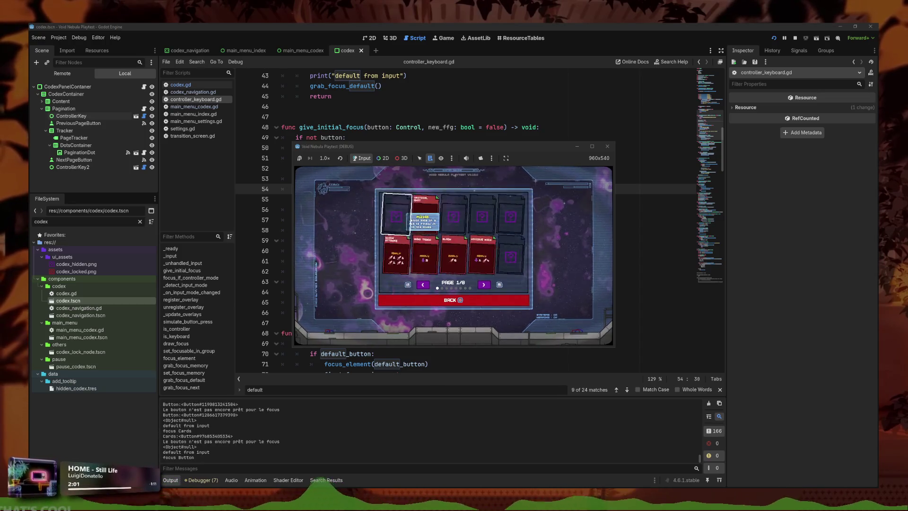
key(Right)
key(Right)
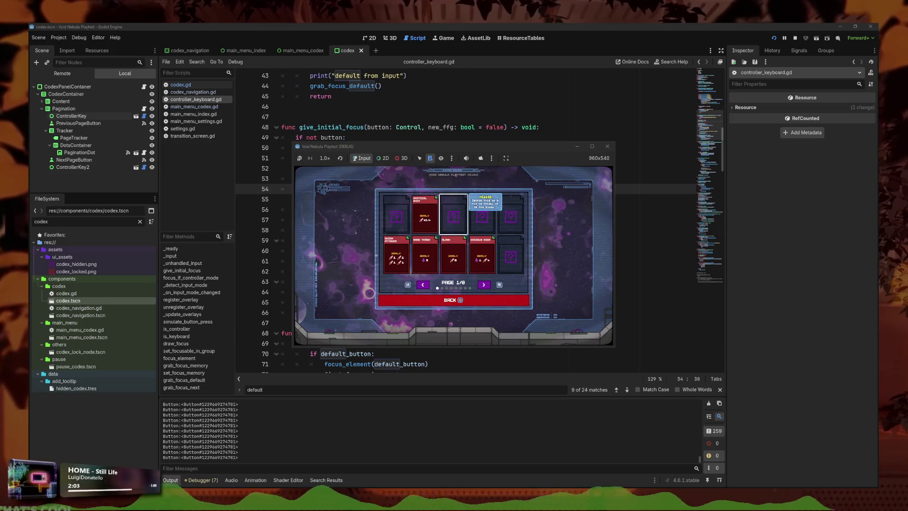
key(Down)
click(263, 96)
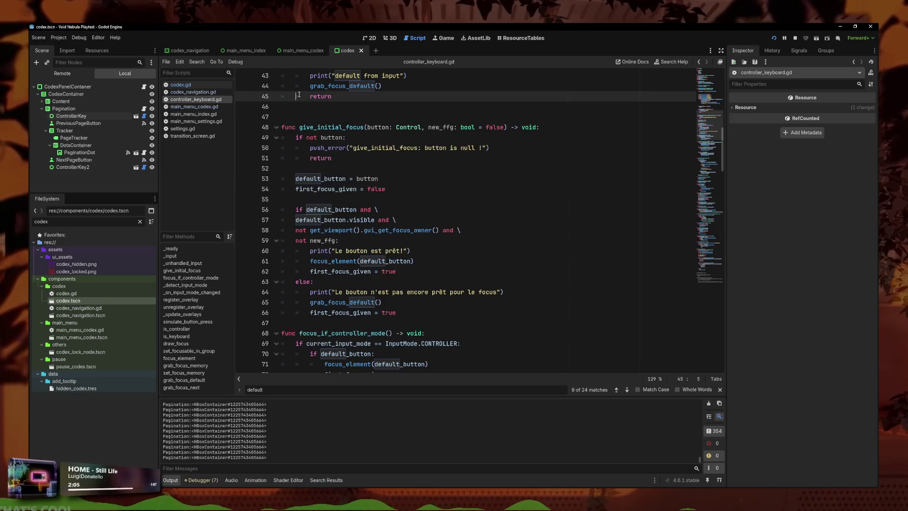
text(toolt)
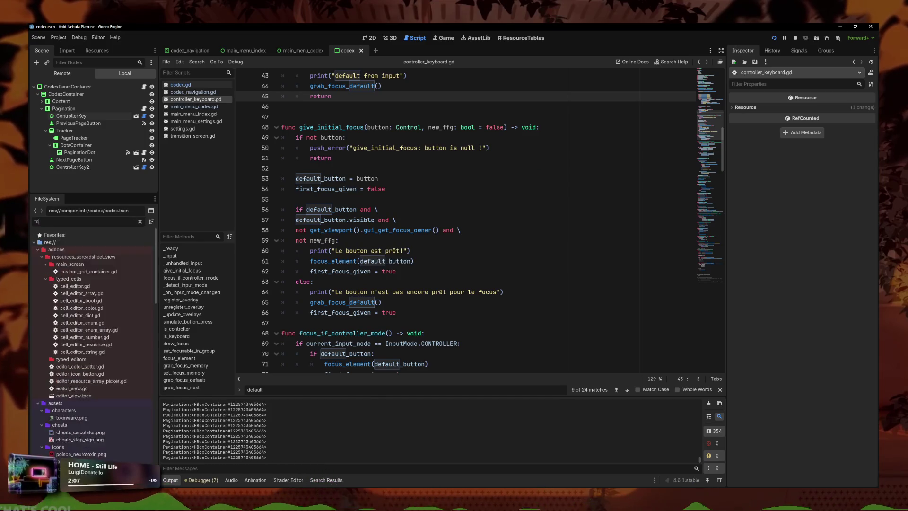
- Back in the playtest, move focus onto the Slash card and page to codex page 4/8
key(alt+Tab)
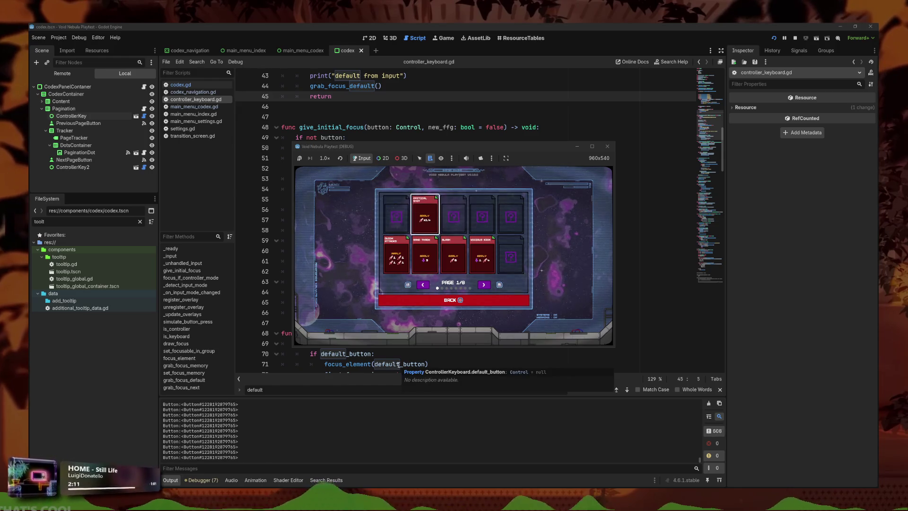
key(Right)
key(Right)
key(Right)
key(Down)
key(Down)
key(Up)
key(Left)
key(Left)
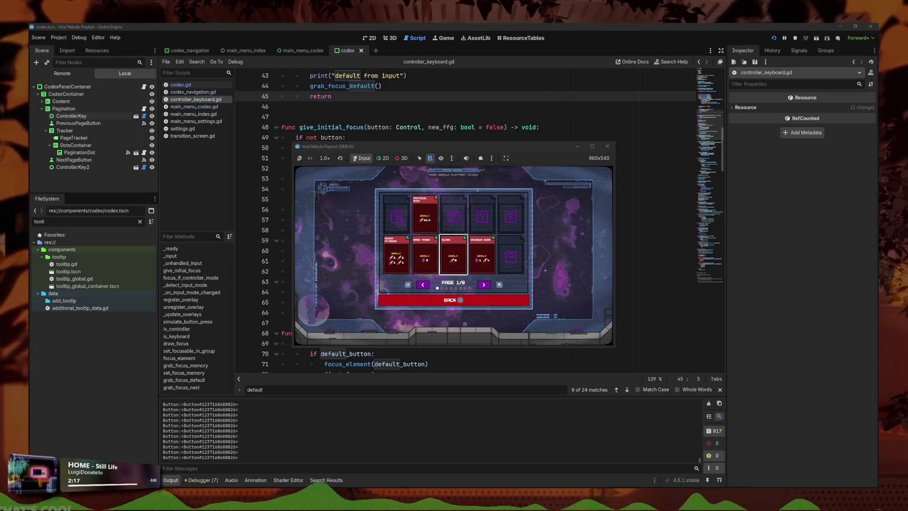
key(e)
key(e)
key(e)
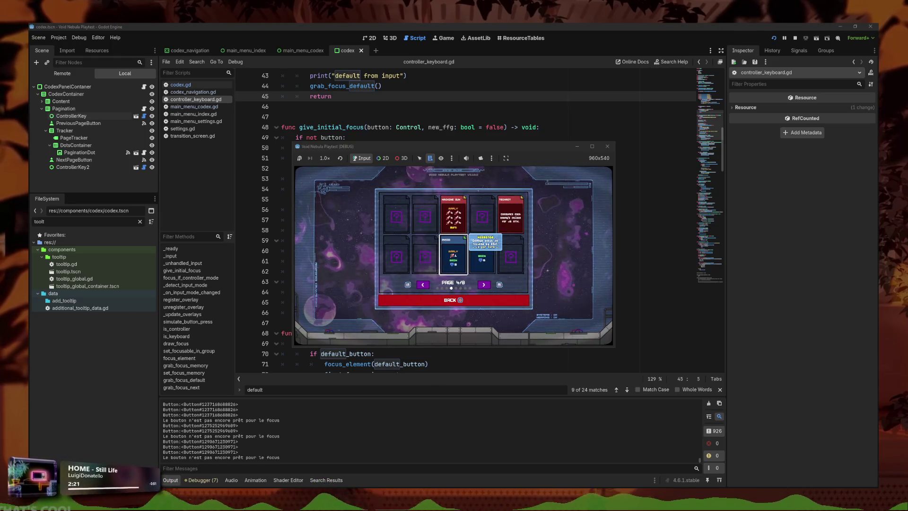
click(83, 220)
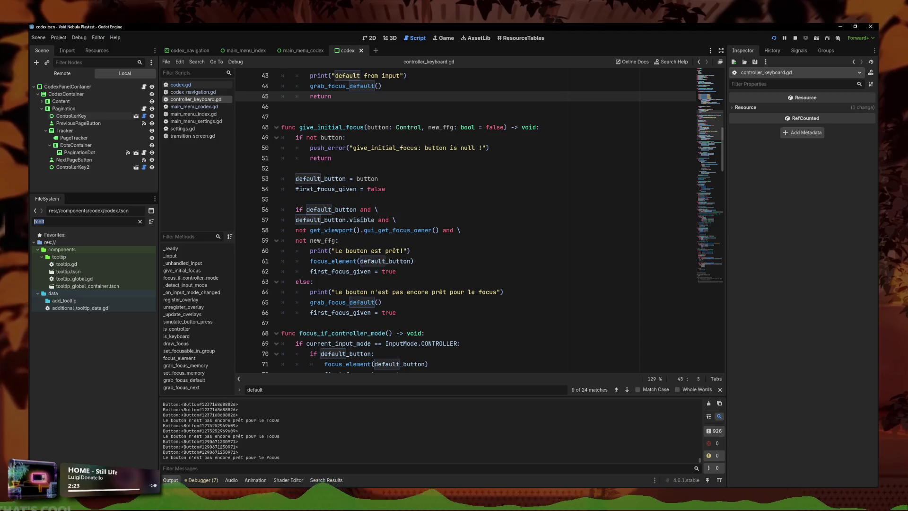
- Open tooltip_global_container.tscn, set Ordering > Z Index to 99 via the 'index' filter, and relaunch
double_click(87, 286)
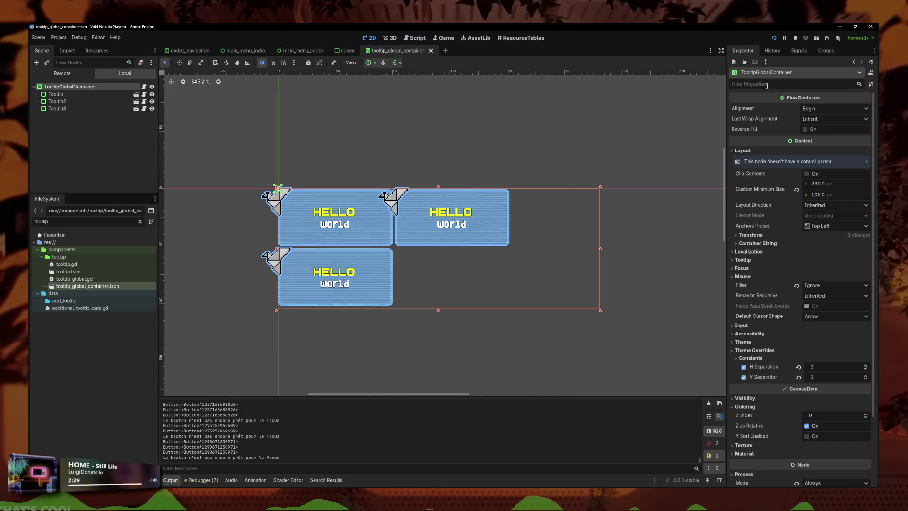
text(index)
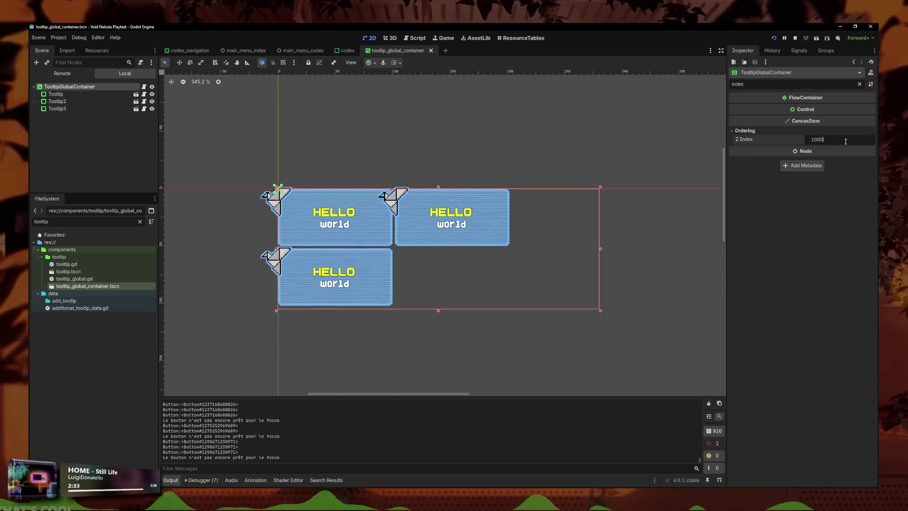
text(999)
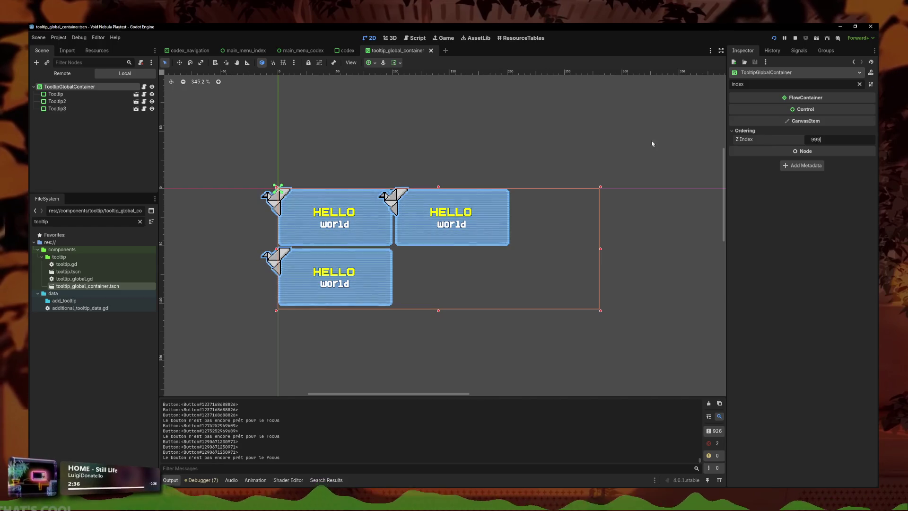
key(F5)
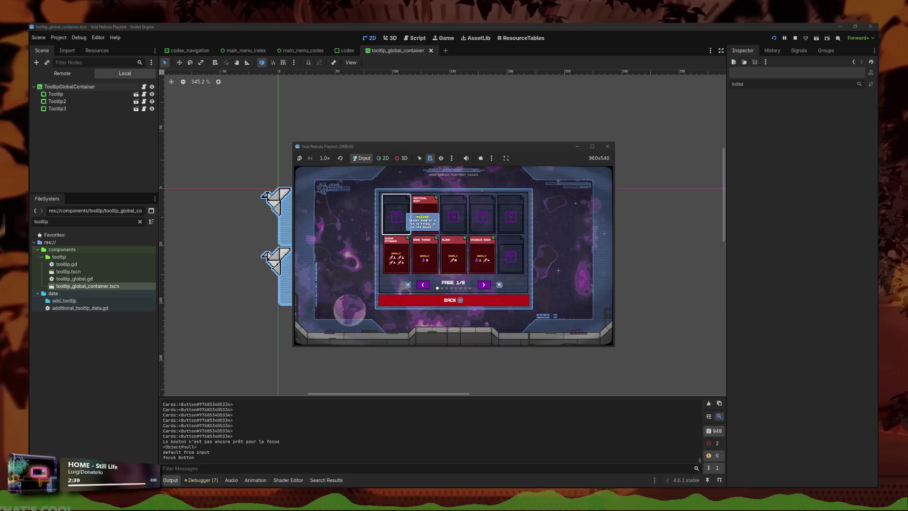
- Arrow between the codex cards (Critical Shot, Sand Throw, Vicious Kick, Slash) to check tooltips follow focus
key(Right)
key(Down)
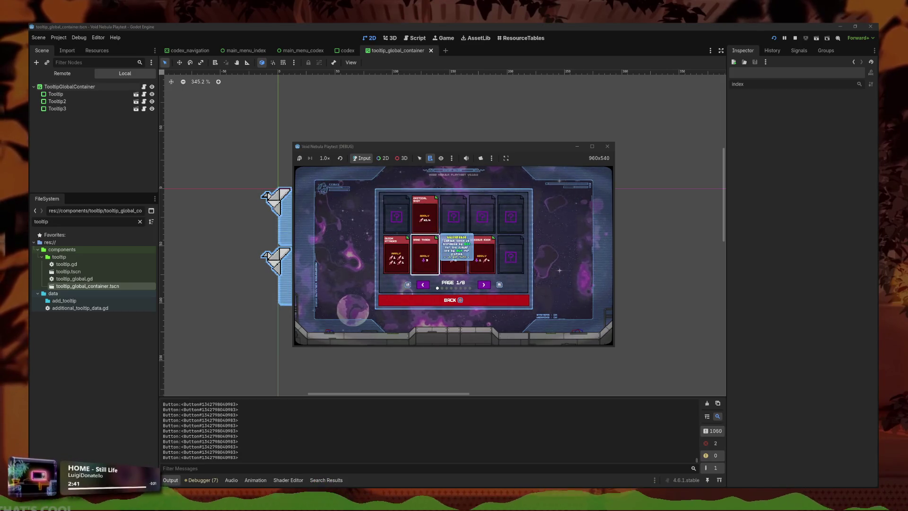
key(Right)
key(Right)
key(Left)
key(Left)
key(Up)
key(Left)
key(Right)
key(Down)
key(Right)
key(Right)
key(Left)
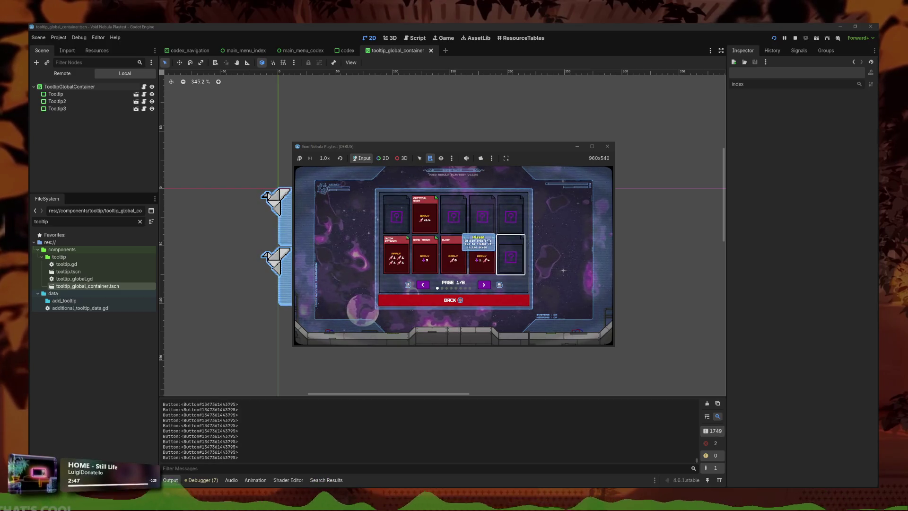
- Back out to the codex menu, then open and close the Cheats and Items pages
key(Escape)
key(Right)
key(Down)
key(Return)
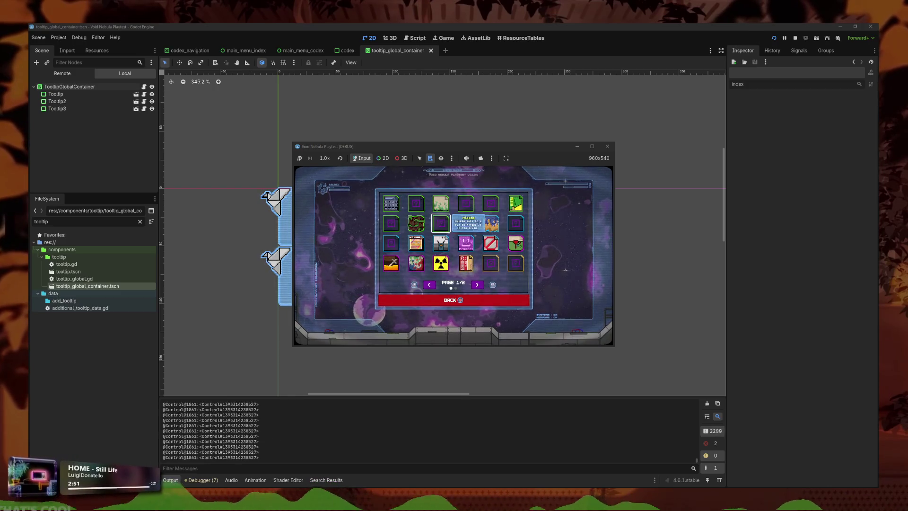
key(Escape)
key(Right)
key(Return)
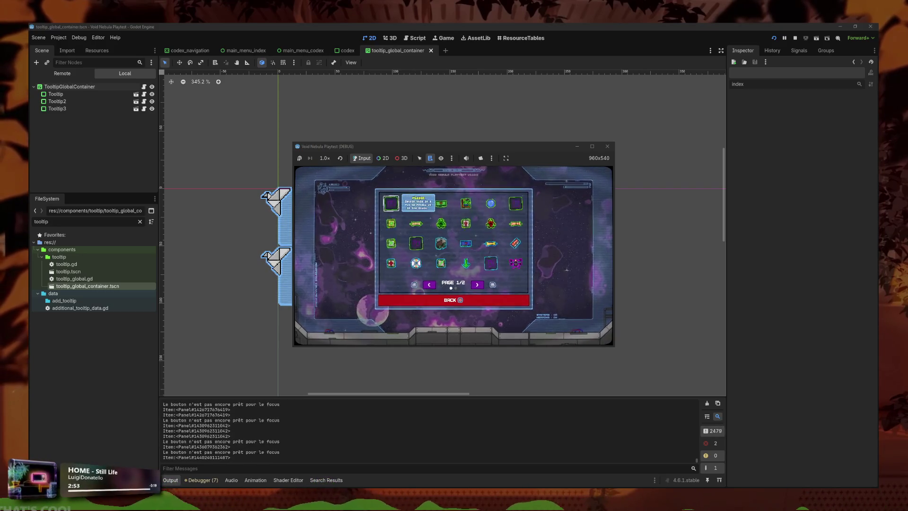
key(Escape)
key(Escape)
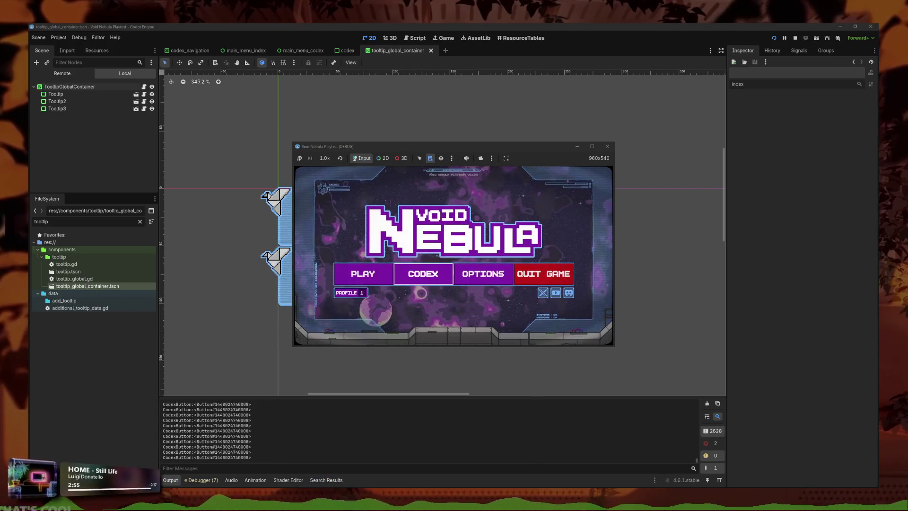
- Cycle focus through the Save 01–03 profiles and LOAD SAVE, then return to the main menu
key(Return)
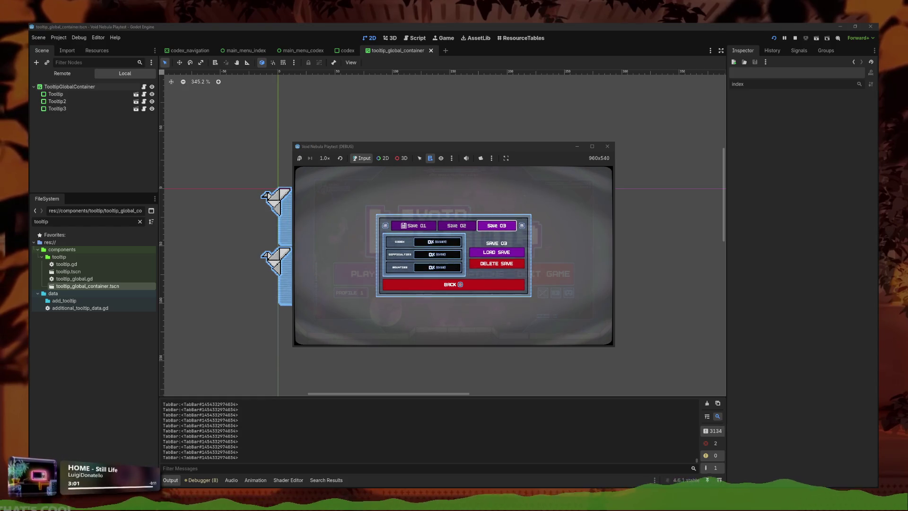
key(Left)
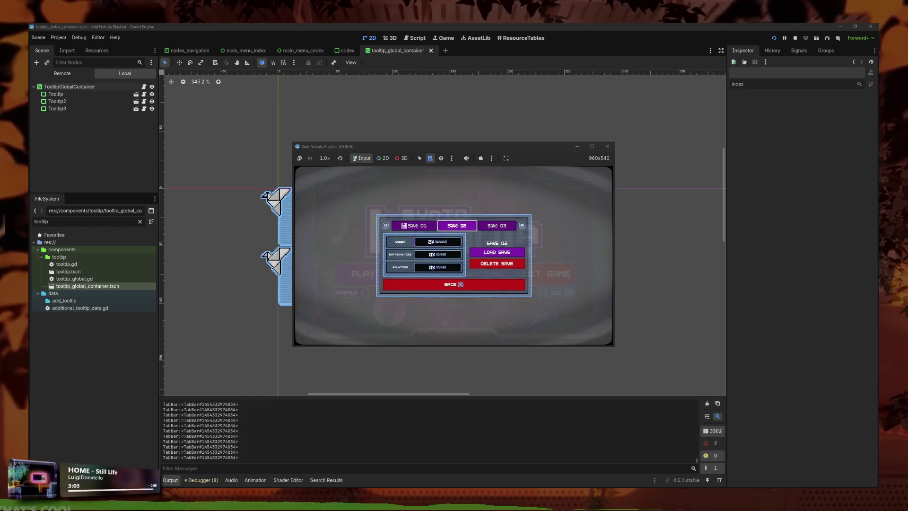
key(Left)
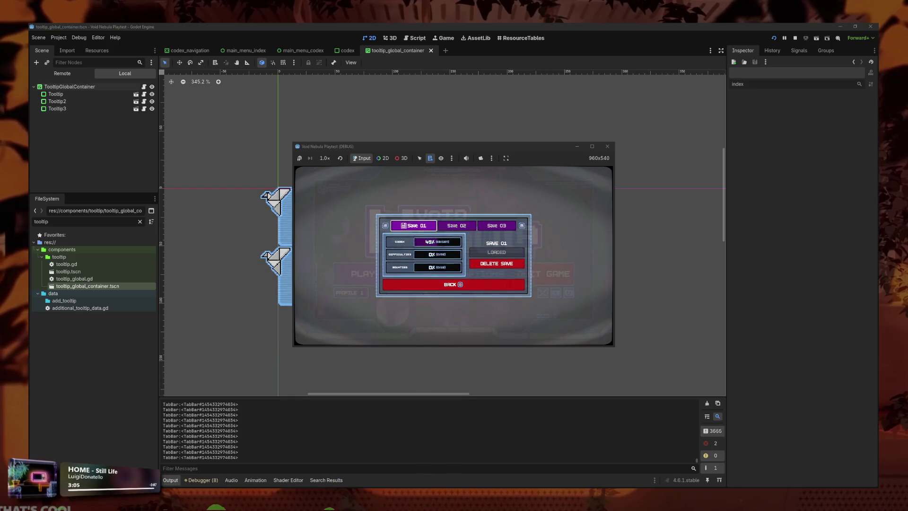
key(Right)
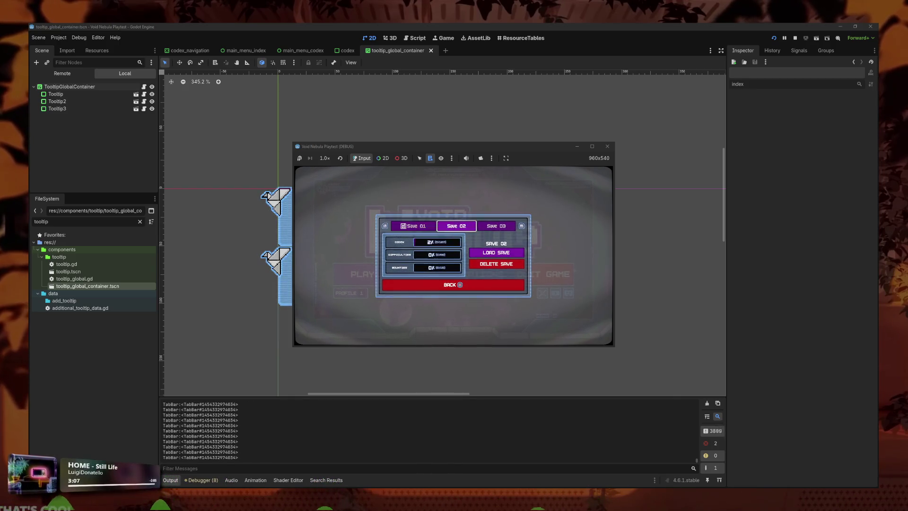
key(Right)
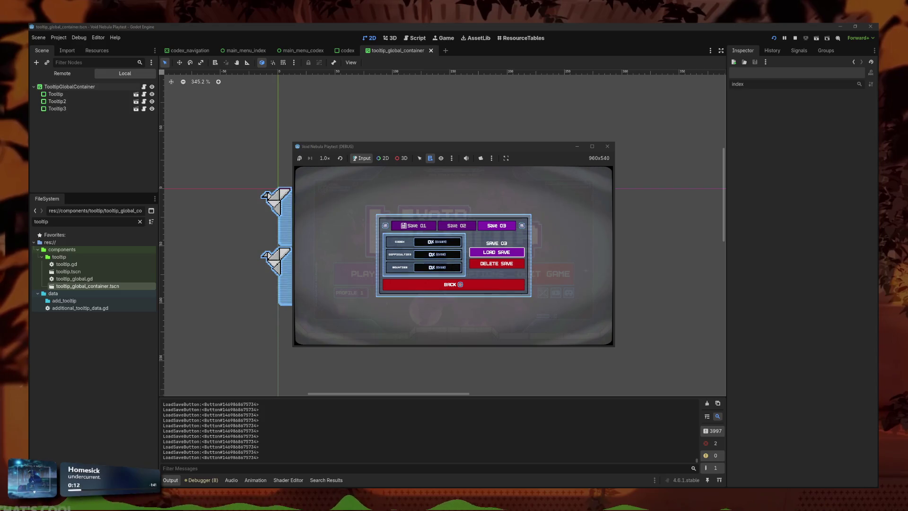
key(Up)
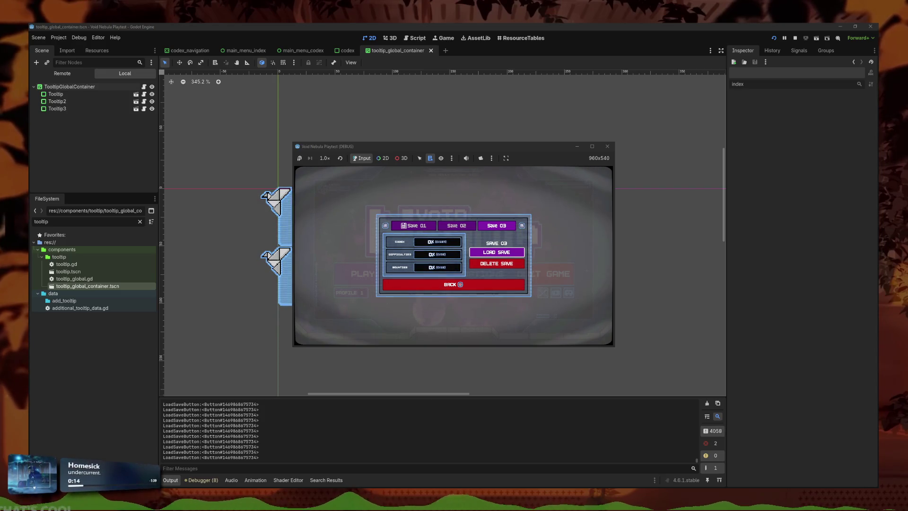
key(Down)
key(Up)
key(Left)
key(Left)
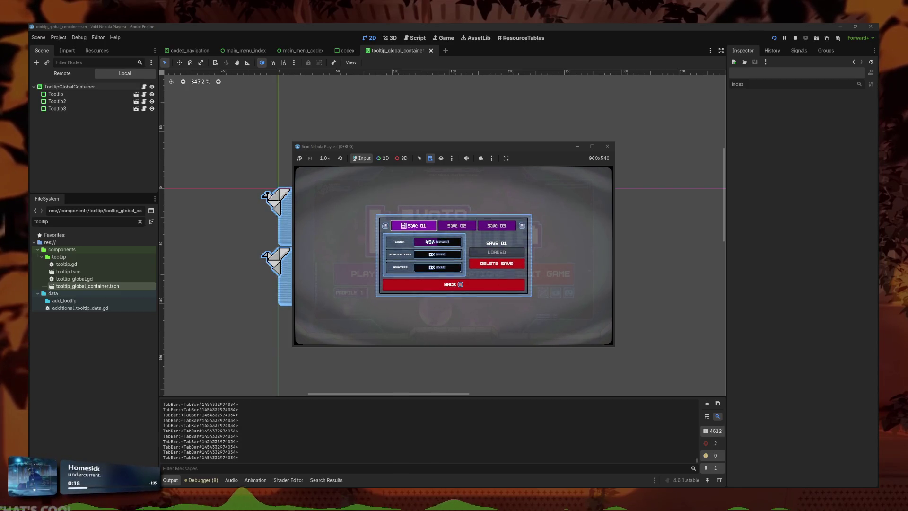
key(Down)
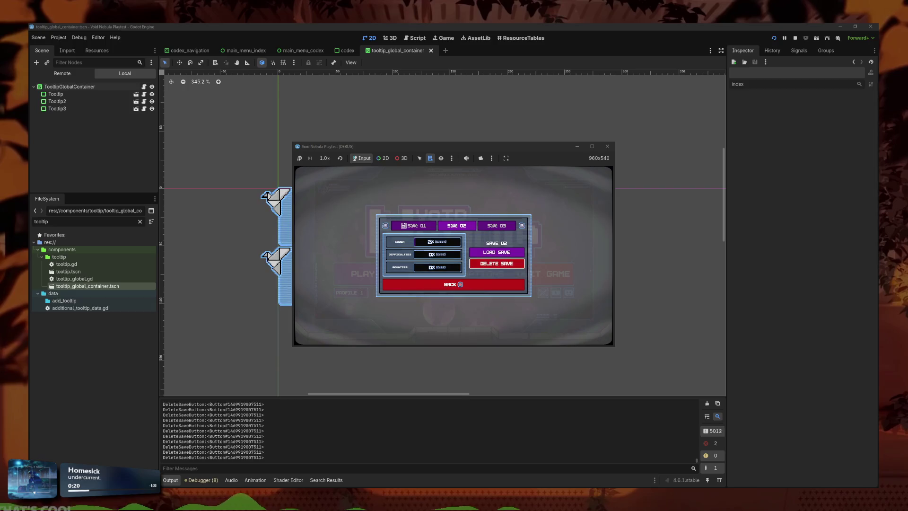
key(Return)
- Under OPTIONS, open and close the Credits screen and then the Settings screen
key(Right)
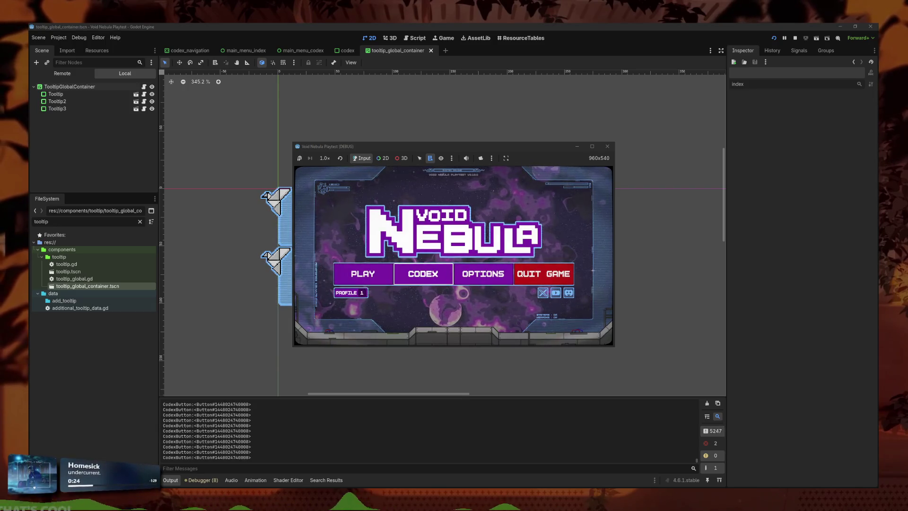
key(Right)
key(Return)
key(Down)
key(Return)
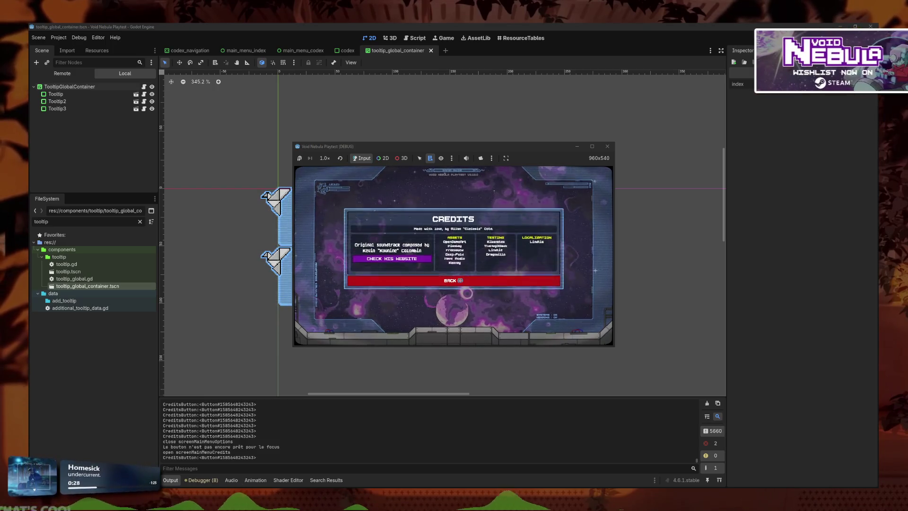
key(Escape)
key(Right)
key(Return)
key(Return)
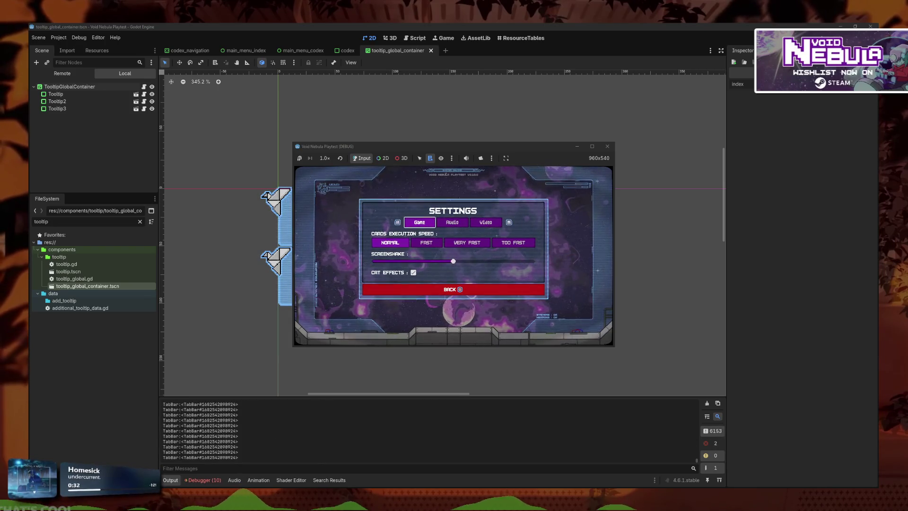
key(Escape)
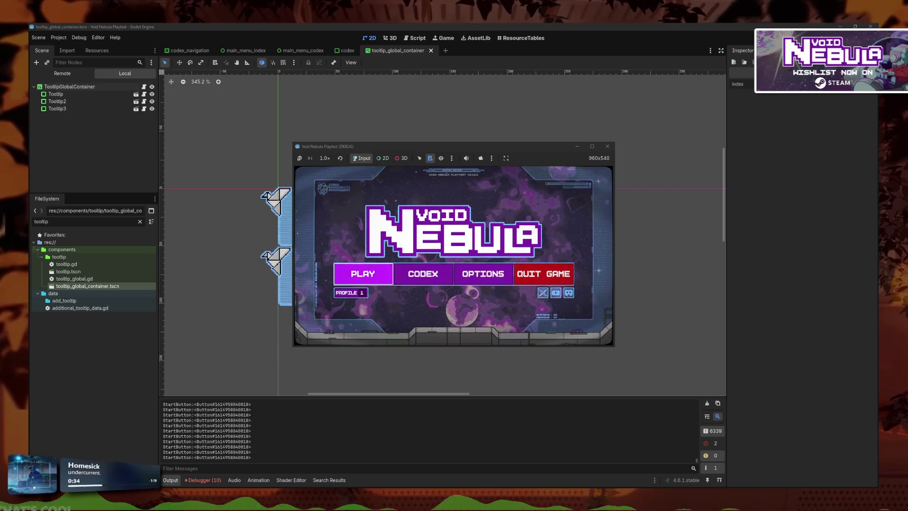
- In New Run, switch the character to Kali, preview her starting deck, and start the run
key(Return)
key(Left)
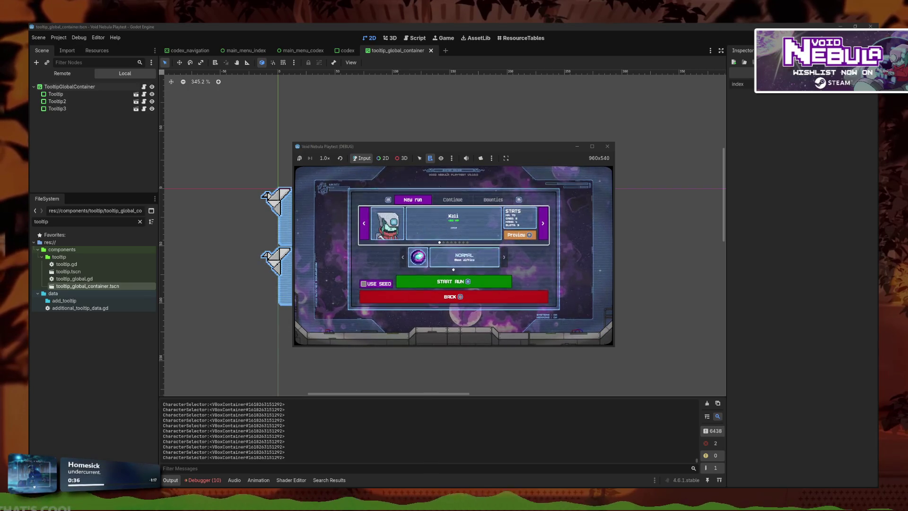
key(Return)
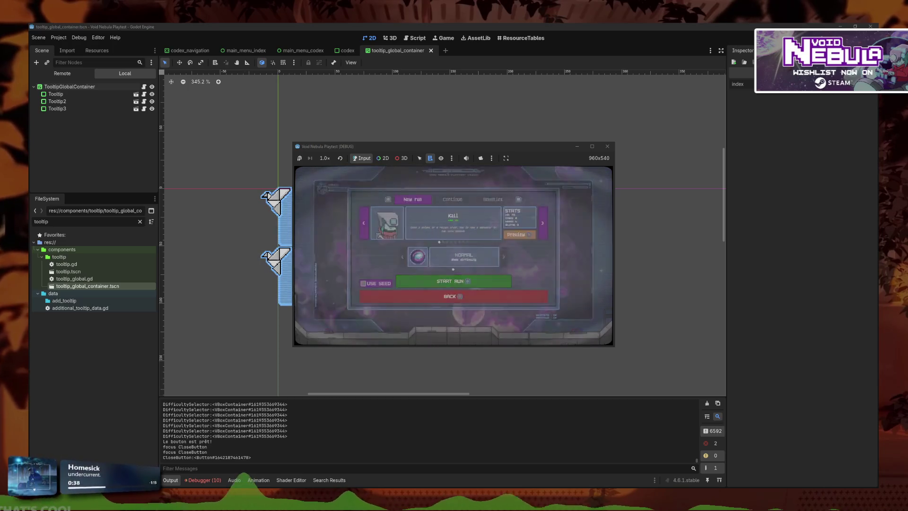
key(Escape)
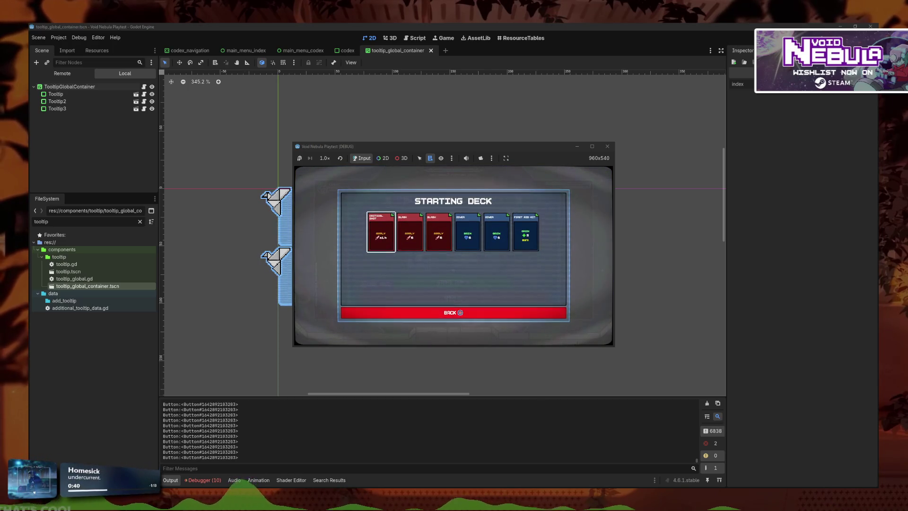
key(Down)
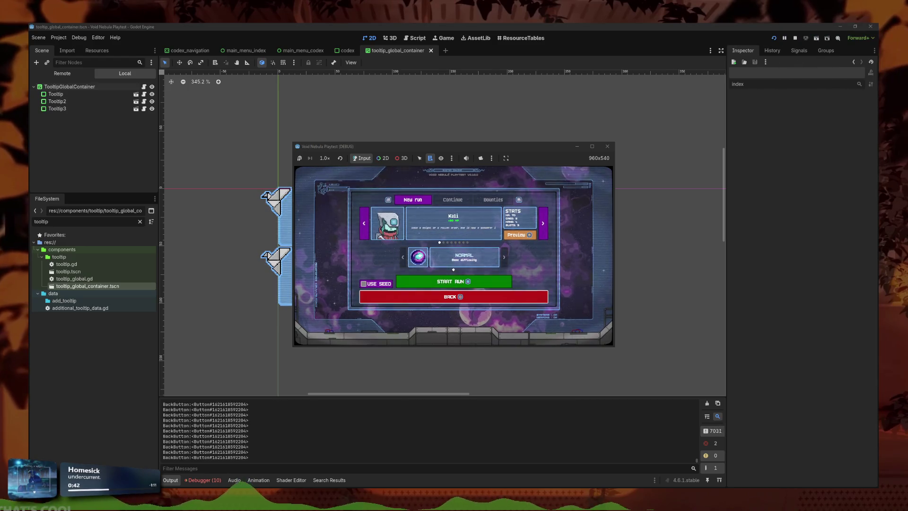
key(Up)
key(Up)
key(Up)
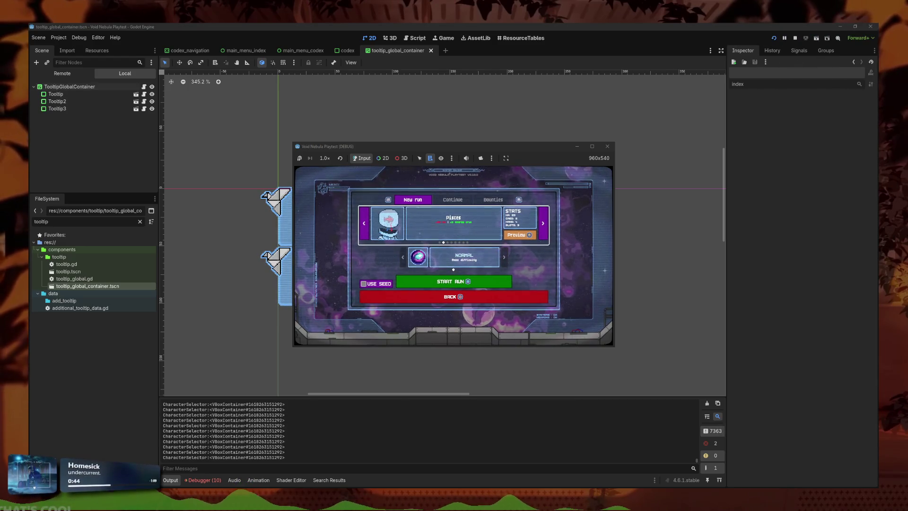
key(Down)
key(Down)
key(Return)
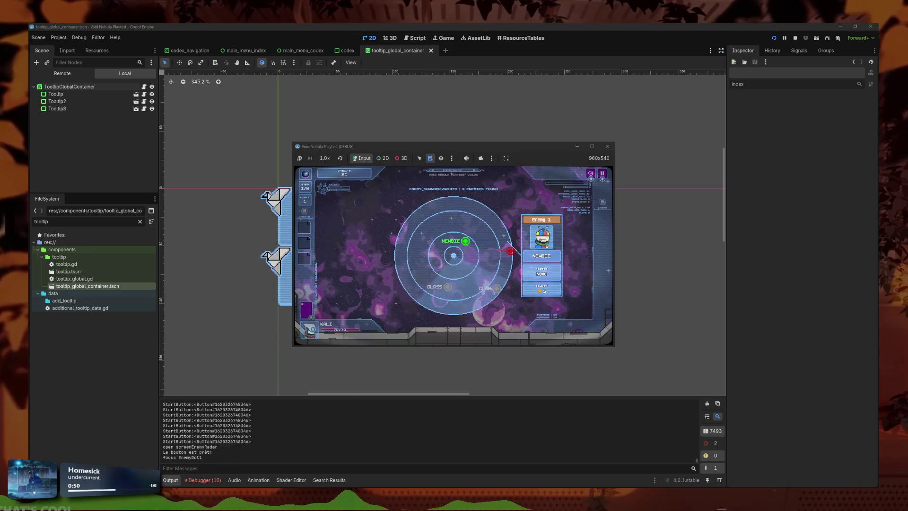
- Pause the run, open the Codex from the pause menu, and show the Debugger panel
key(Escape)
key(Down)
key(Return)
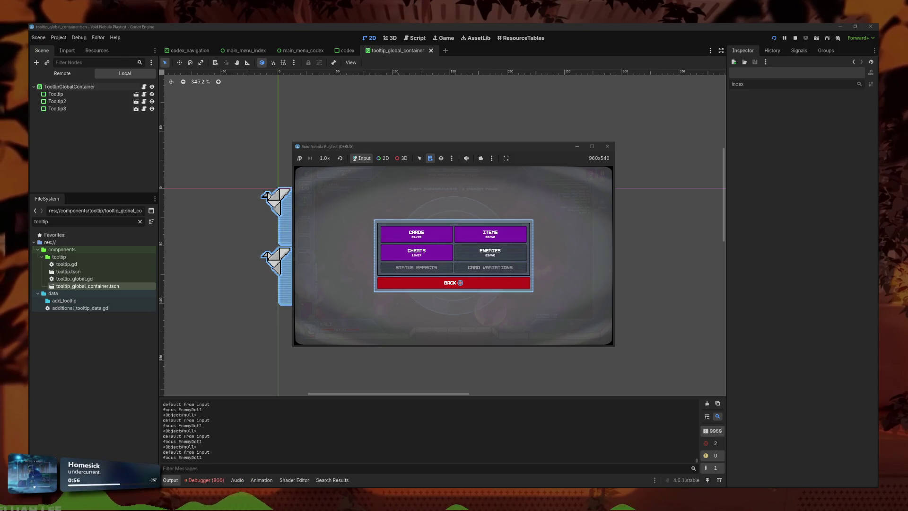
click(212, 479)
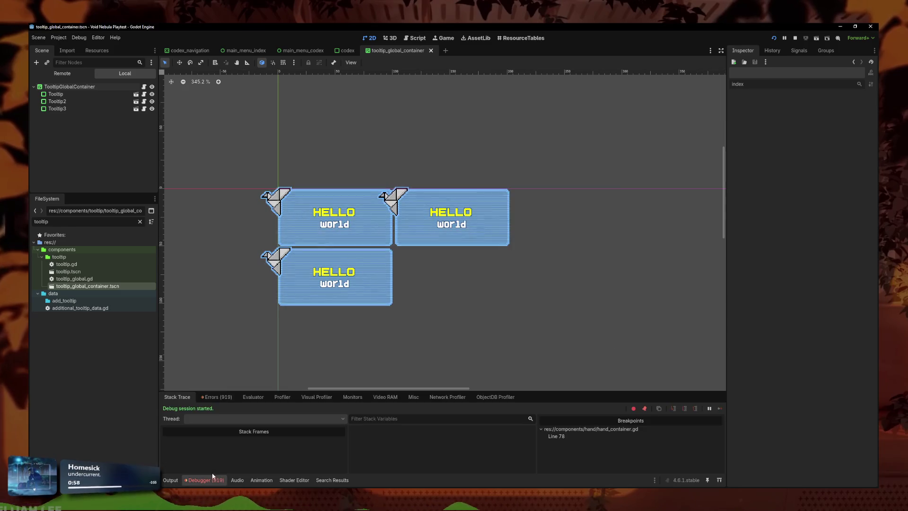
- Enlarge the Errors list and read the controller_keyboard.gd:159 'can't grab focus' stack traces
click(226, 398)
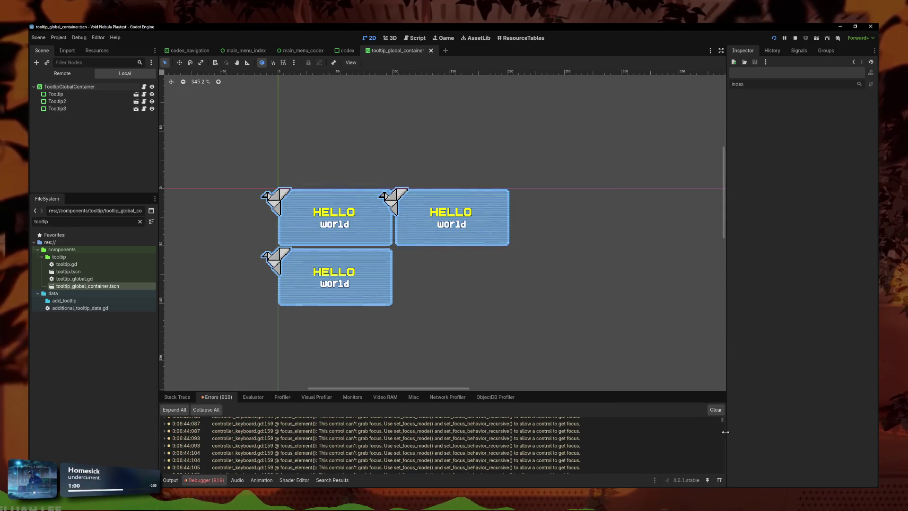
drag(722, 421, 723, 471)
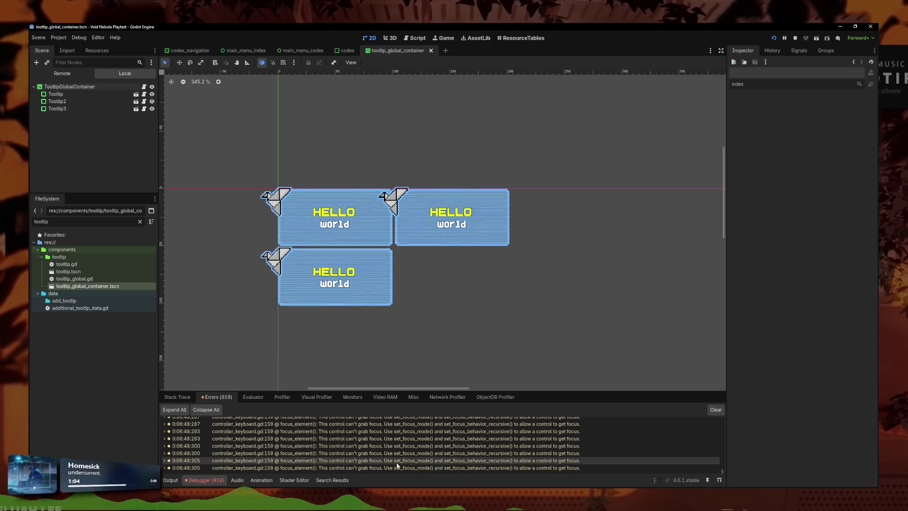
mouse_move(424, 460)
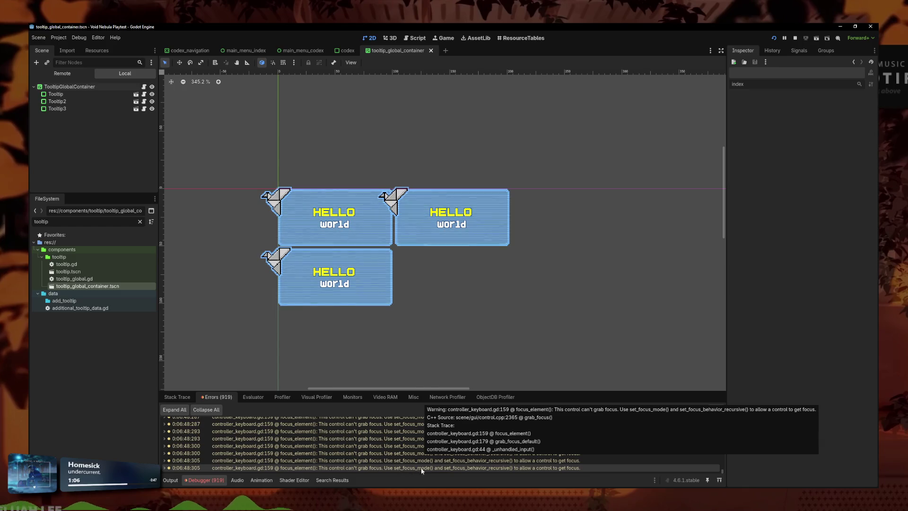
scroll(289, 454, up, 2)
scroll(289, 453, up, 2)
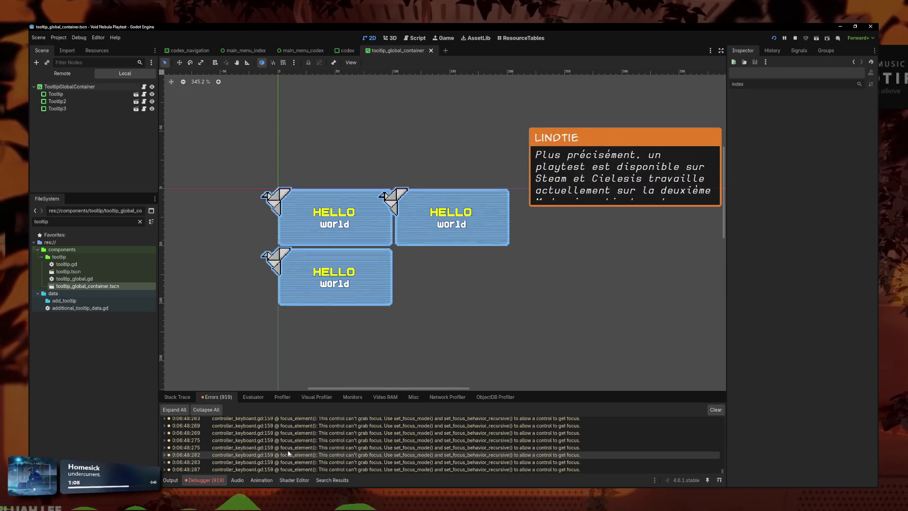
mouse_move(290, 454)
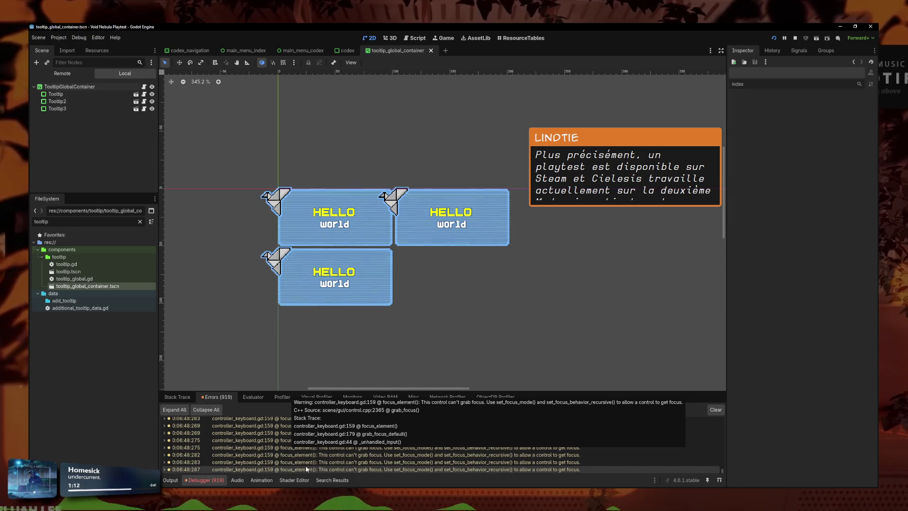
scroll(326, 443, up, 10)
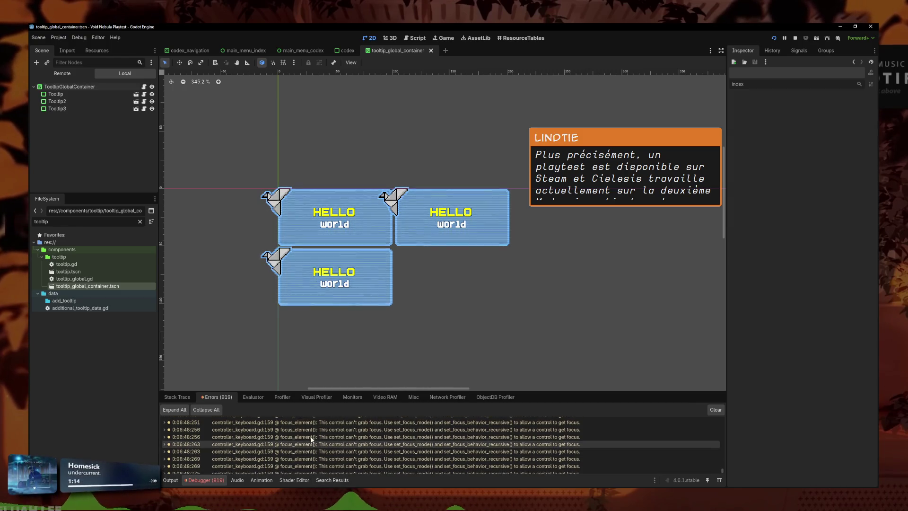
scroll(325, 443, up, 2)
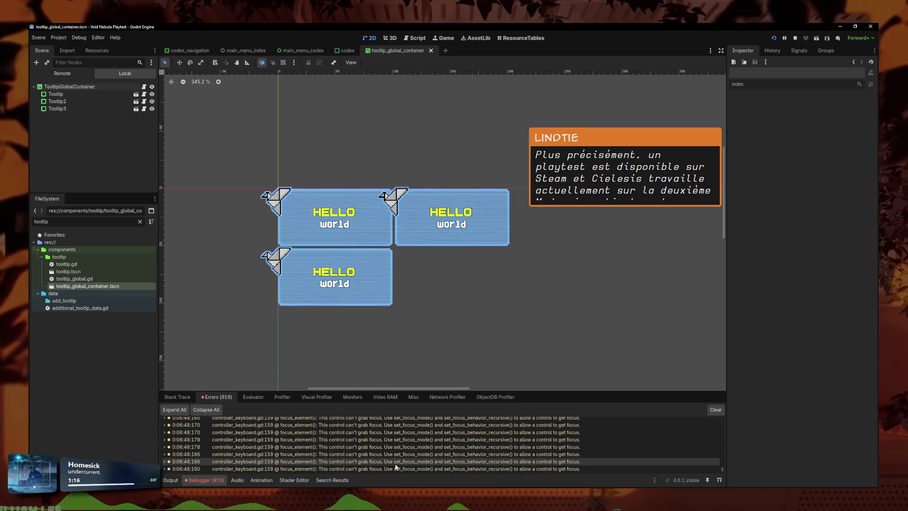
scroll(329, 447, up, 5)
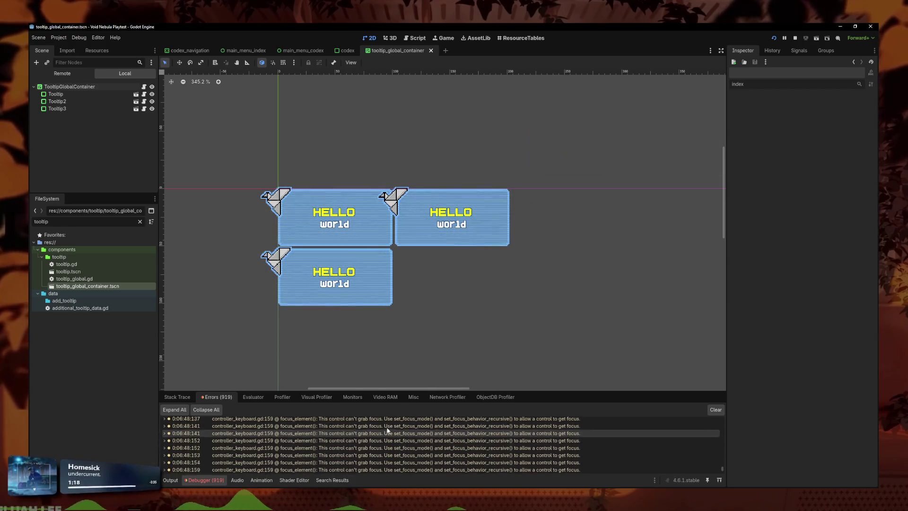
scroll(380, 442, up, 3)
key(alt+Tab)
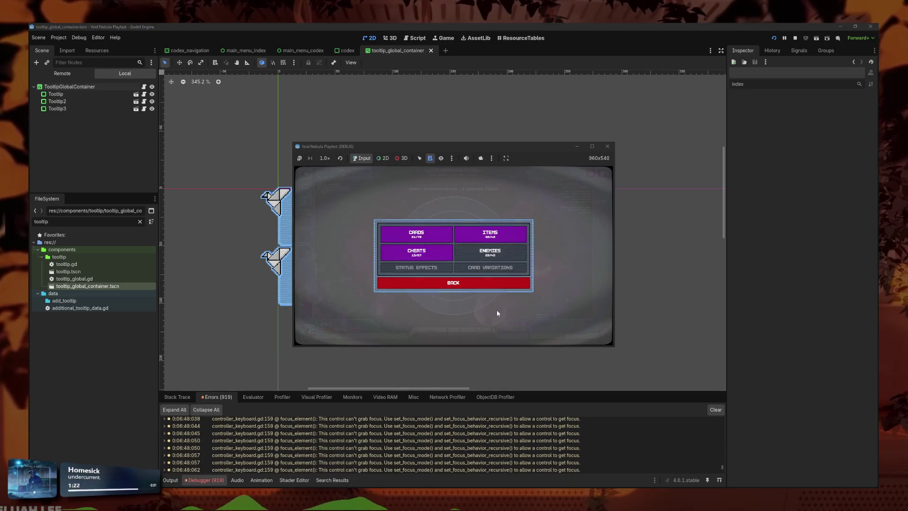
key(Down)
key(Down)
key(Down)
key(Up)
key(Escape)
key(Up)
key(Return)
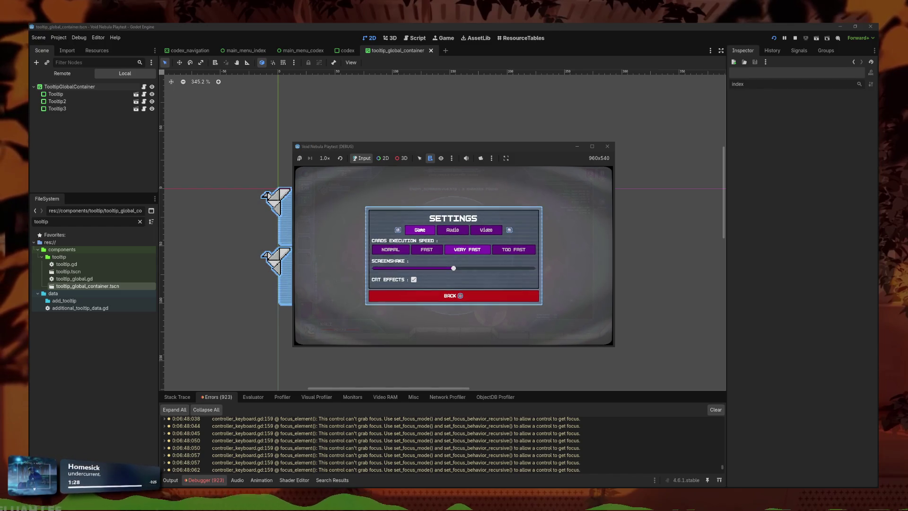
key(Escape)
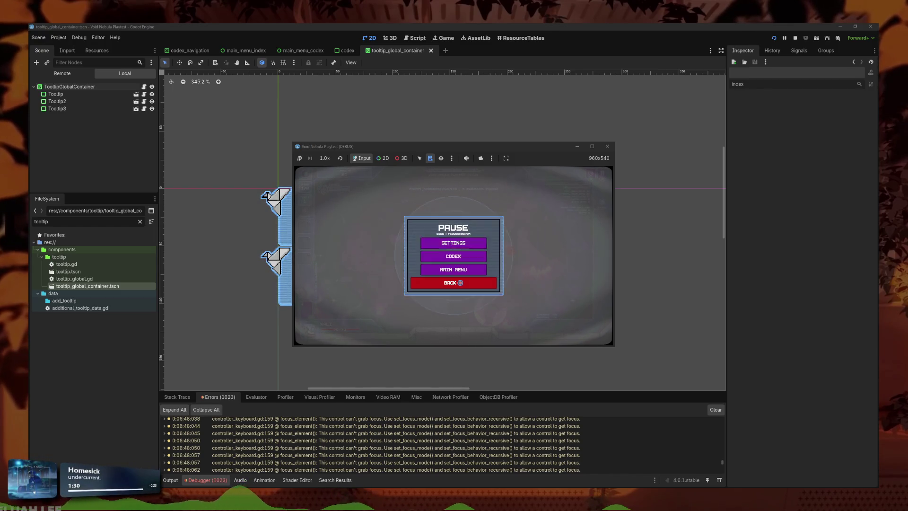
key(Return)
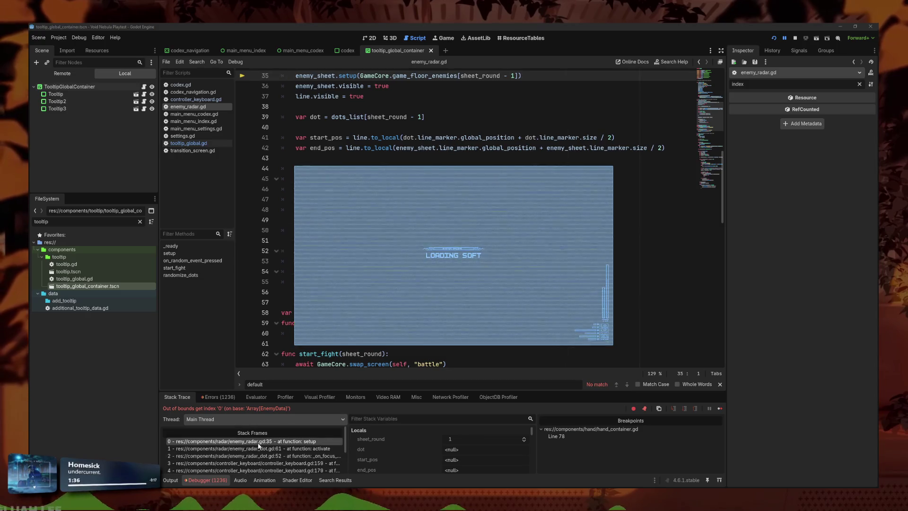
click(259, 443)
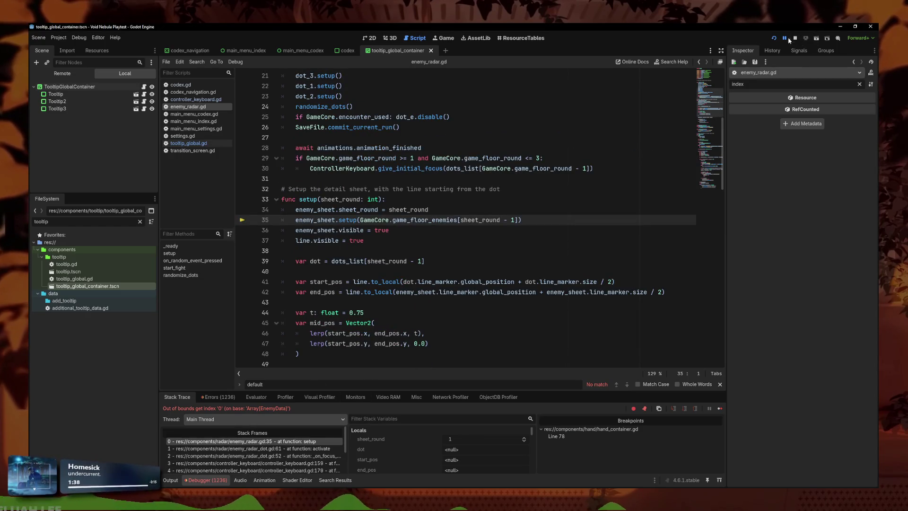
- Relaunch the playtest, open New Run and back out, then open the save-profile dialog
click(774, 38)
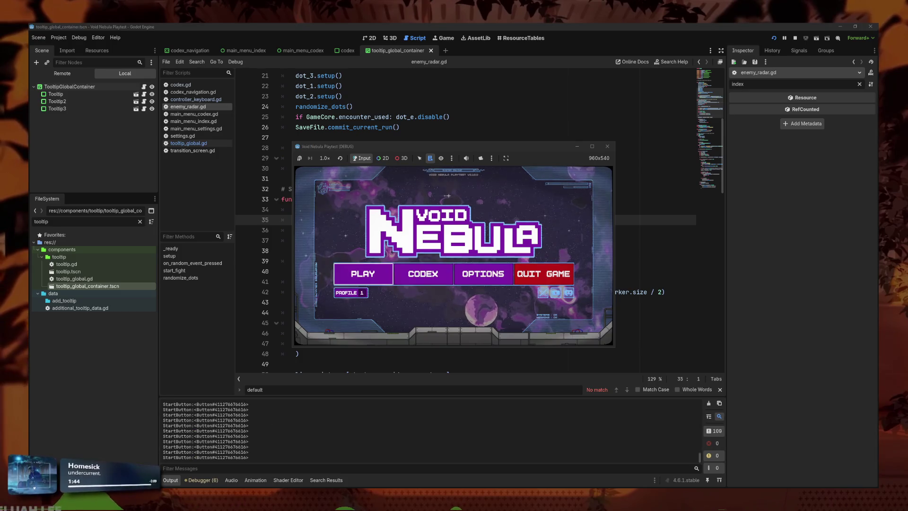
key(Return)
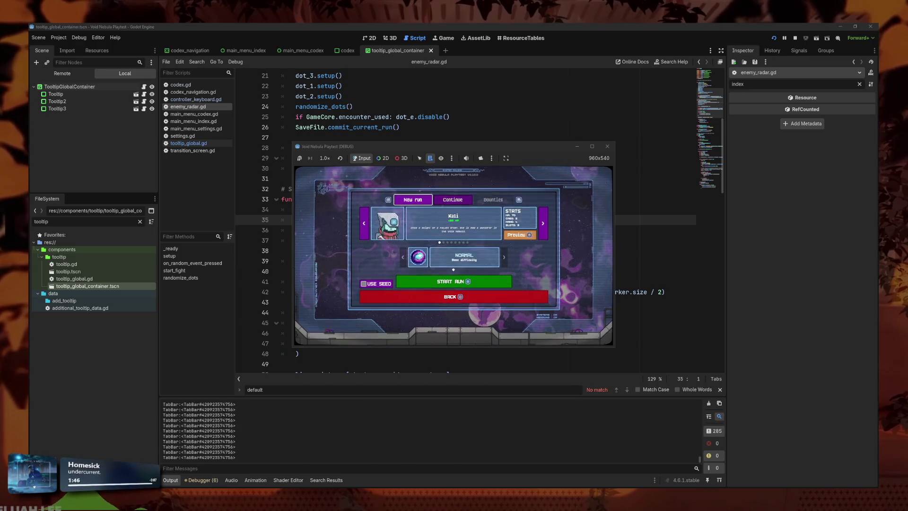
key(Escape)
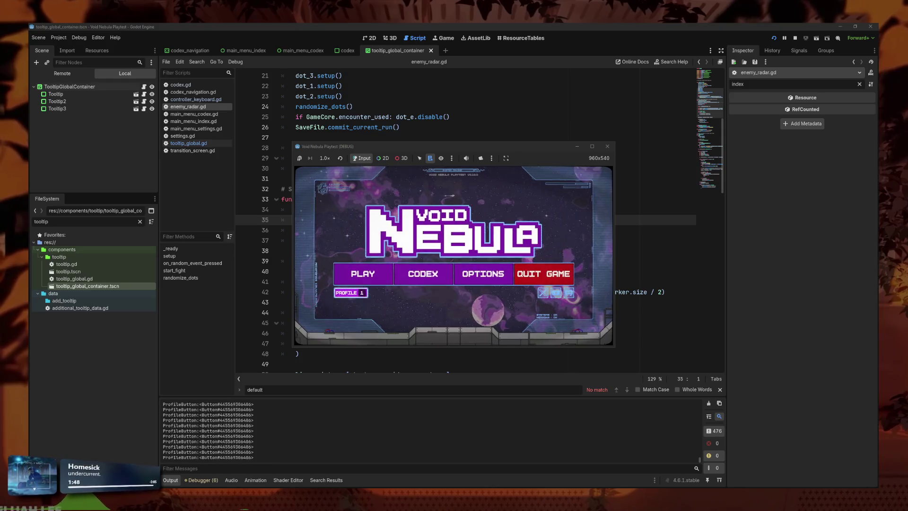
key(Return)
click(544, 76)
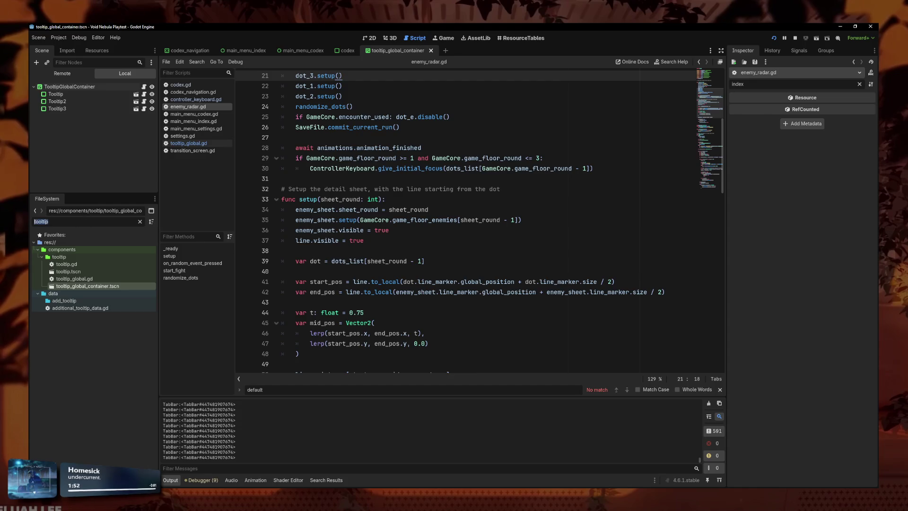
- Clear the FileSystem filter, open codex.gd and select its _input function
key(BackSpace)
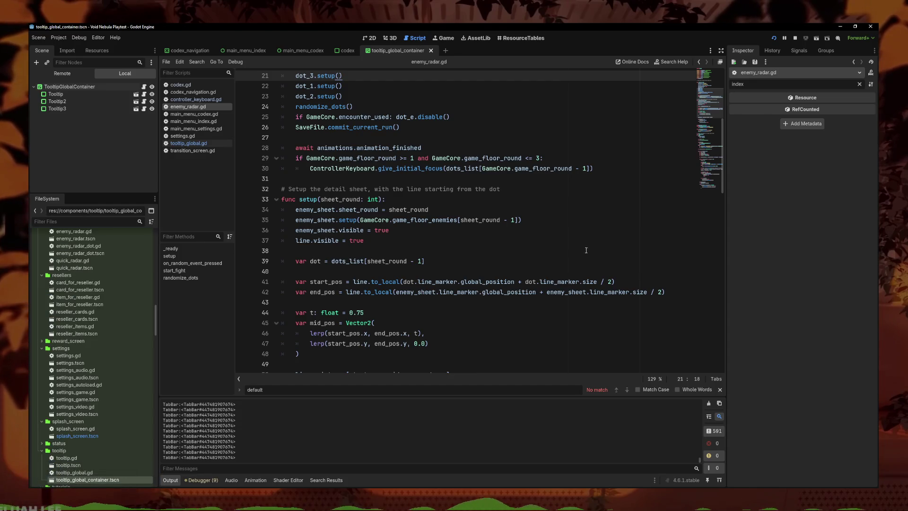
click(181, 85)
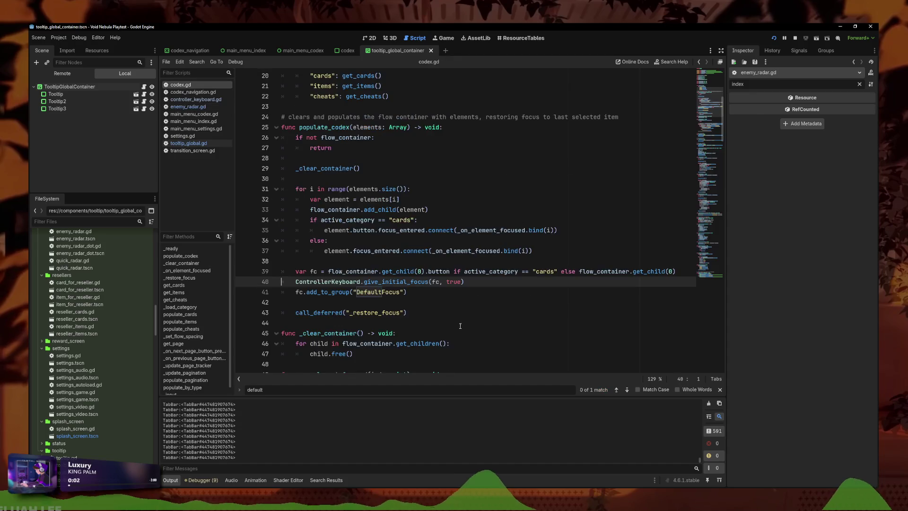
scroll(461, 326, down, 20)
click(637, 356)
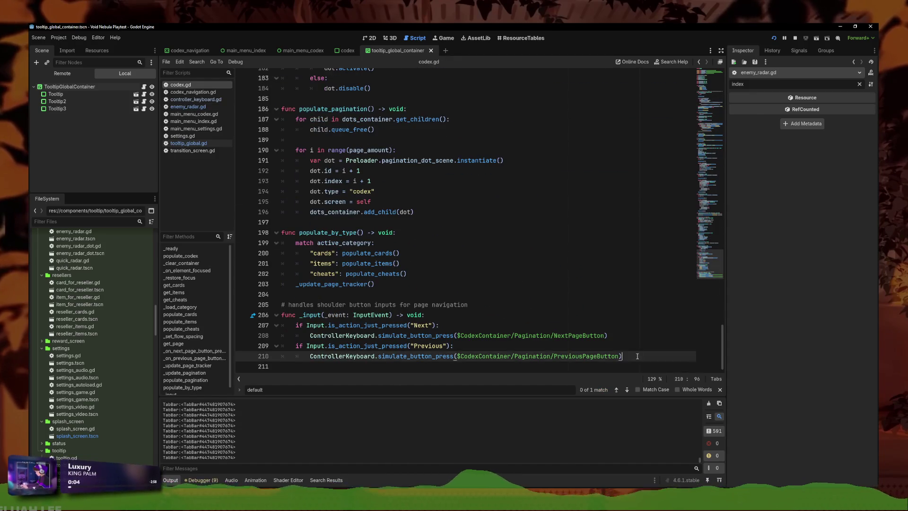
drag(637, 356, 282, 315)
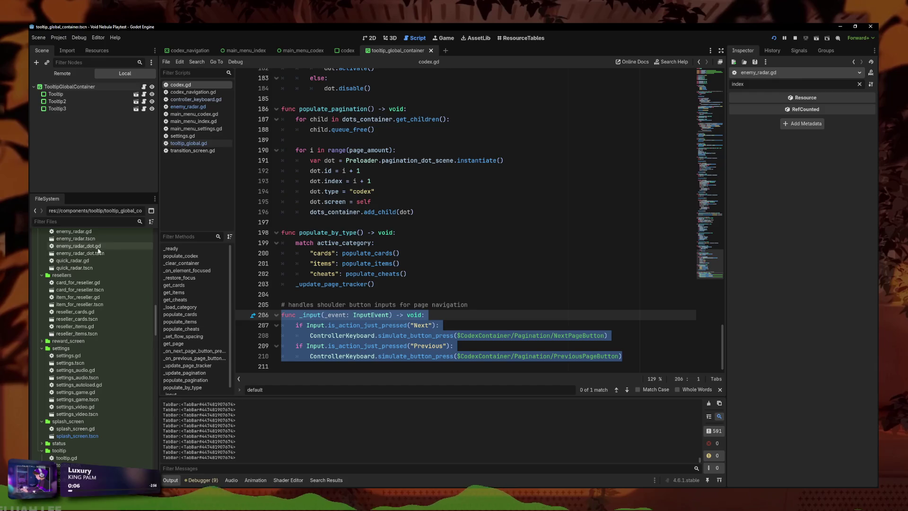
- Filter files by 'chara' and open the main_menu_character_screen script near line 205
click(85, 222)
text(chara)
double_click(94, 286)
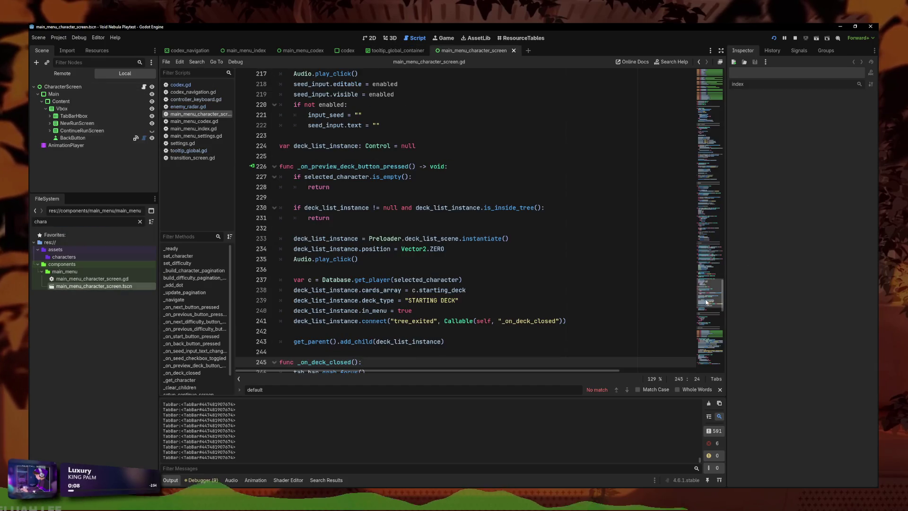
scroll(707, 301, down, 20)
scroll(360, 194, up, 8)
scroll(369, 194, up, 19)
click(408, 197)
- Search that script for 'Next', then filter 'profi' and open main_menu_profile.tscn
key(ctrl+f)
text(Next)
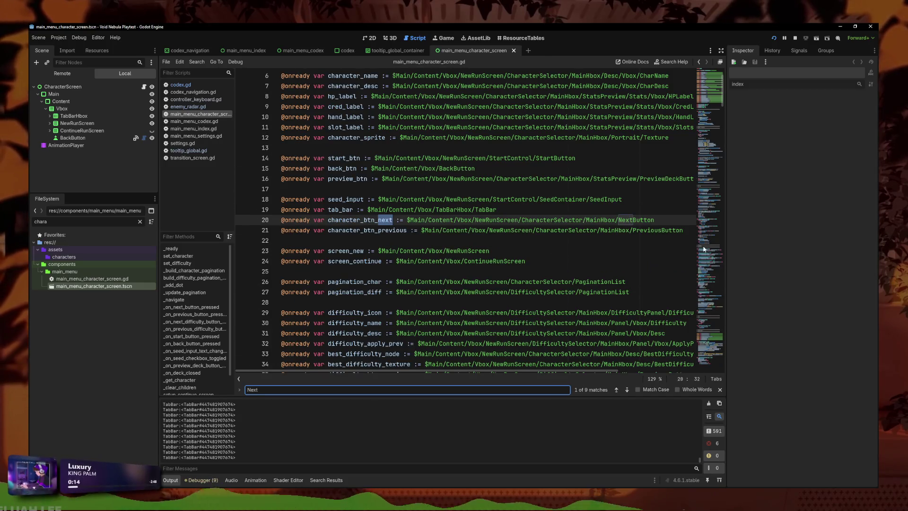
scroll(703, 248, down, 20)
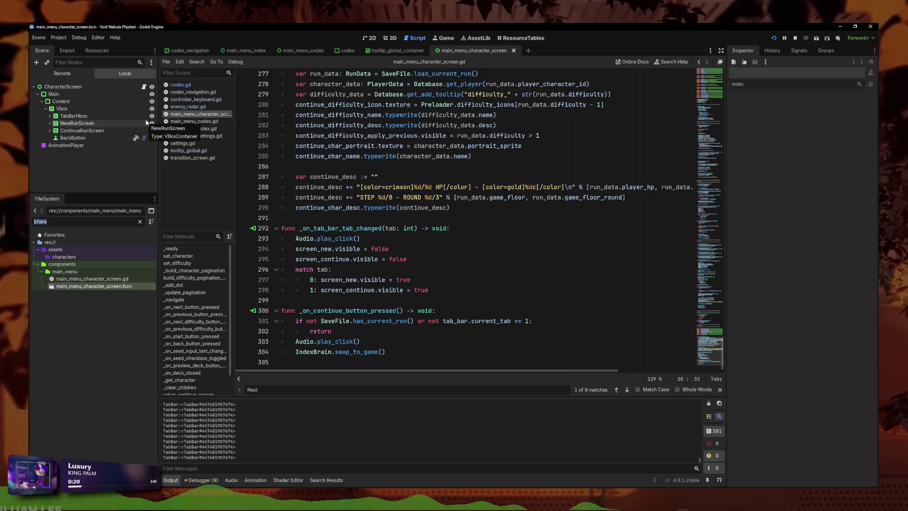
text(profi)
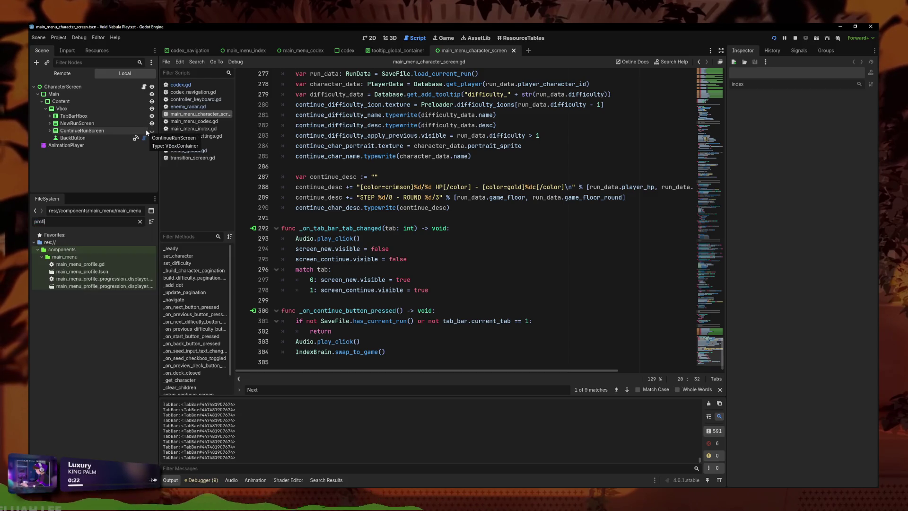
double_click(119, 272)
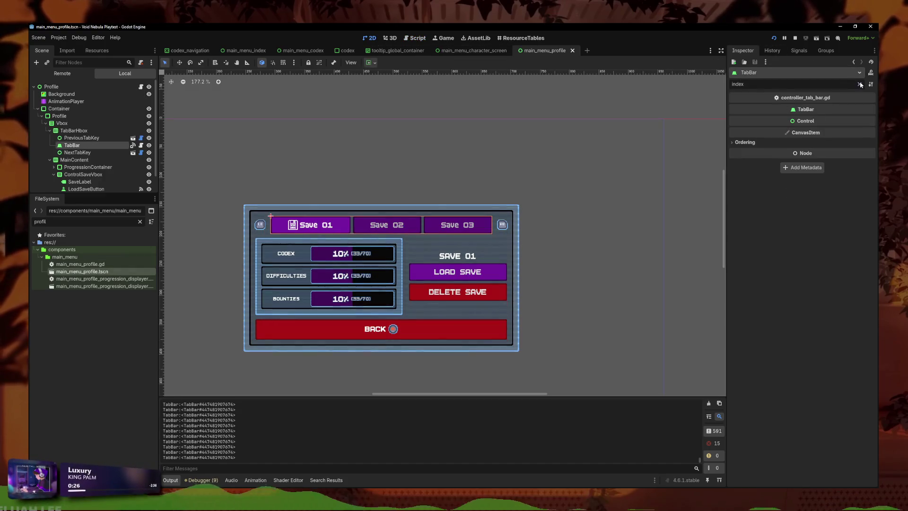
- Show all the TabBar's Inspector properties, select the Background node, and launch the playtest
click(860, 83)
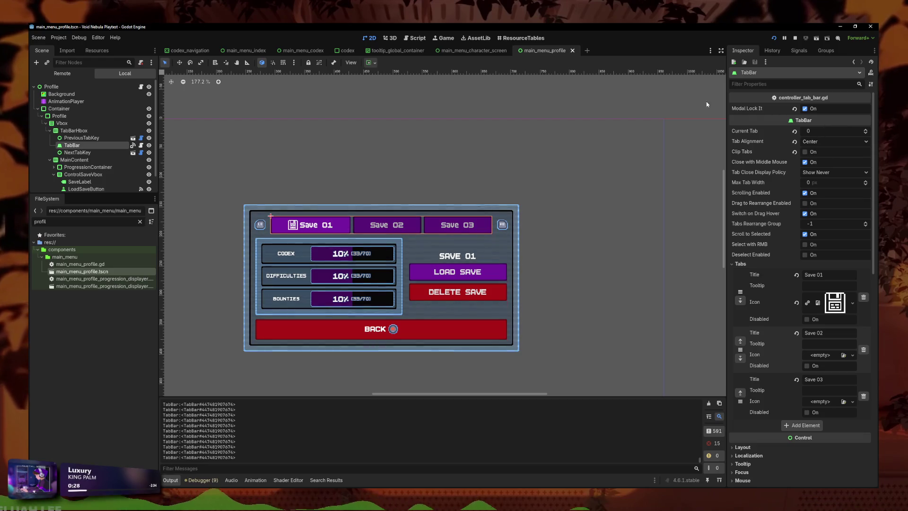
right_click(372, 240)
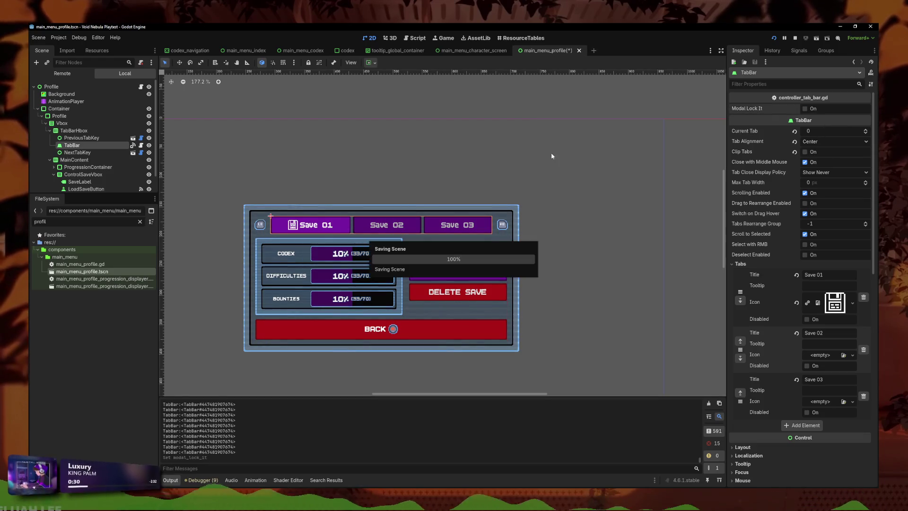
click(563, 84)
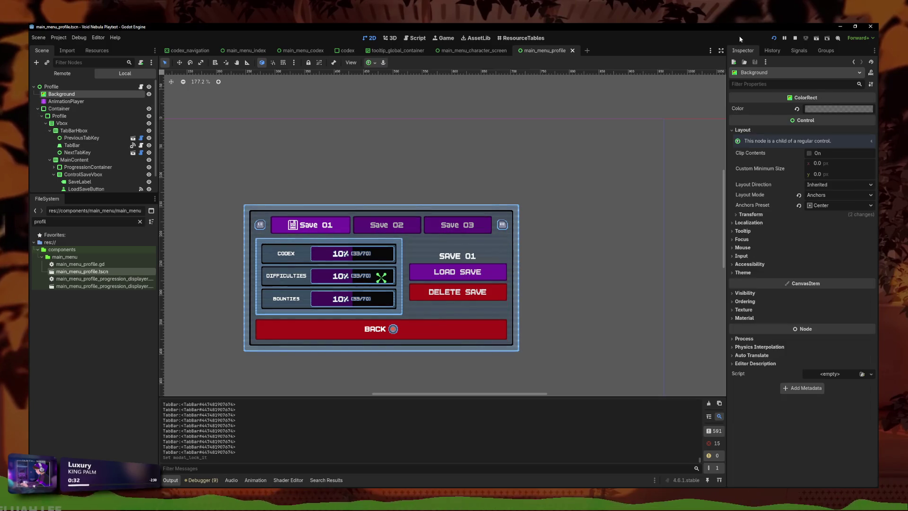
click(774, 39)
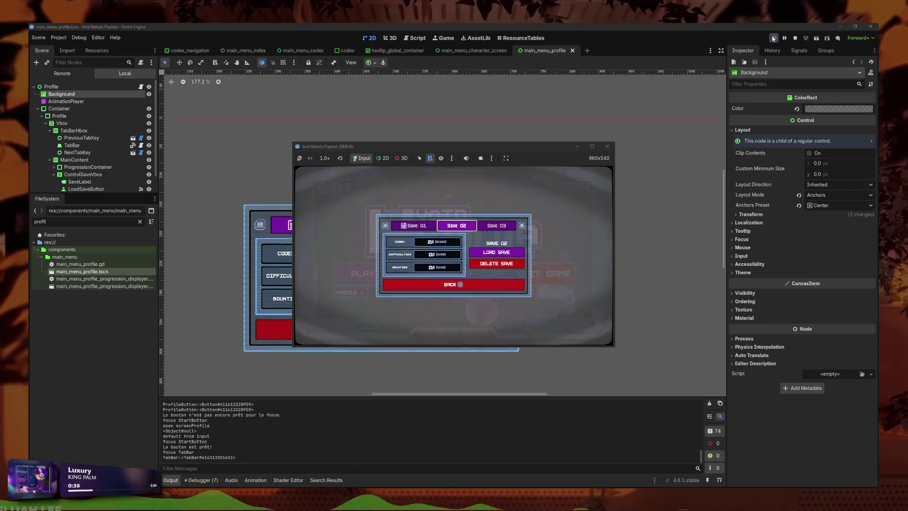
- Close the save-slot screen and start a new run from the New Run setup
key(Escape)
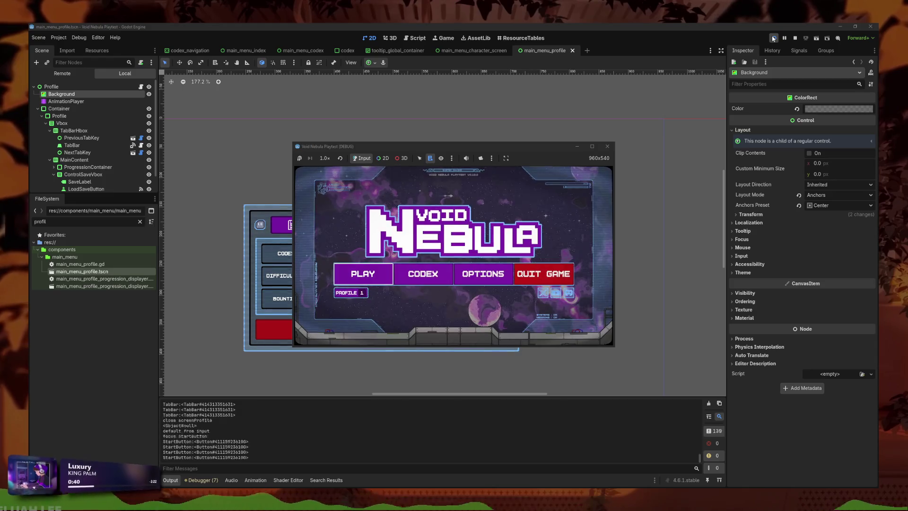
key(Return)
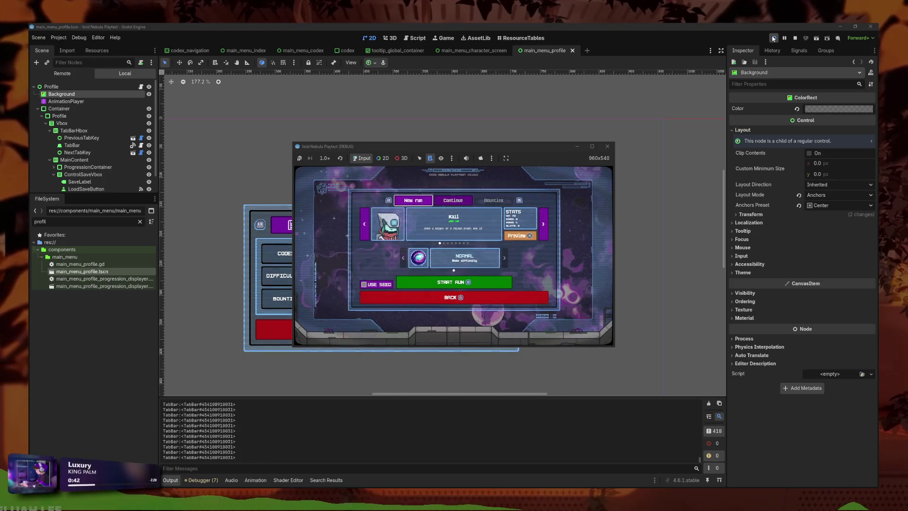
key(Return)
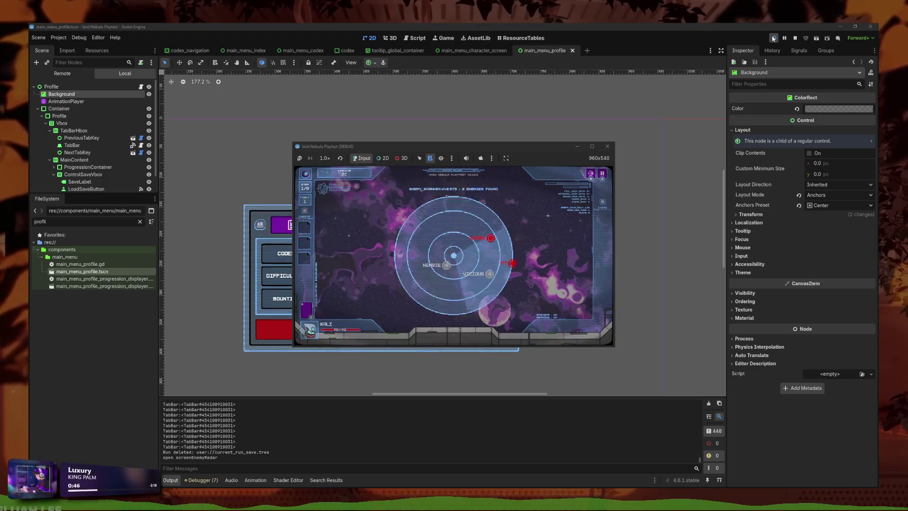
- Open and close the radar's enemy list twice, engage VIPER, and focus the Cover card
key(Return)
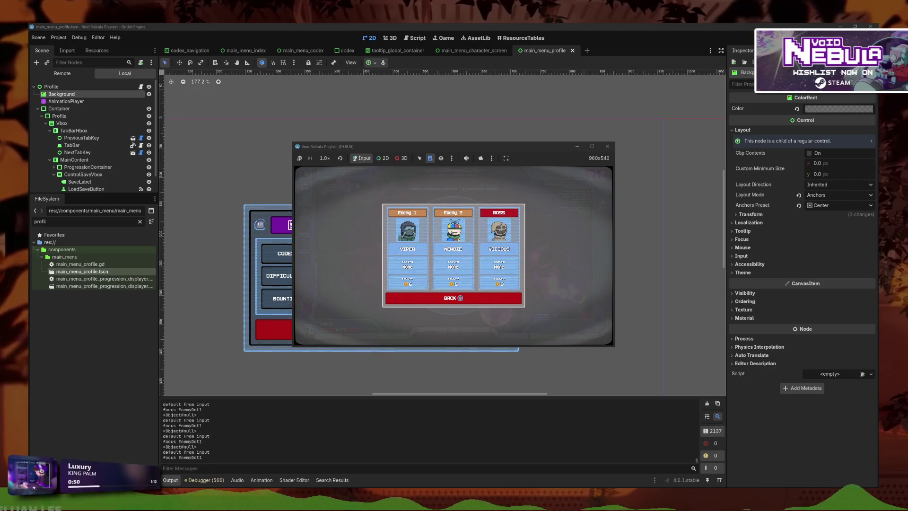
key(Escape)
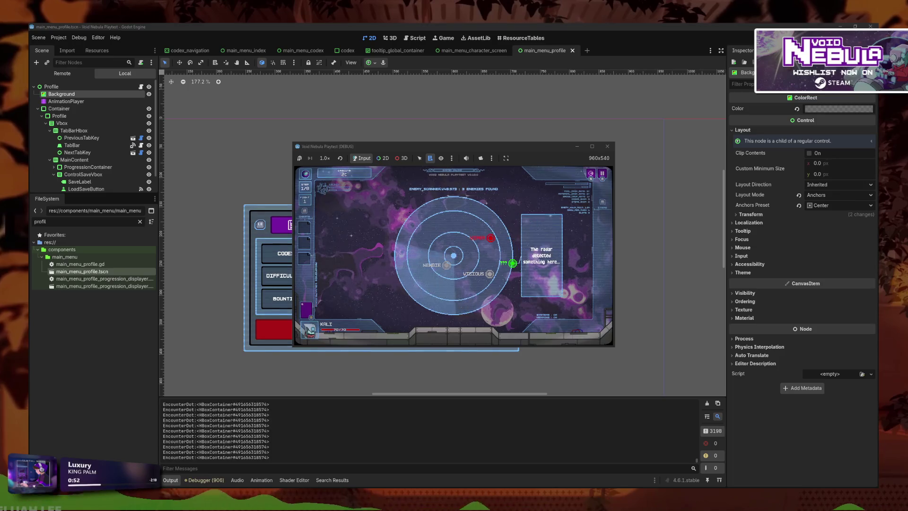
key(Return)
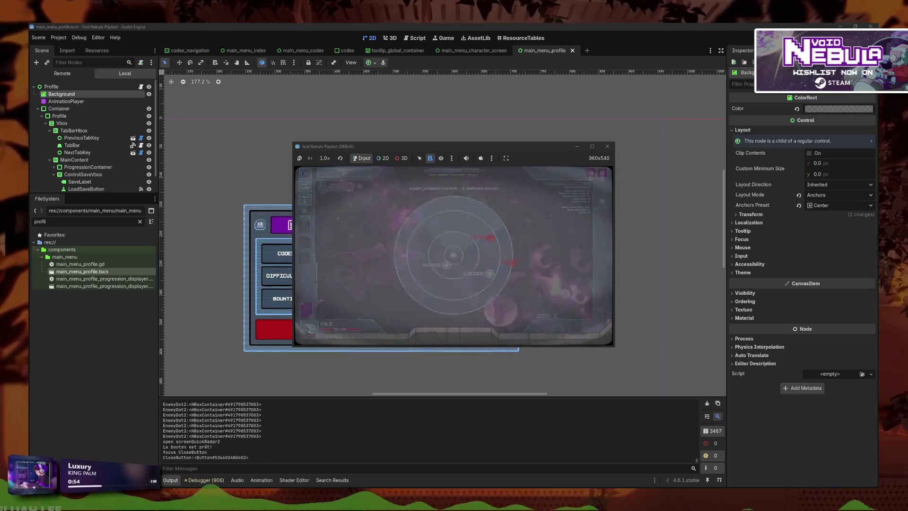
key(Escape)
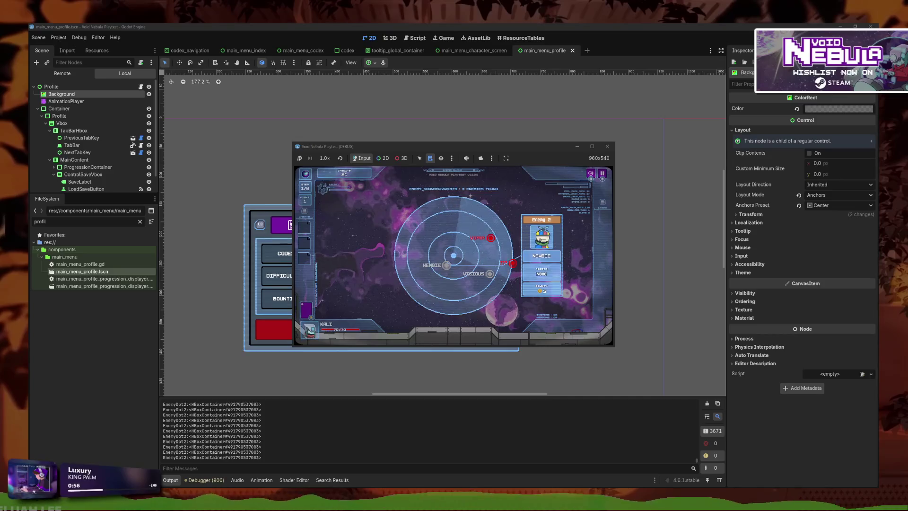
key(Up)
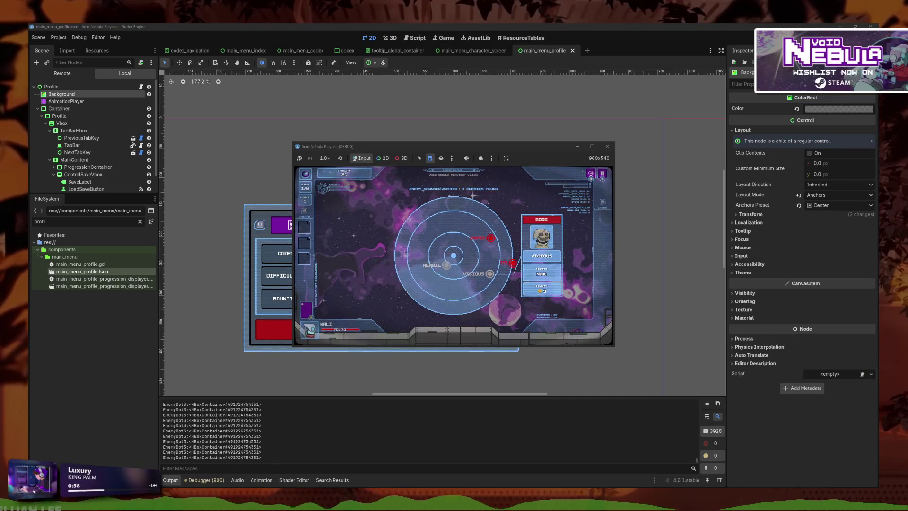
key(Return)
key(Right)
key(Right)
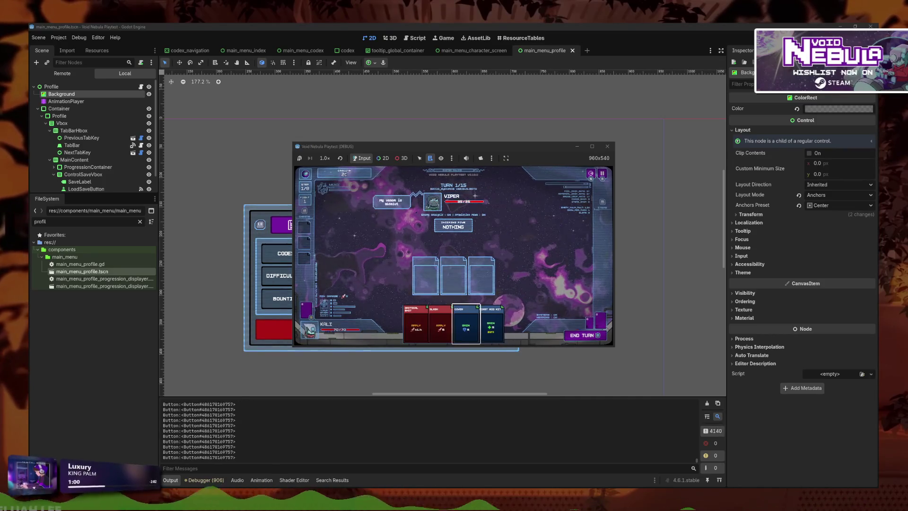
- Play the early turns by queuing Slash and Cover, then another Slash, ending each turn
key(Return)
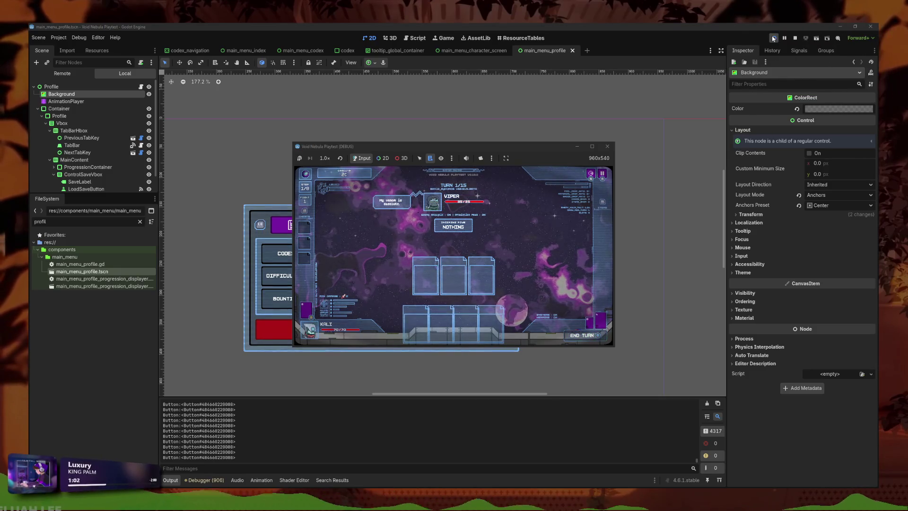
key(Return)
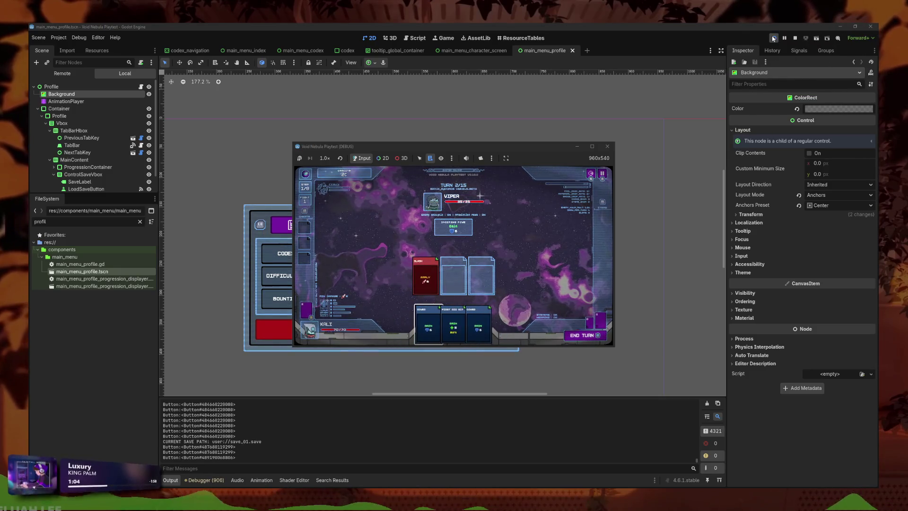
key(Return)
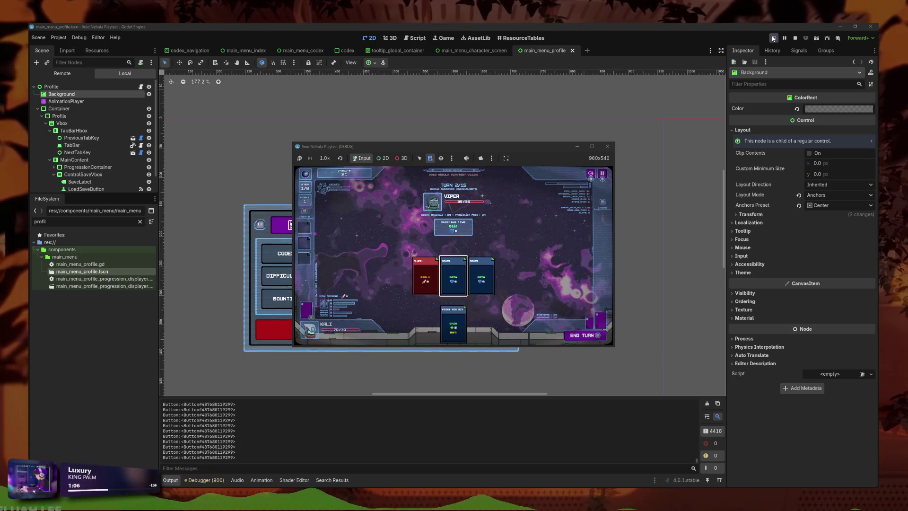
key(Return)
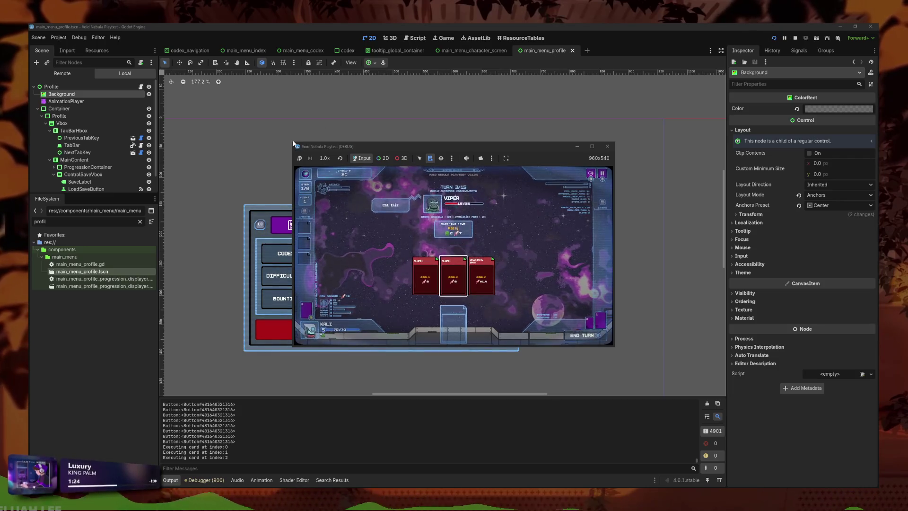
mouse_move(292, 143)
mouse_down()
mouse_move(205, 79)
mouse_move(213, 105)
mouse_move(198, 93)
mouse_move(211, 94)
mouse_up()
key(Right)
key(Right)
key(Right)
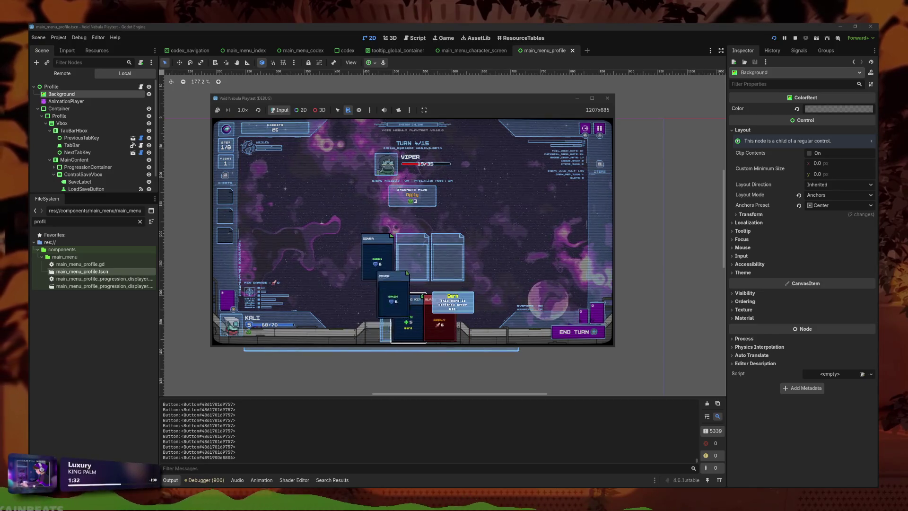
key(Return)
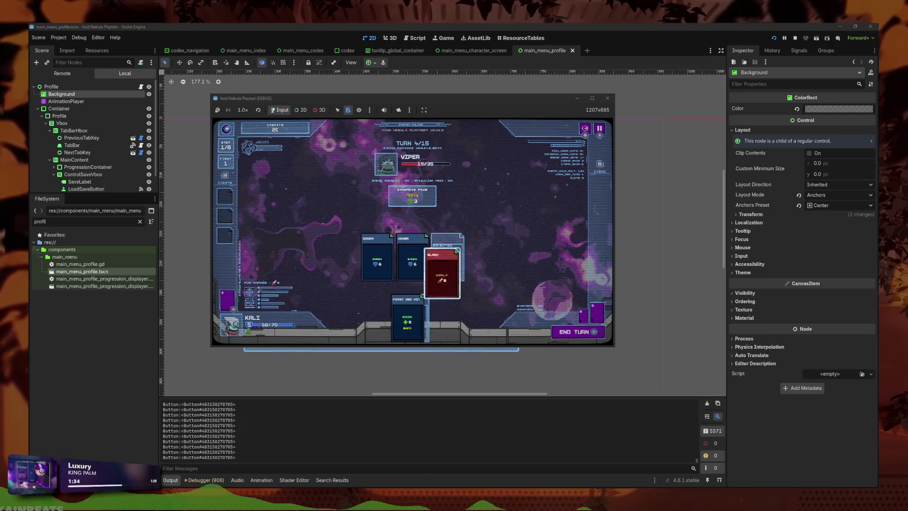
key(Return)
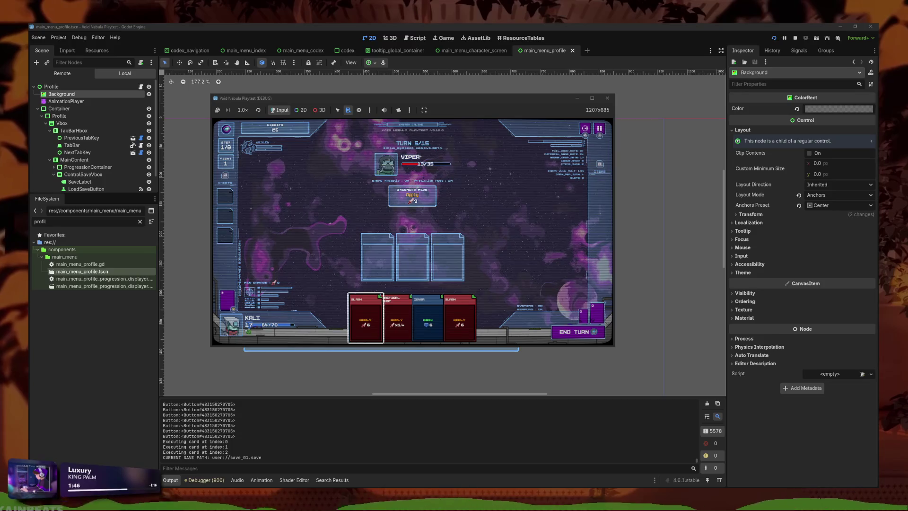
- Queue two Slash cards and Critical Shot, then end the turn to kill Viper
click(366, 317)
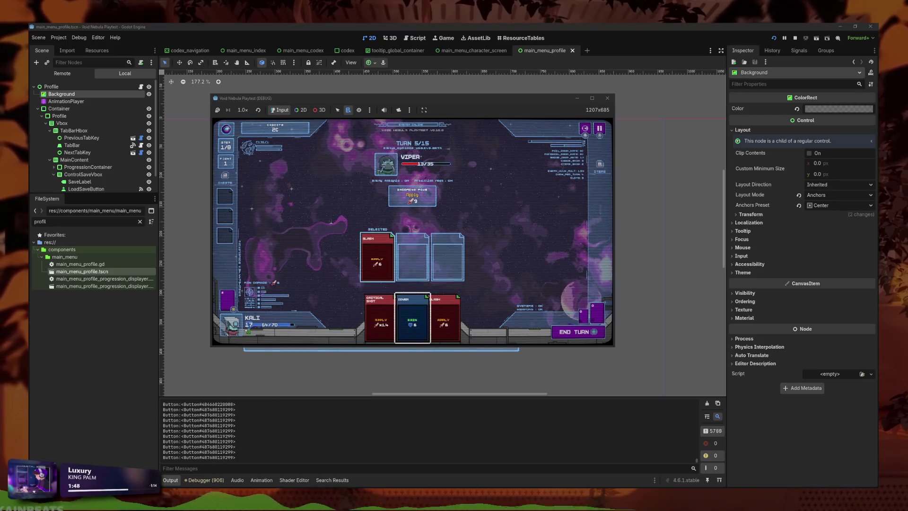
click(445, 317)
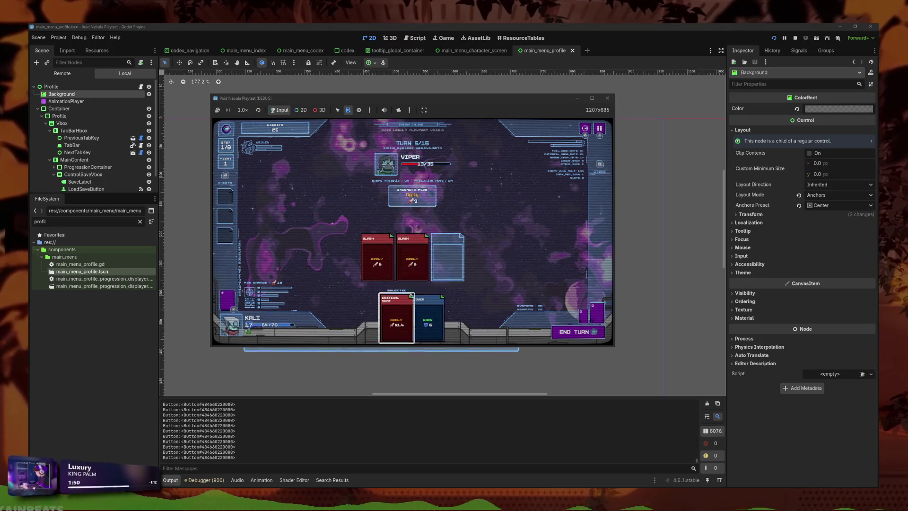
click(396, 317)
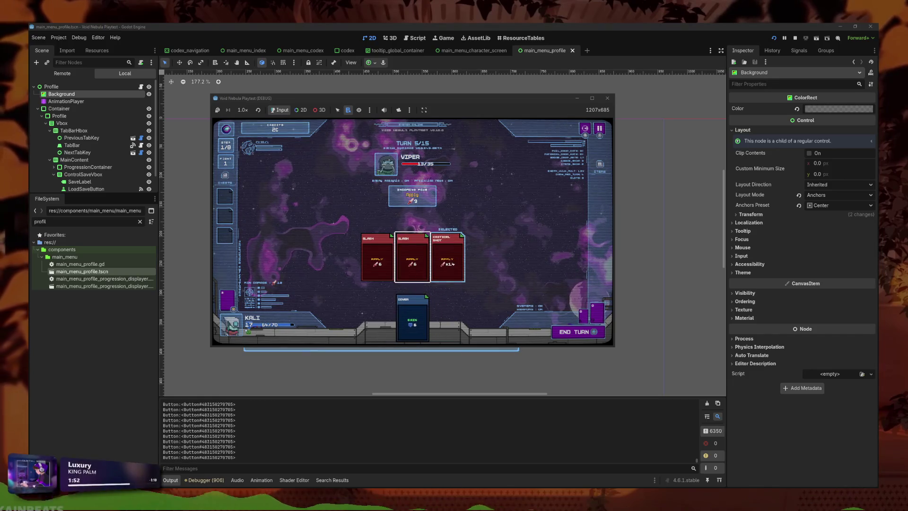
key(Return)
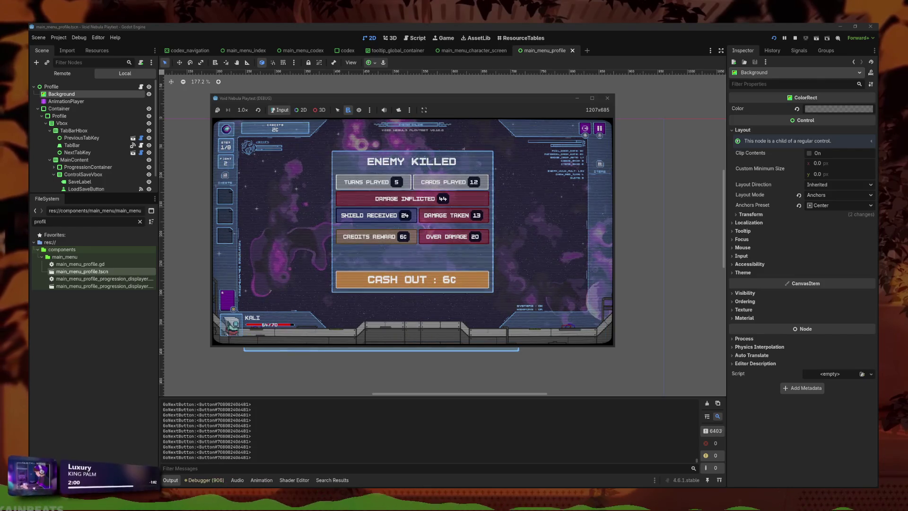
- Cash out the 6c reward into the shop, then pause and abandon the run
click(412, 280)
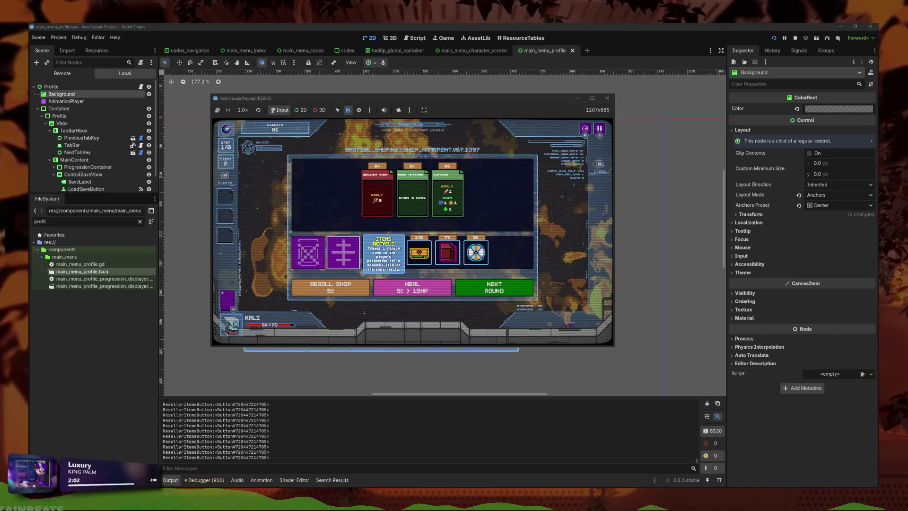
mouse_move(447, 194)
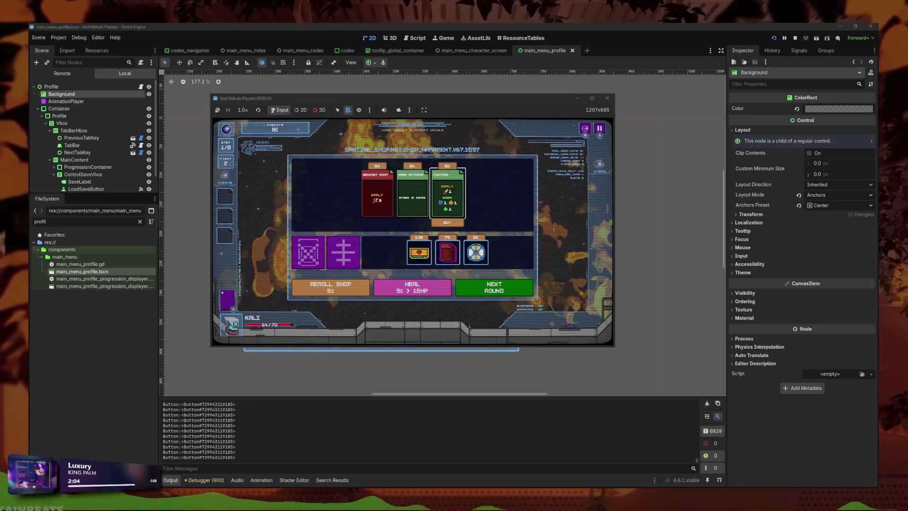
mouse_move(419, 253)
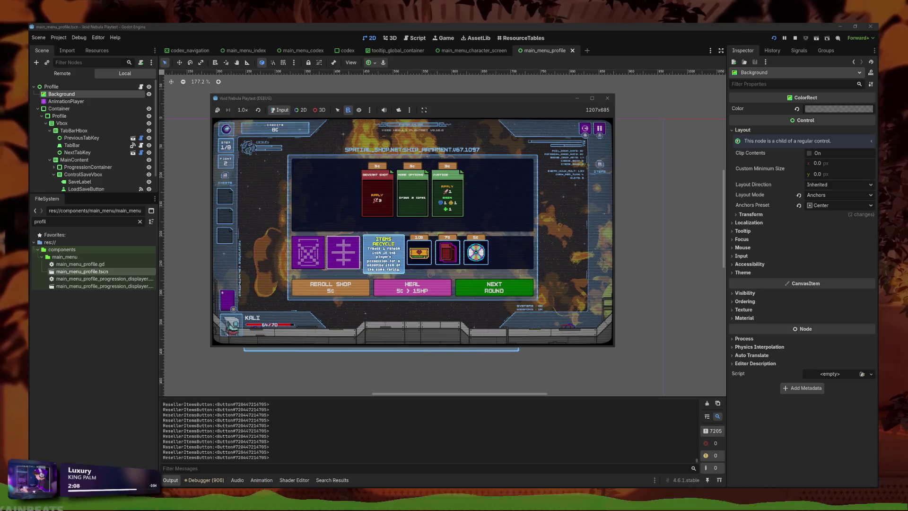
mouse_move(378, 194)
key(Escape)
click(411, 232)
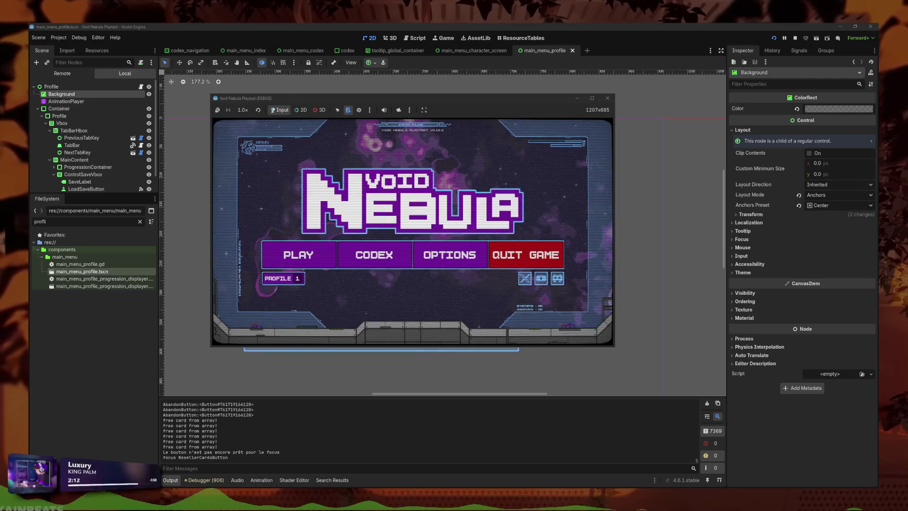
- Start a new run with Kali and abandon it, triggering the enemy_radar.gd:35 error
key(Return)
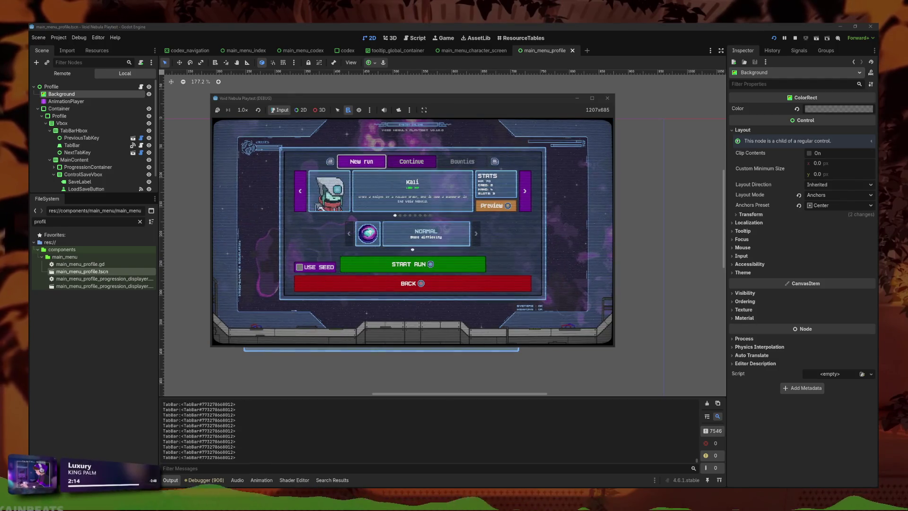
key(Return)
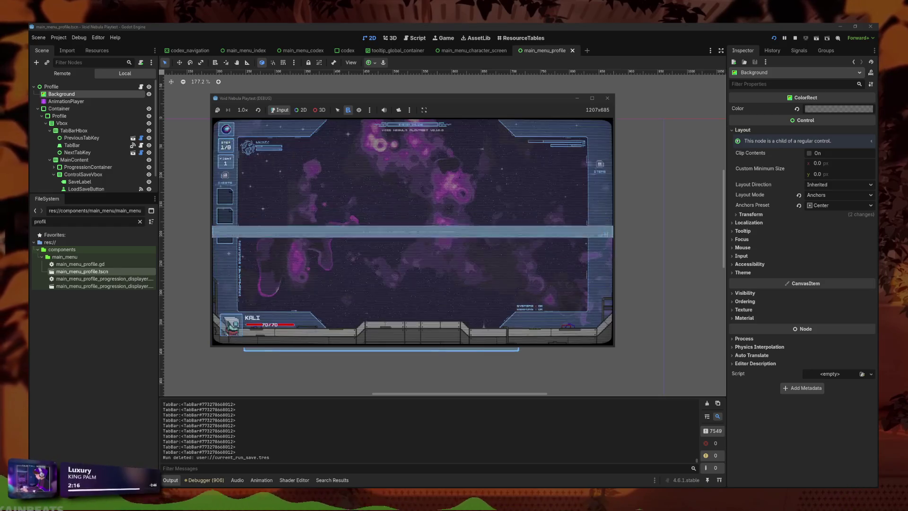
key(Escape)
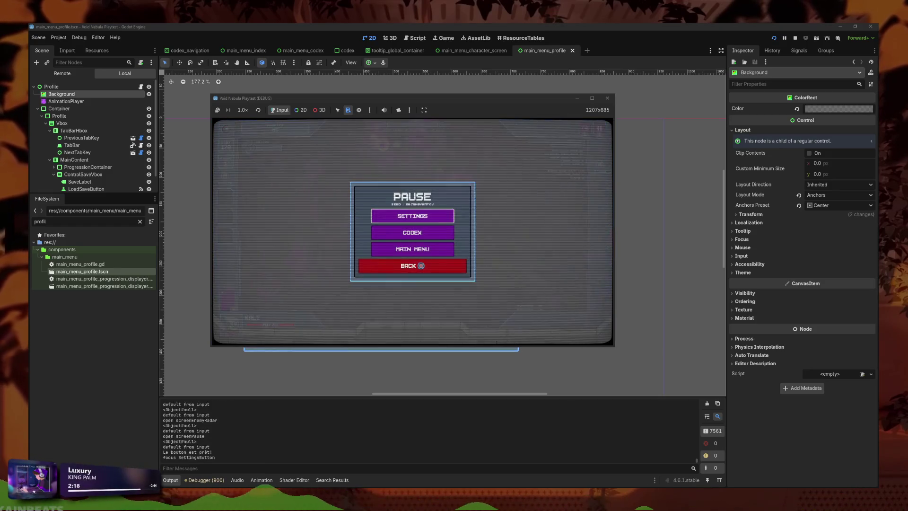
key(Return)
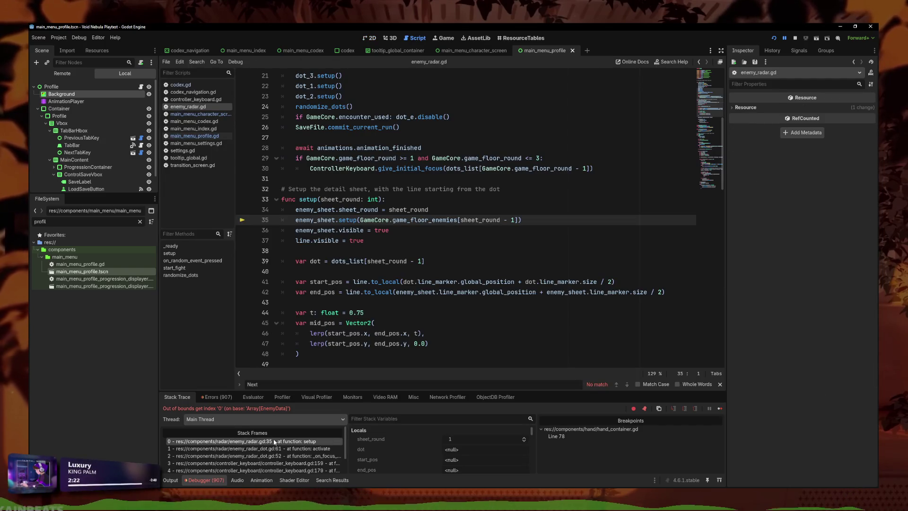
- Trace the call stack to controller_keyboard.gd:179, return to enemy_radar.gd:35, and rerun the project
scroll(300, 364, up, 2)
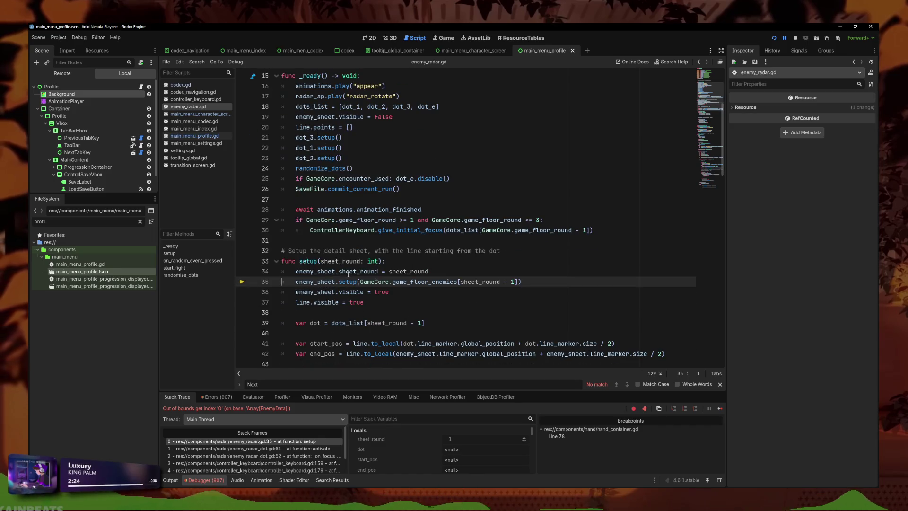
click(279, 448)
click(284, 455)
scroll(284, 455, down, 1)
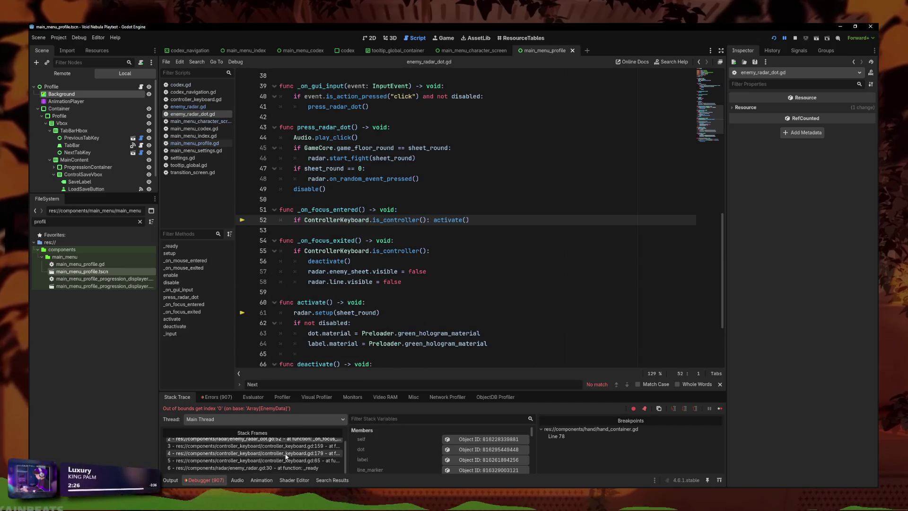
click(286, 453)
scroll(291, 453, up, 1)
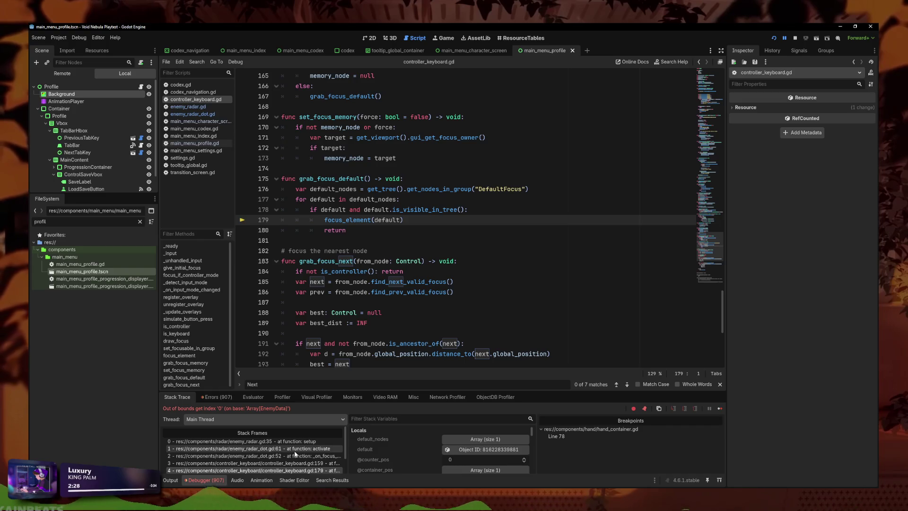
click(303, 443)
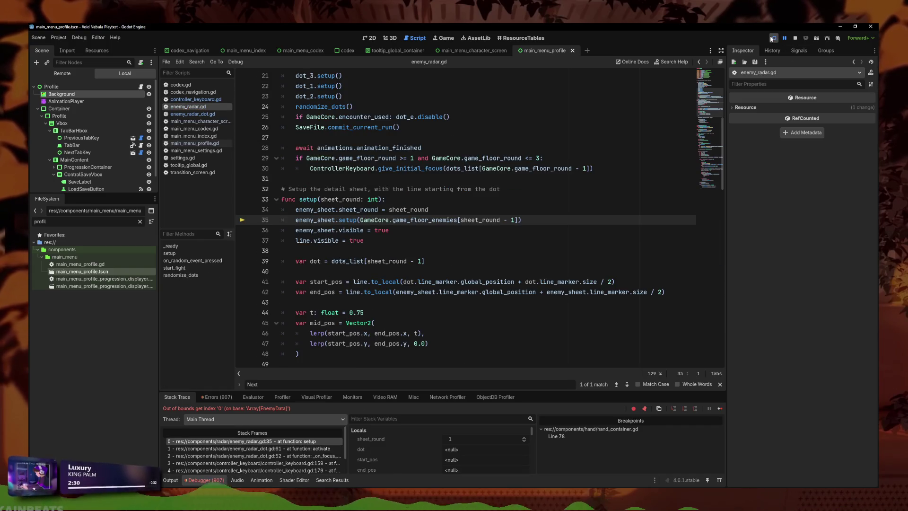
click(773, 38)
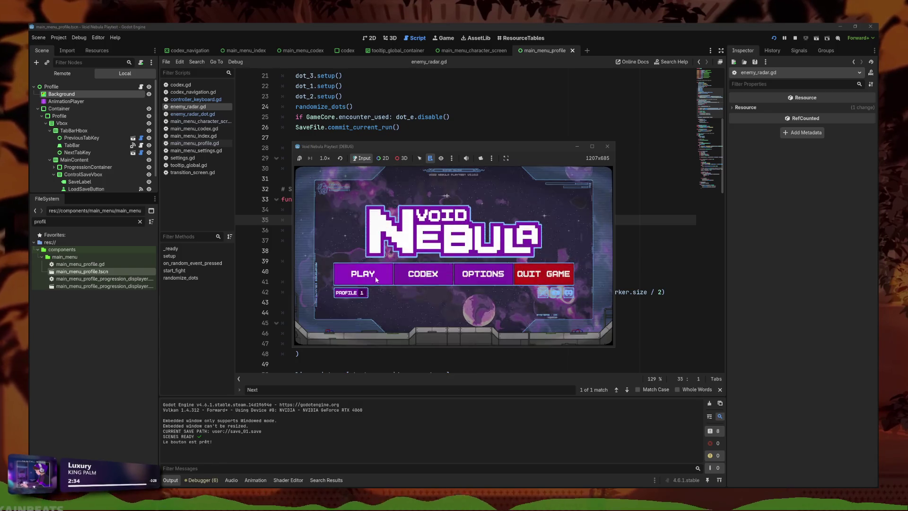
- Start a new run, pause back to the main menu, then stop and relaunch the playtest
click(374, 269)
click(412, 199)
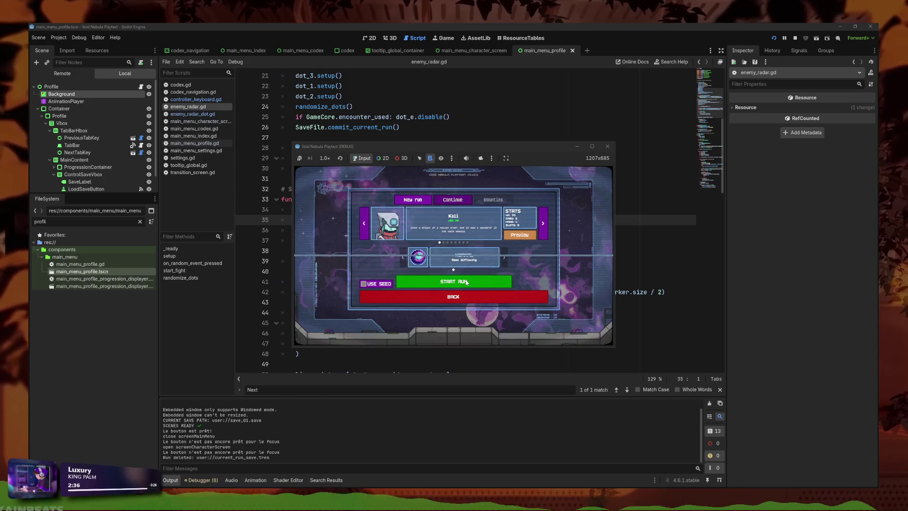
click(455, 282)
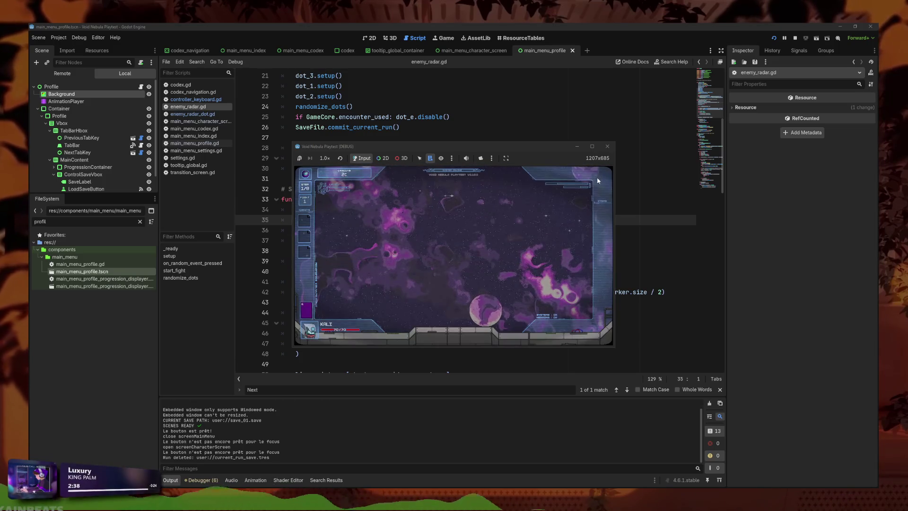
click(591, 173)
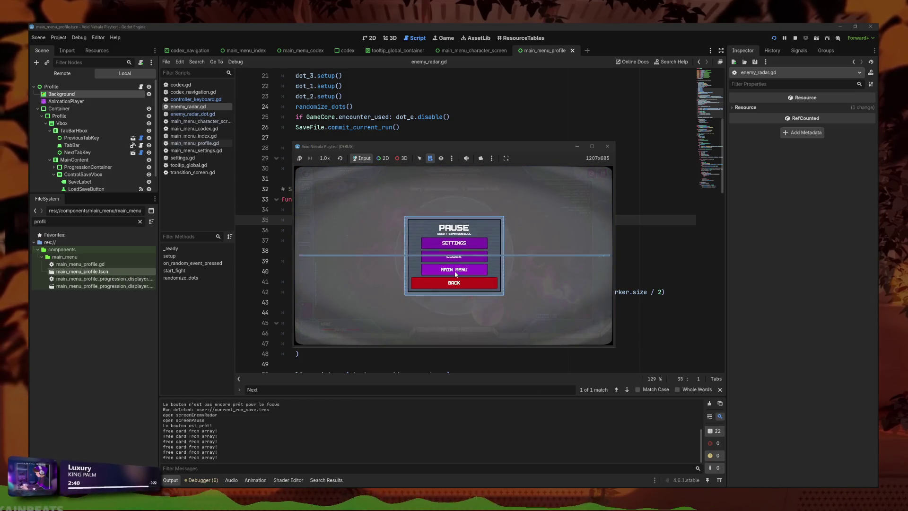
click(455, 274)
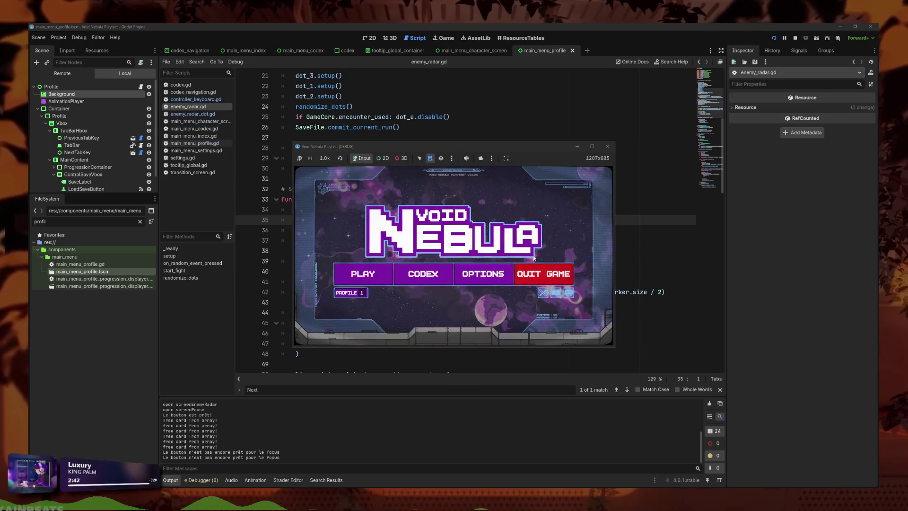
click(608, 146)
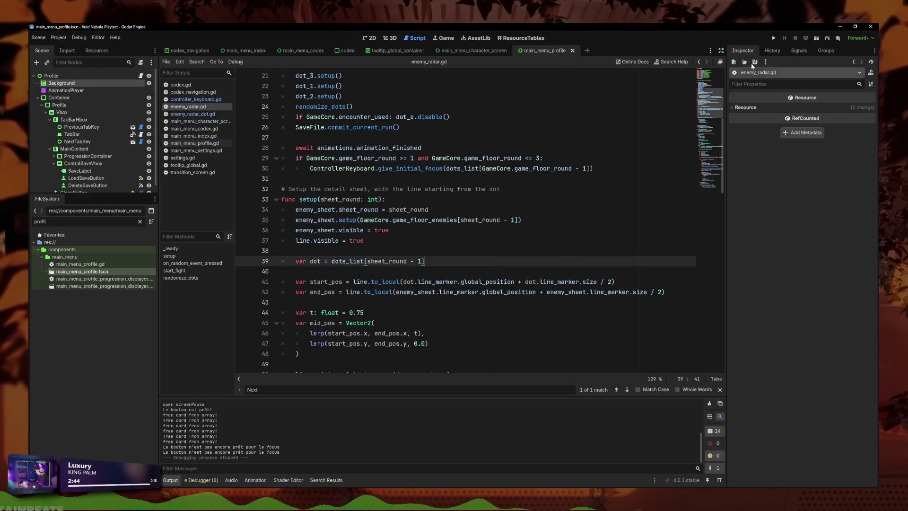
click(774, 37)
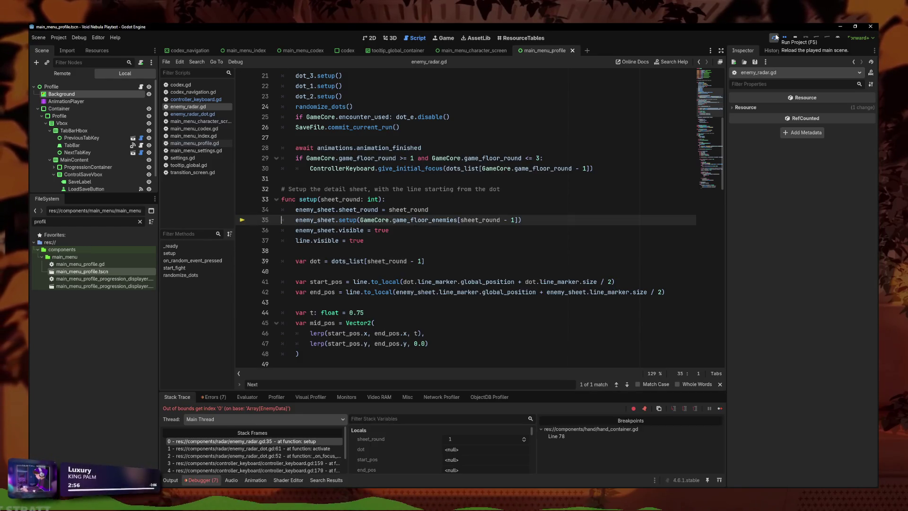
- Step through the activate, _on_focus_entered, focus_element and grab_focus_default (line 179) stack frames
click(298, 449)
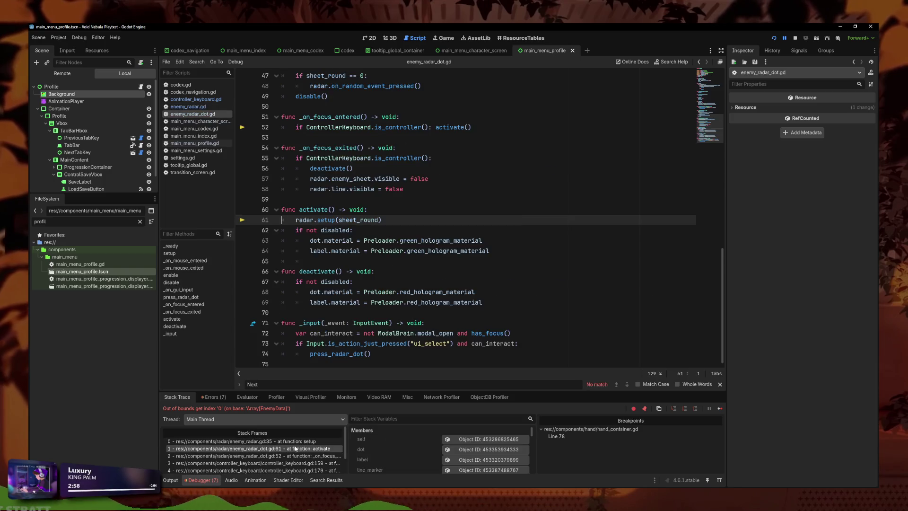
click(298, 456)
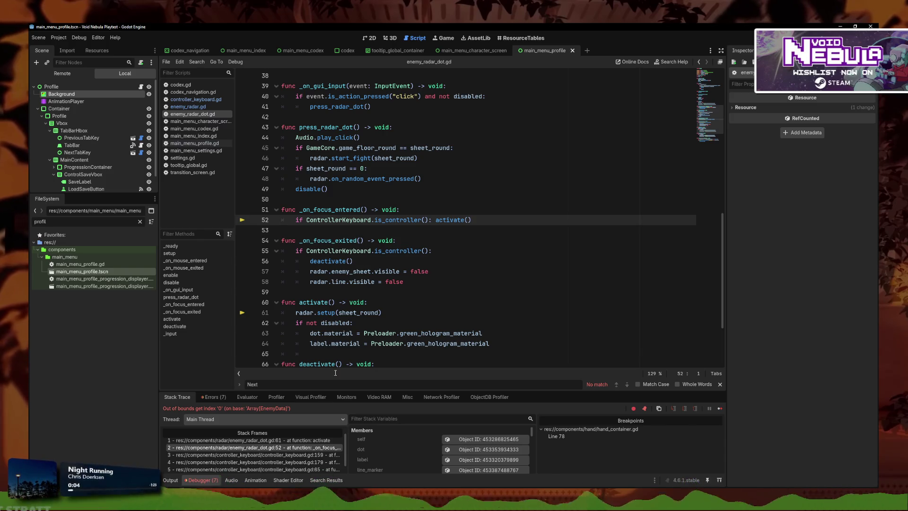
click(303, 456)
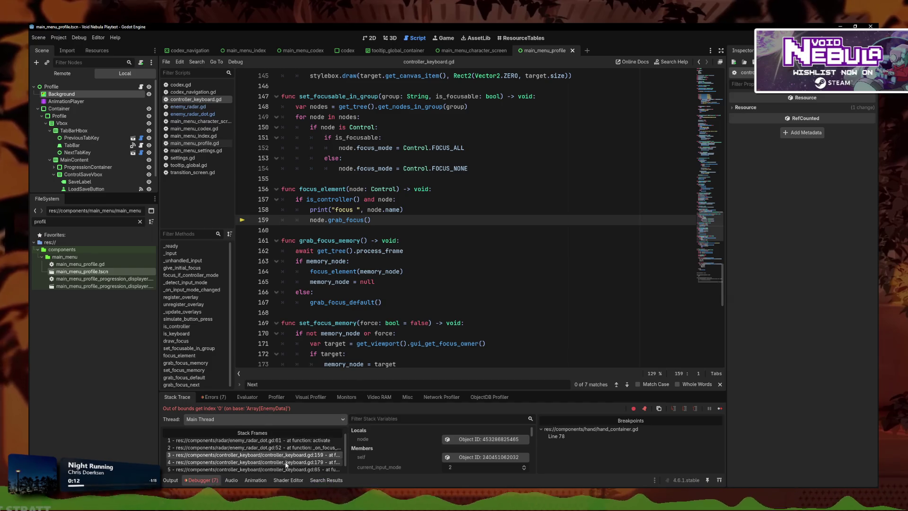
click(287, 462)
click(286, 455)
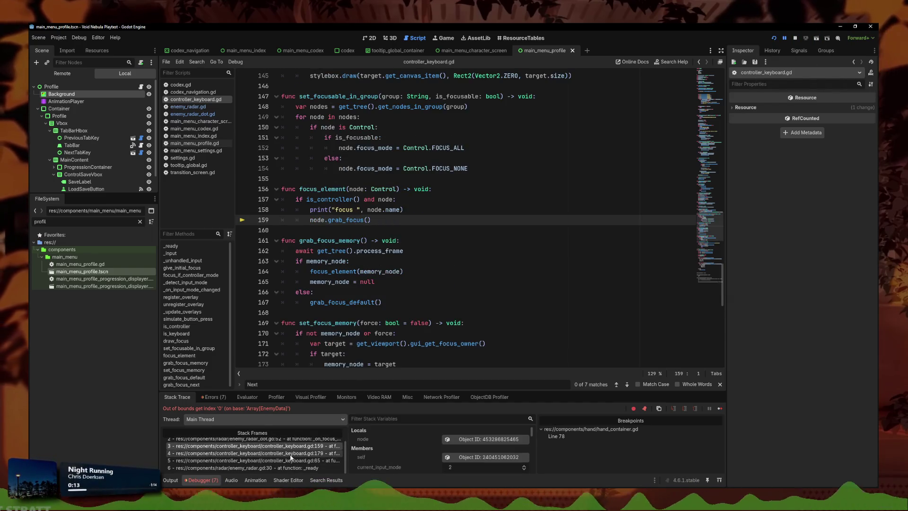
click(297, 456)
scroll(302, 458, up, 2)
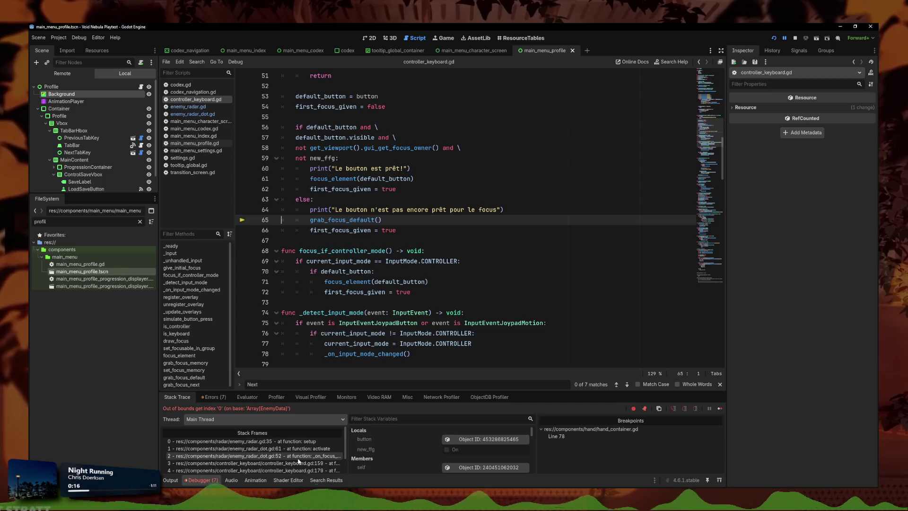
- Return to the setup frame and select the floor enemies lookup on enemy_radar.gd line 35
click(303, 441)
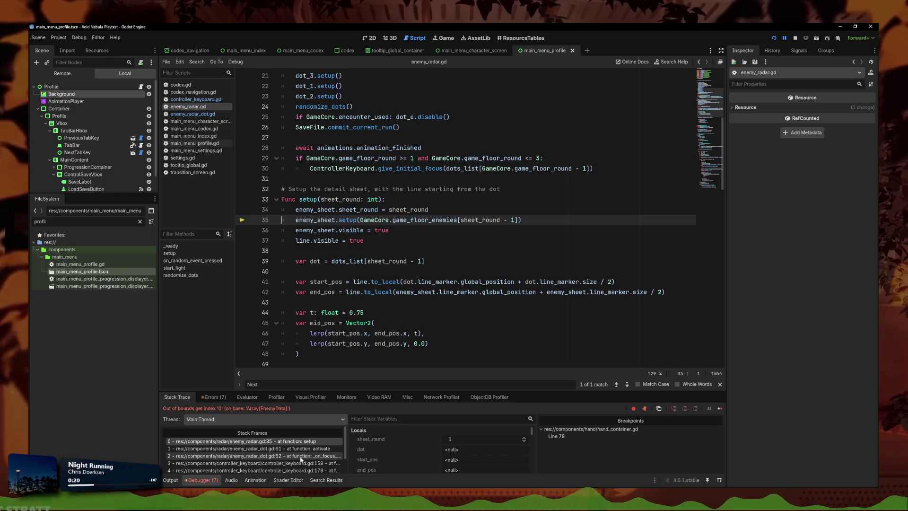
click(301, 457)
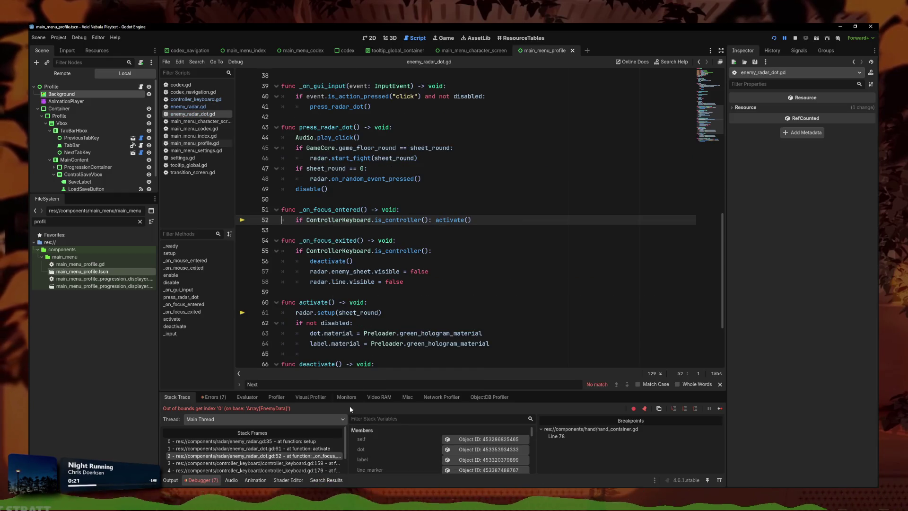
click(288, 449)
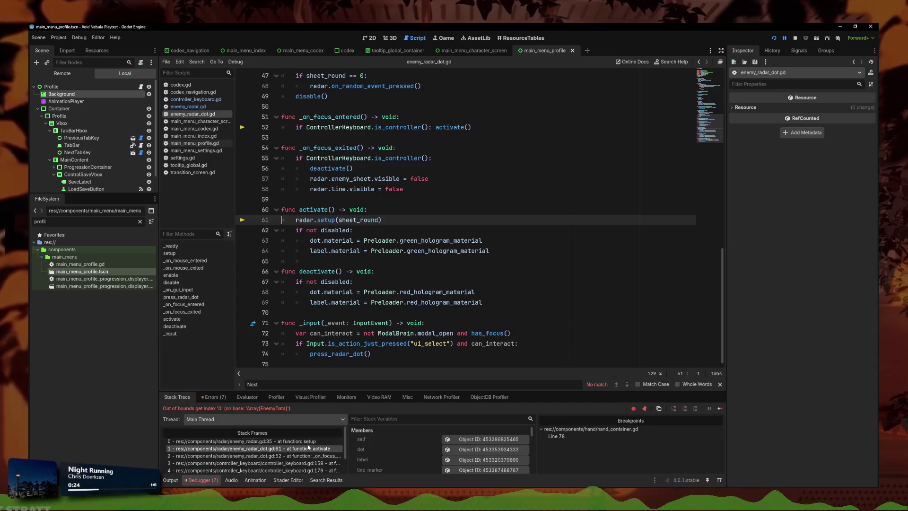
click(277, 441)
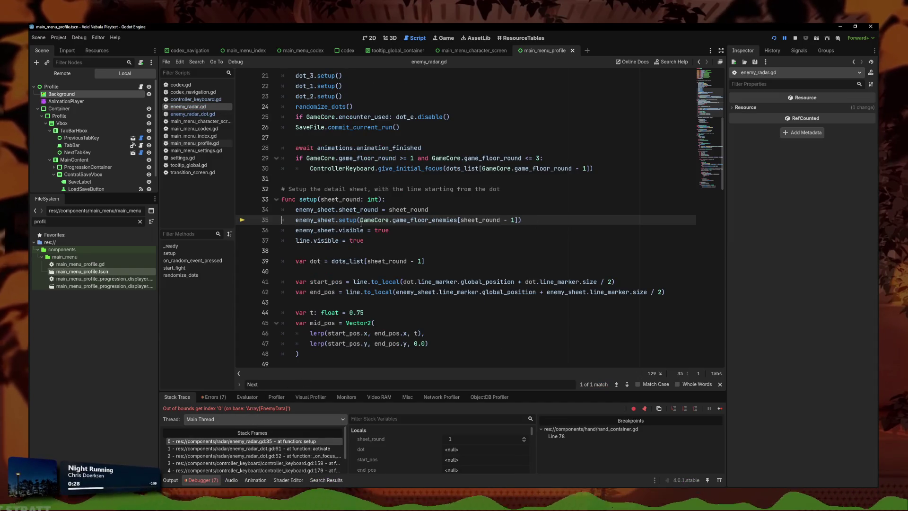
click(411, 210)
click(410, 202)
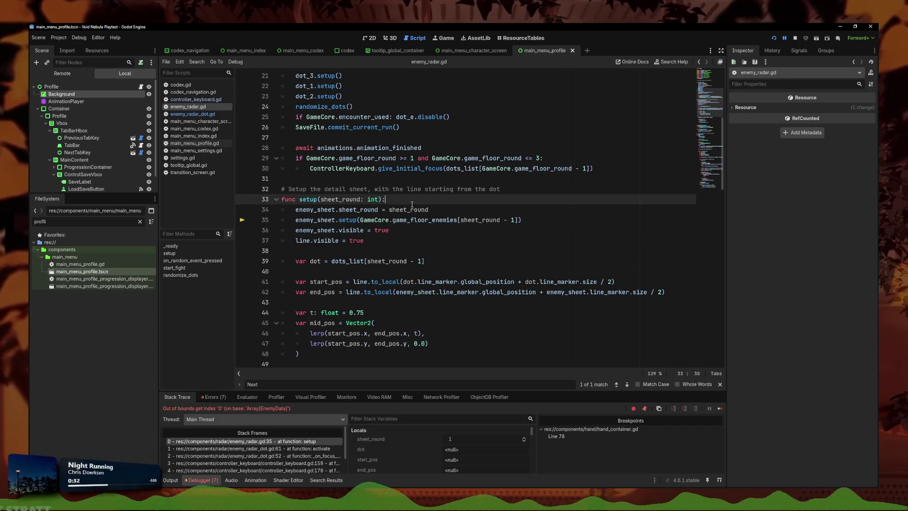
drag(517, 220, 368, 220)
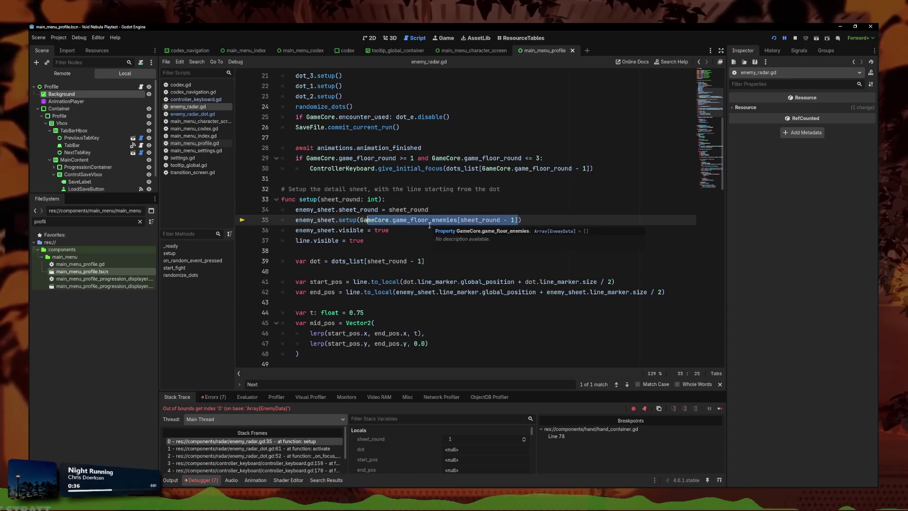
- Add an 'if GameCore.game_floor_enemies.is_empty()' line at the top of setup()
click(428, 230)
drag(360, 220, 453, 217)
key(ctrl+c)
click(402, 202)
key(Return)
text(if)
key(ctrl+v)
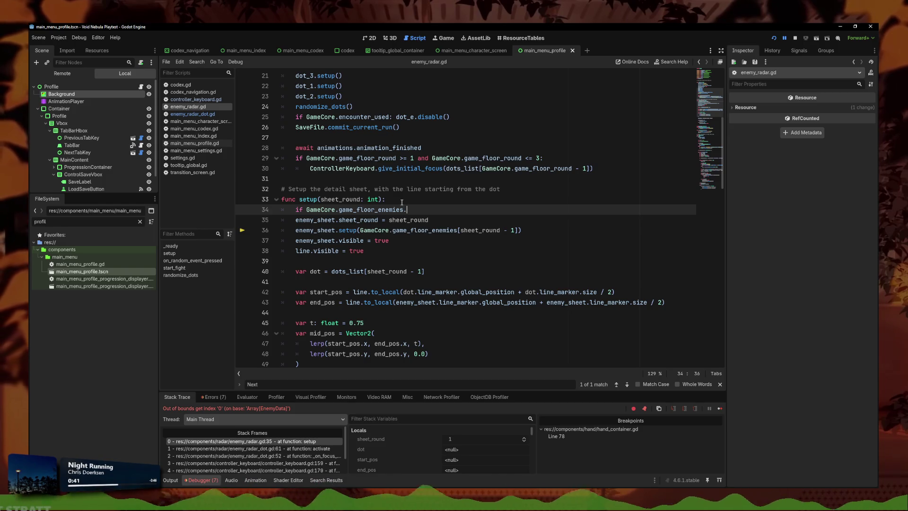
text(.is)
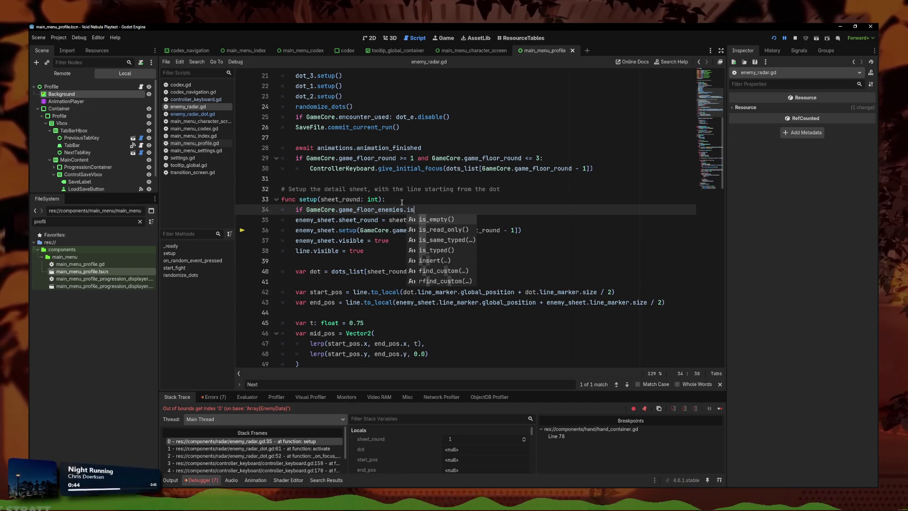
key(Return)
- Finish the guard with 'return' on line 34 and relaunch the project
text(not)
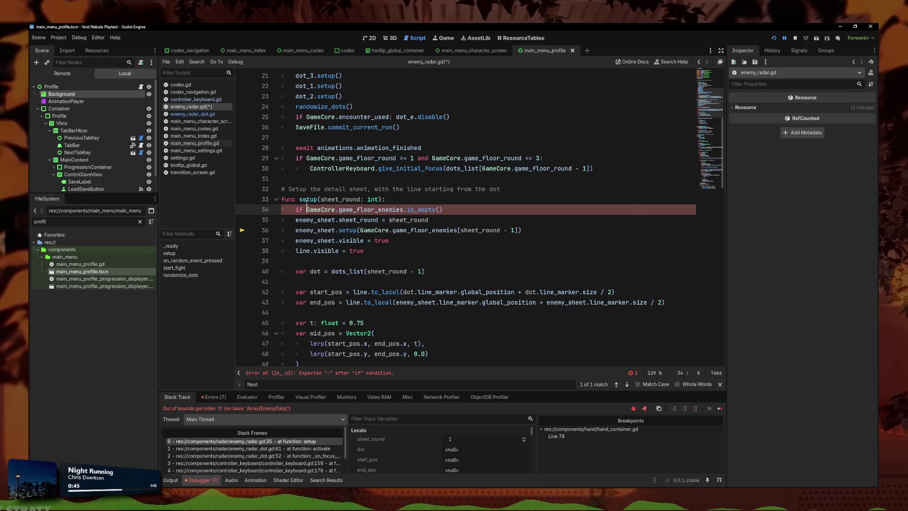
key(ctrl+z)
click(467, 209)
text(turn)
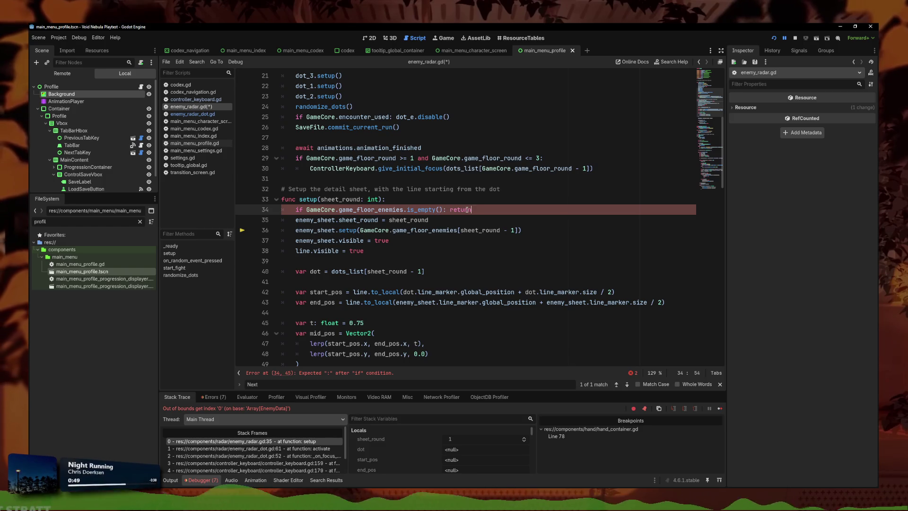
click(775, 38)
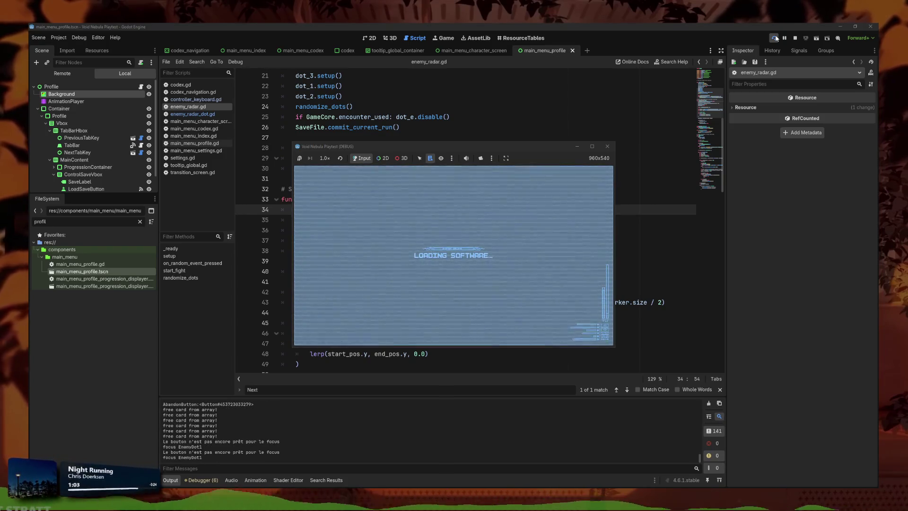
- Using only the keyboard, go to Play, pick the New run tab and start a run
key(Left)
key(Left)
key(Left)
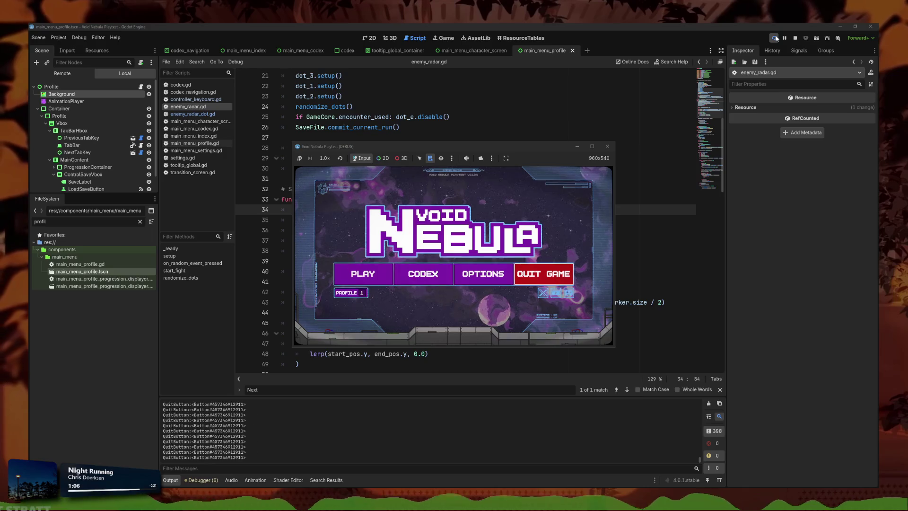
key(Return)
key(Left)
key(Right)
key(Left)
key(Down)
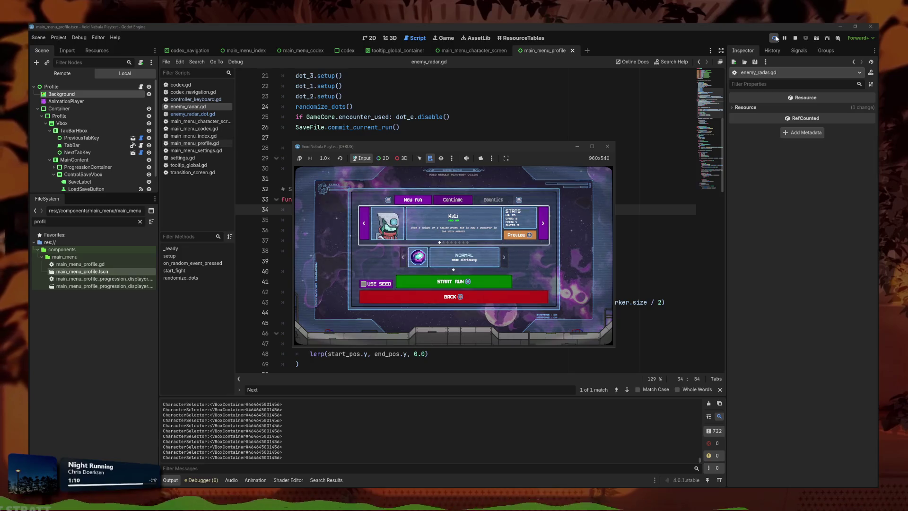
key(Down)
key(Down)
key(Return)
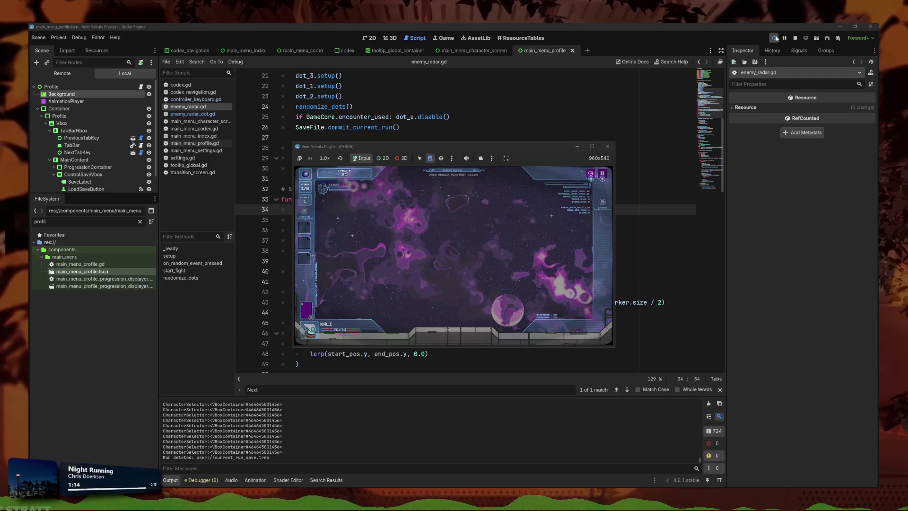
- Open the pause menu and its Settings, then close the playtest window
key(Escape)
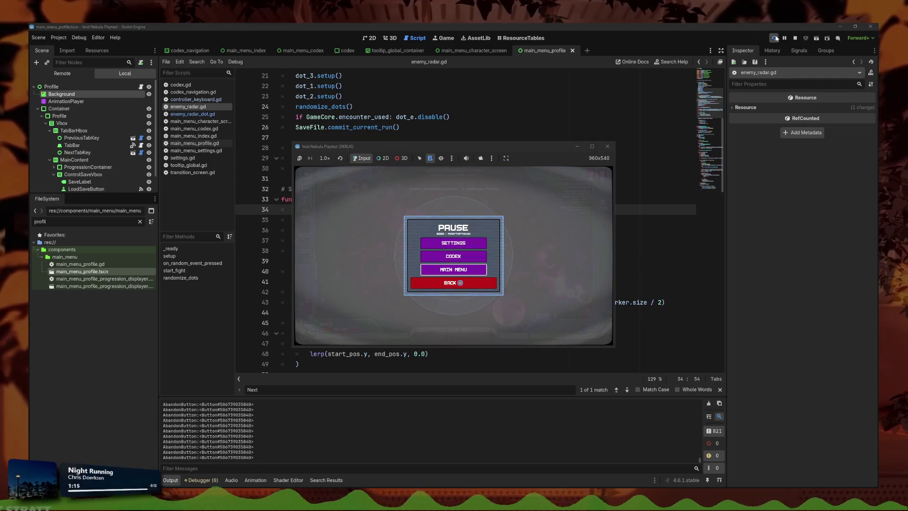
key(Return)
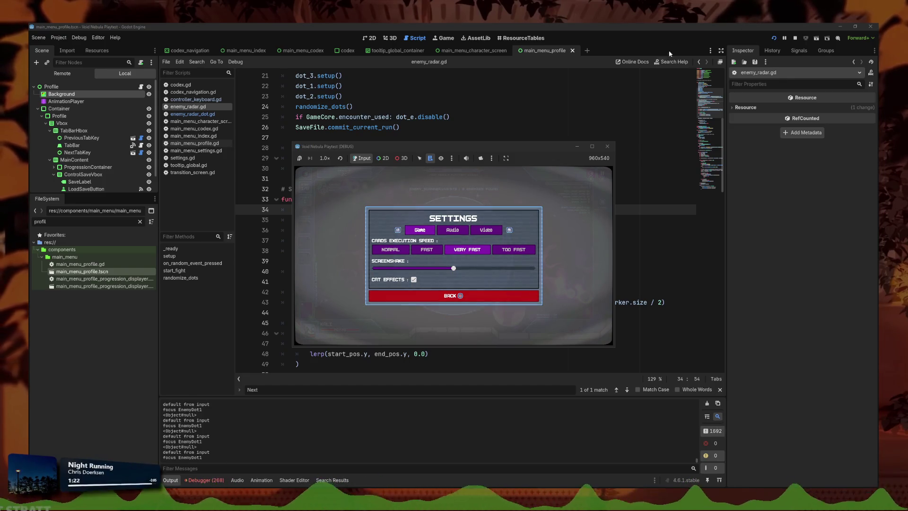
click(609, 147)
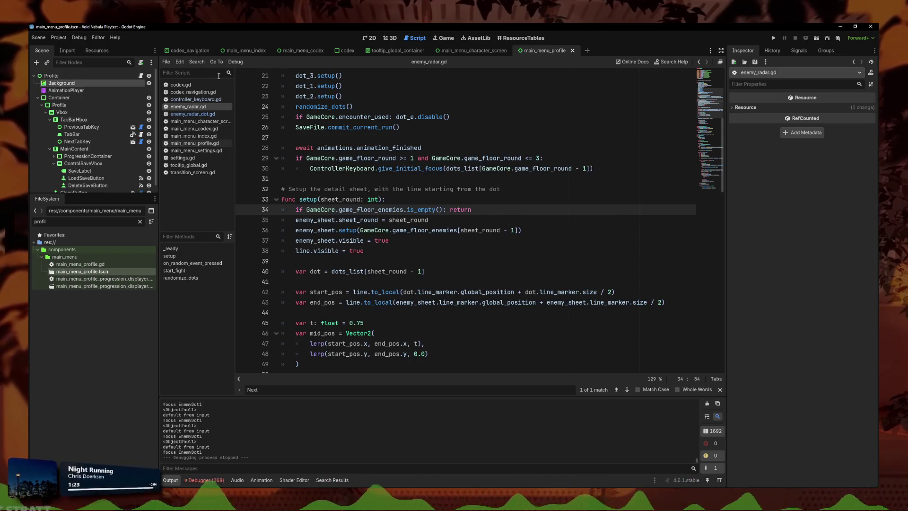
- Open controller_keyboard.gd at grab_focus_default and inspect its DefaultFocus group lookup
click(196, 99)
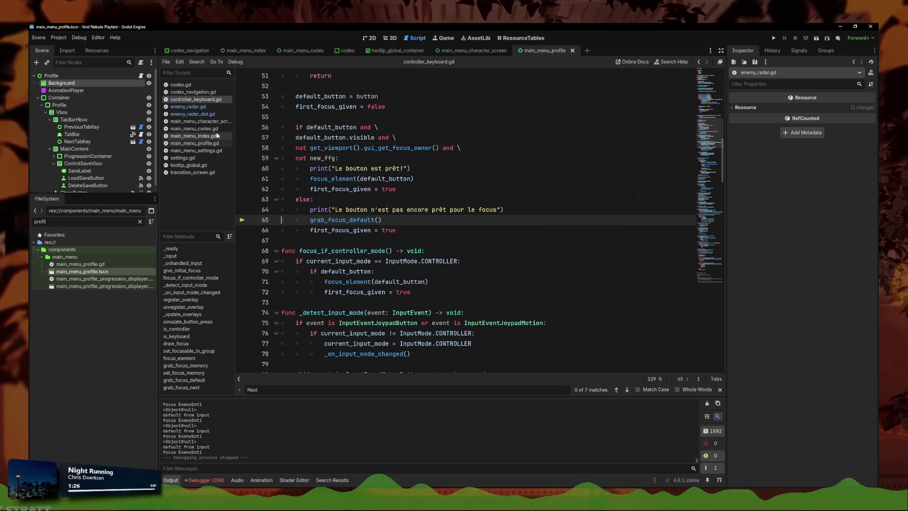
click(509, 241)
ctrl+click(364, 220)
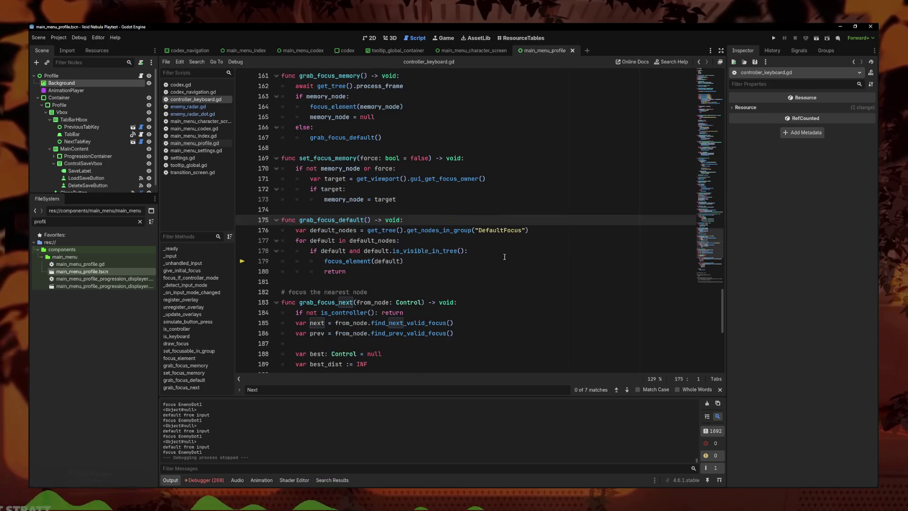
click(492, 230)
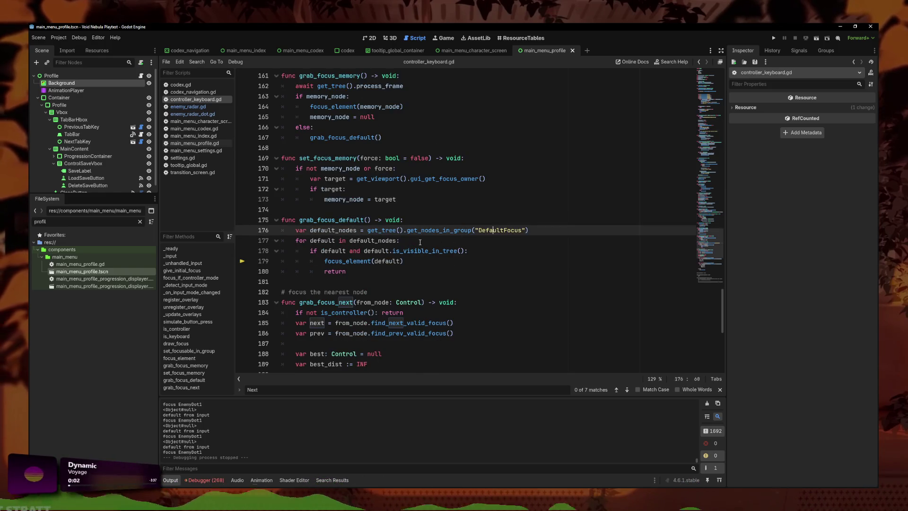
key(Right)
key(Right)
key(Right)
key(ctrl+shift+Left)
key(ctrl+shift+Left)
key(ctrl+shift+Left)
key(Down)
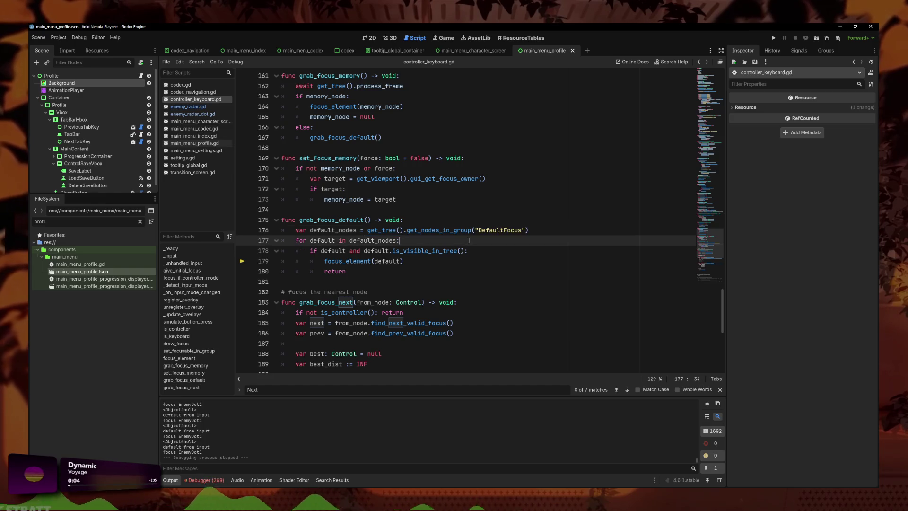
mouse_move(452, 231)
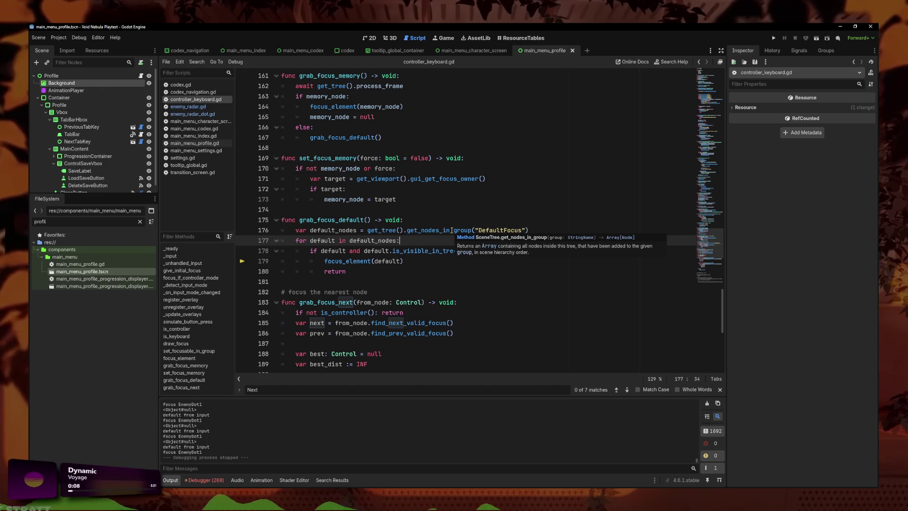
click(533, 229)
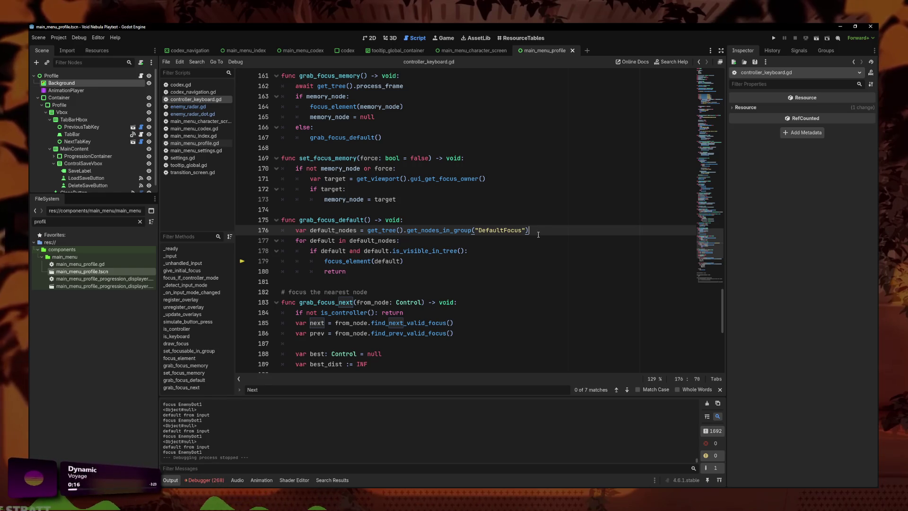
key(Down)
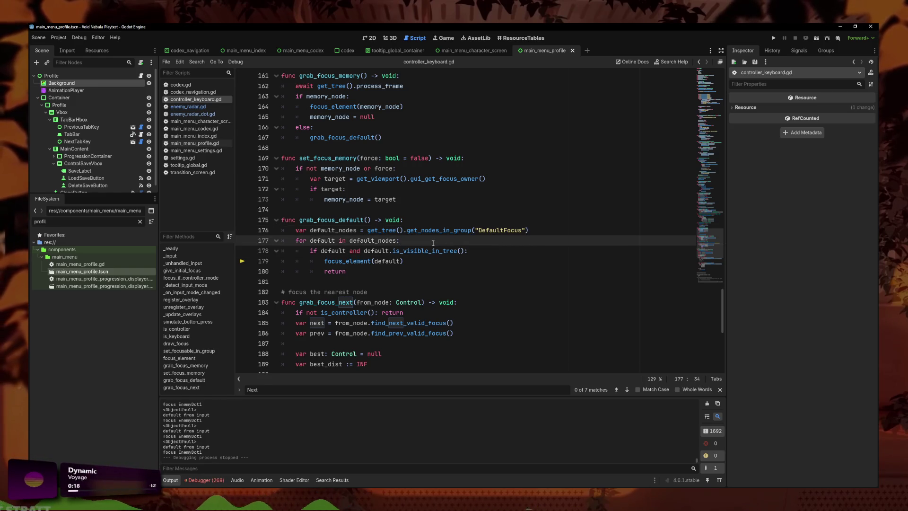
- Insert a new indented line after the is_visible_in_tree check on line 178
click(500, 250)
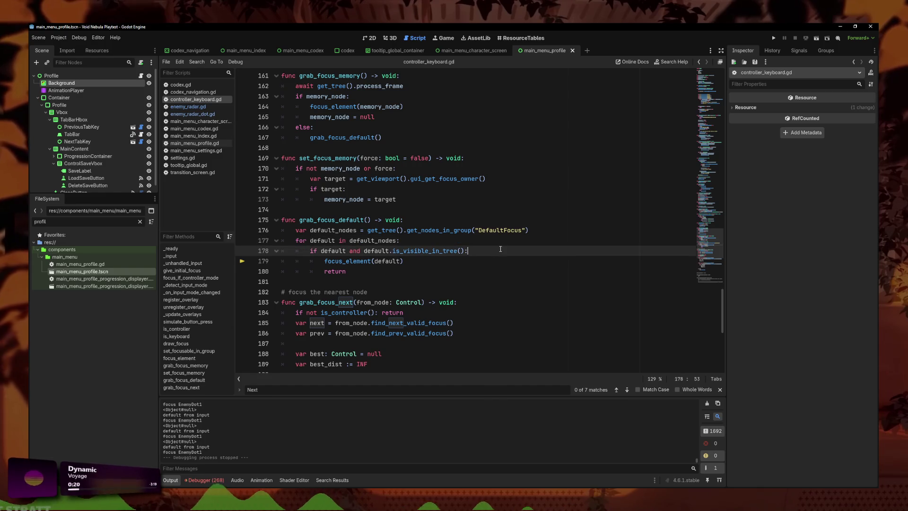
key(Up)
key(Up)
key(Down)
key(Down)
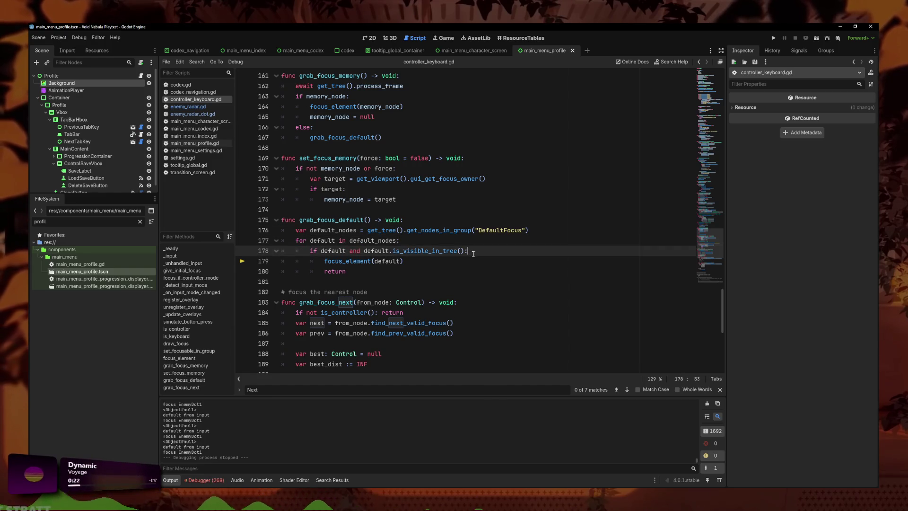
key(Up)
key(Down)
key(Up)
key(Down)
key(Up)
key(Down)
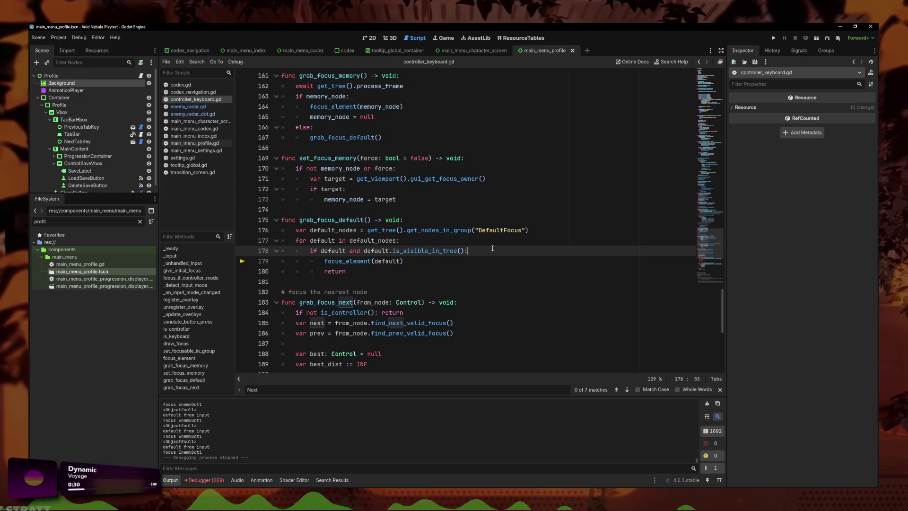
key(Return)
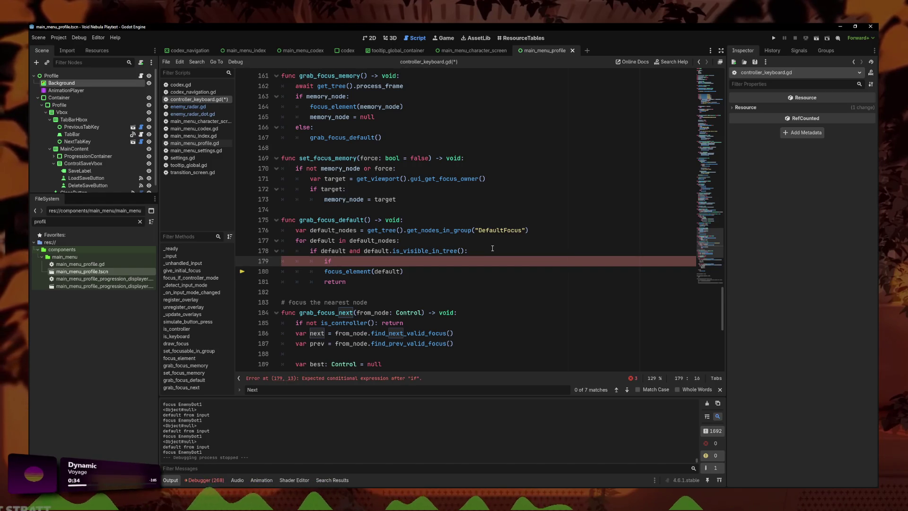
- Write the ModalBrain.modal_open and default.is_in_group("FocusLevelOne") condition on line 179 and save
text(ModalBrain)
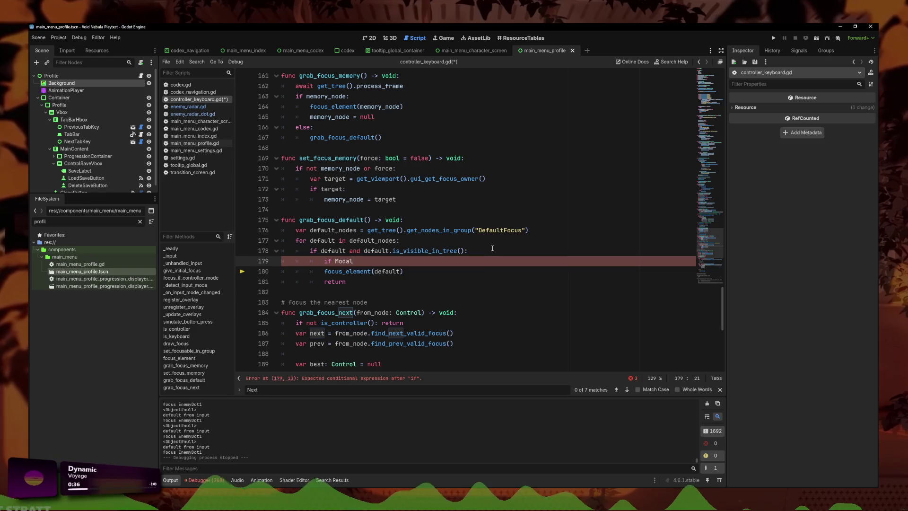
text(.modal_open )
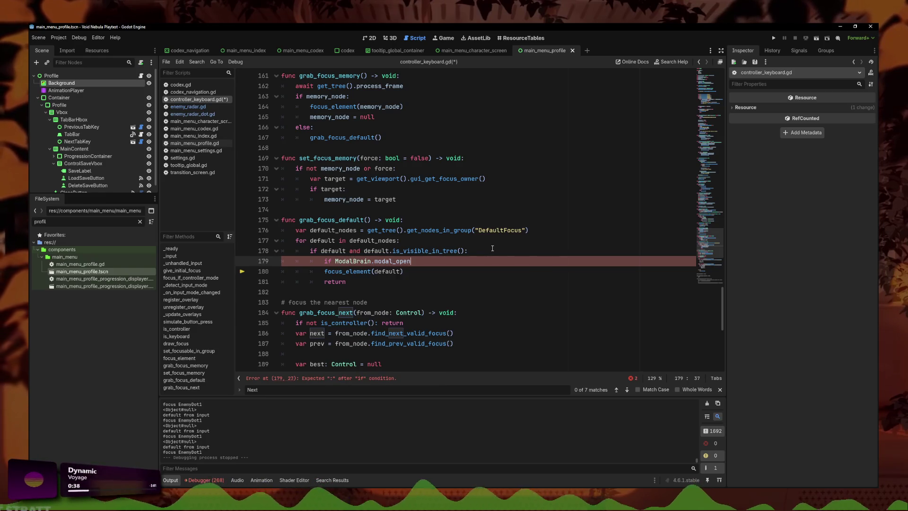
text(&)
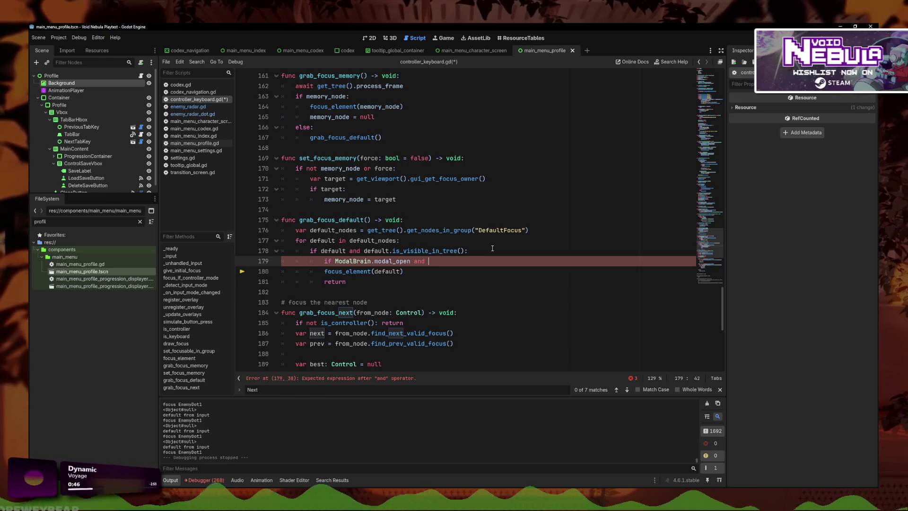
text(def)
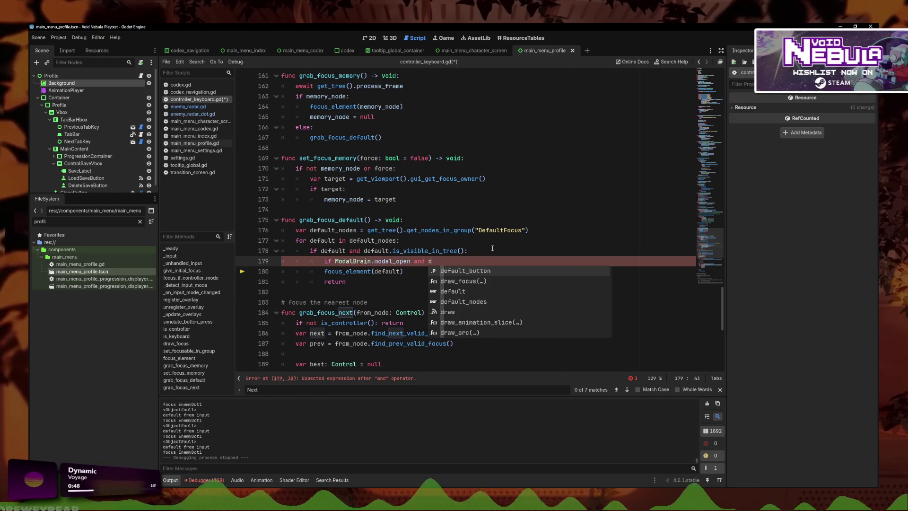
key(Down)
key(Return)
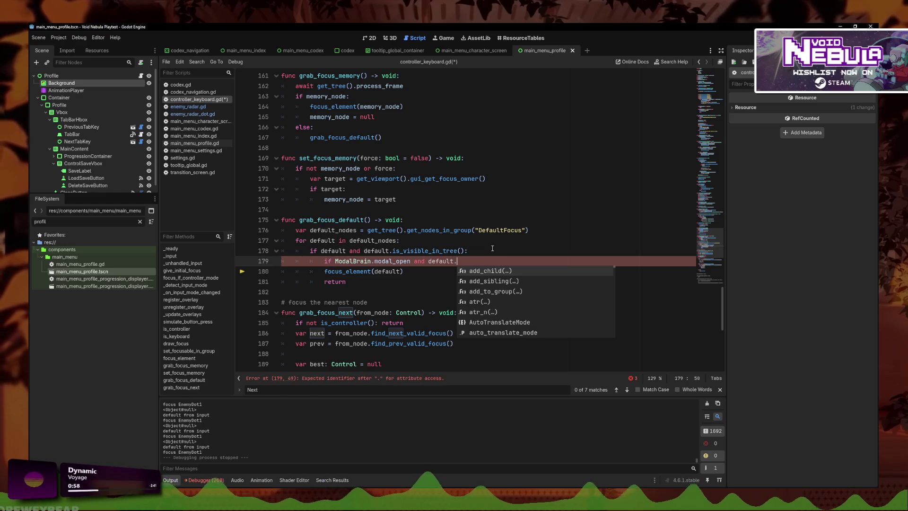
text(is_in)
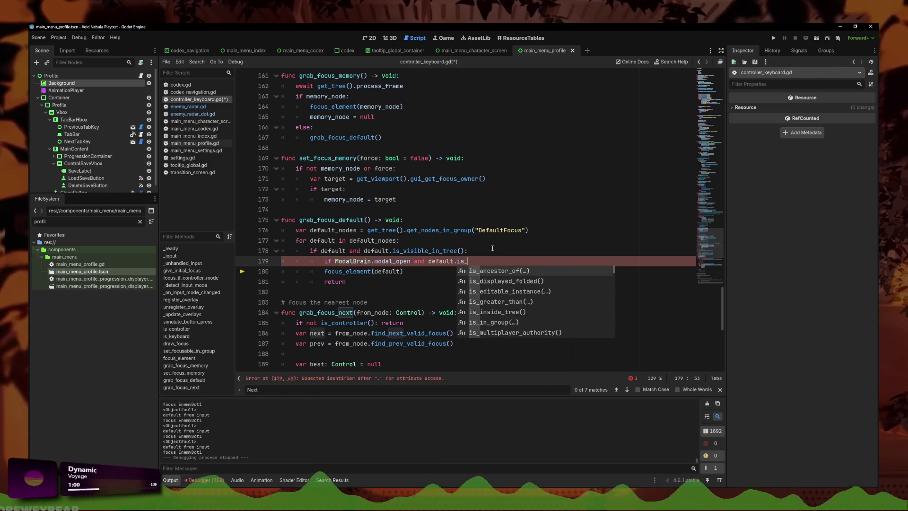
key(Return)
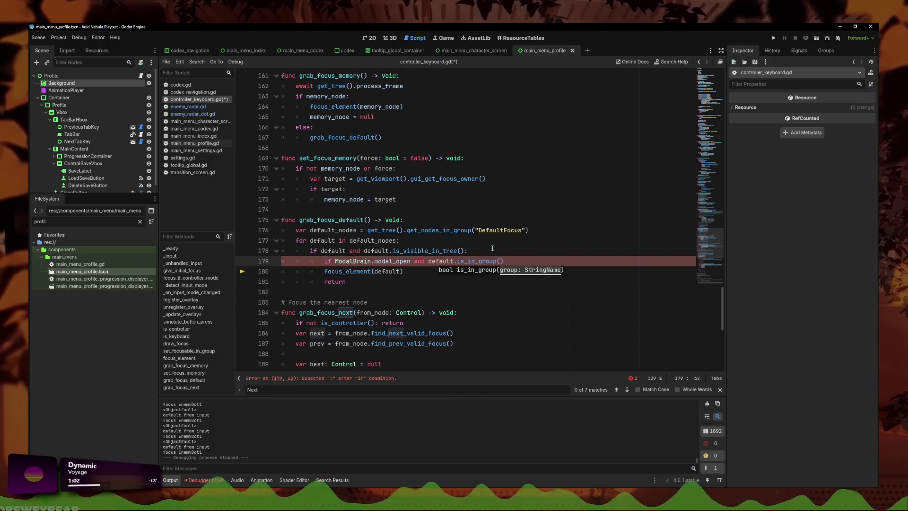
text(FocusLevelOne)
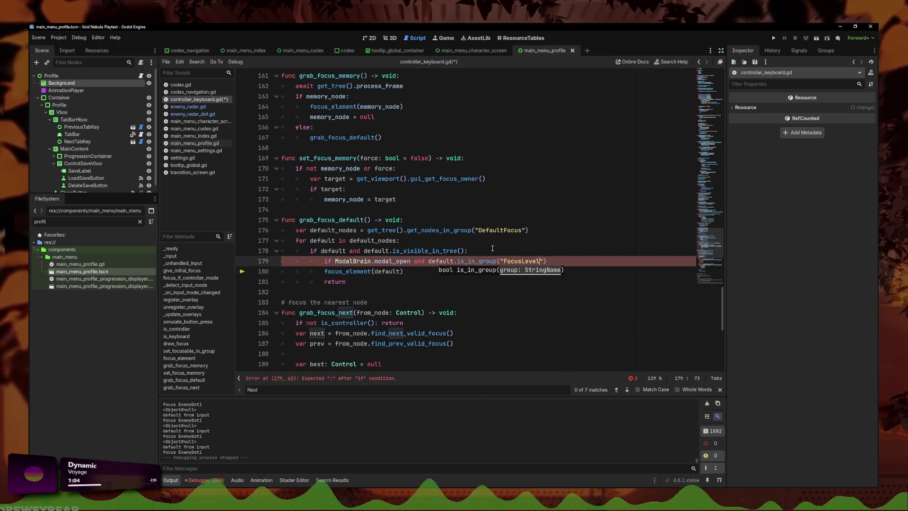
key(ctrl+s)
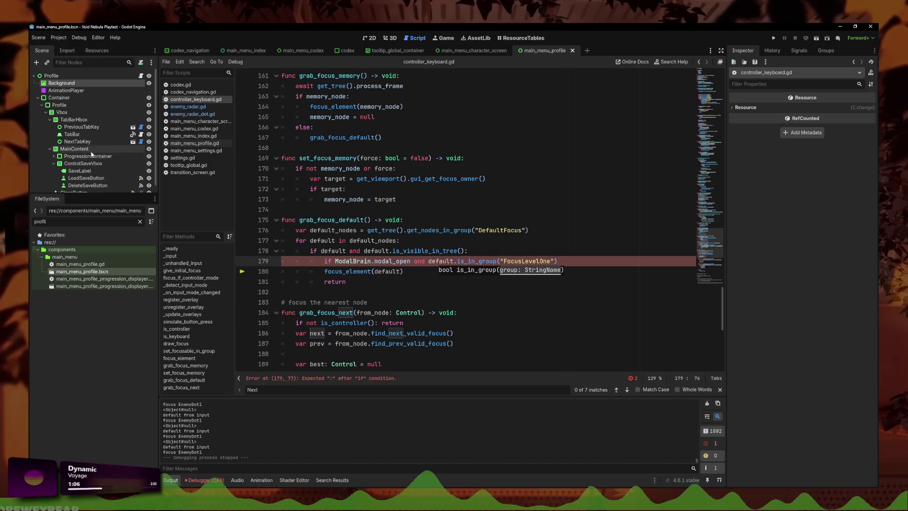
click(826, 50)
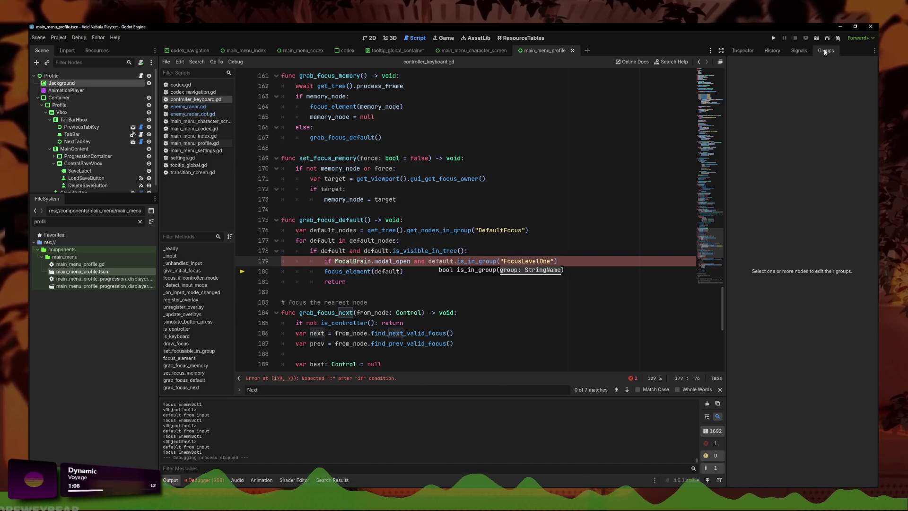
- Put continue on its own indented line under the FocusLevelOne check, save, and launch a playtest
click(54, 83)
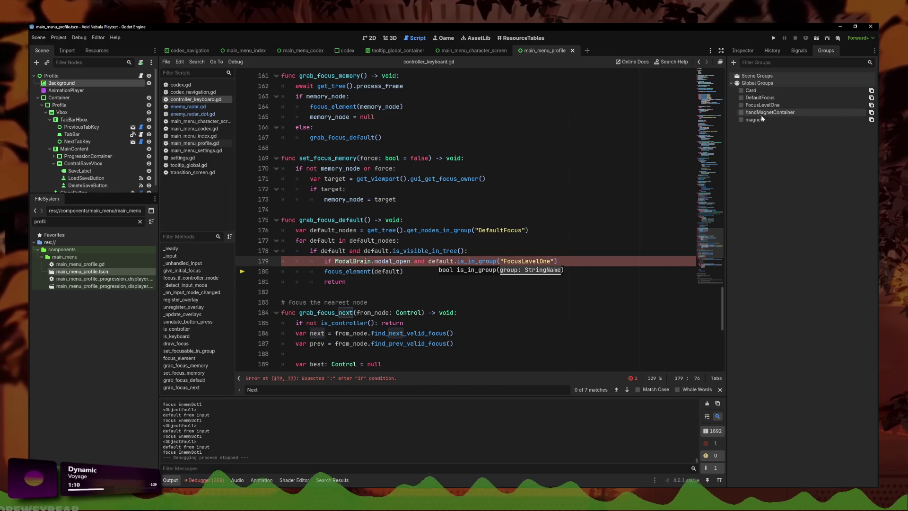
click(567, 264)
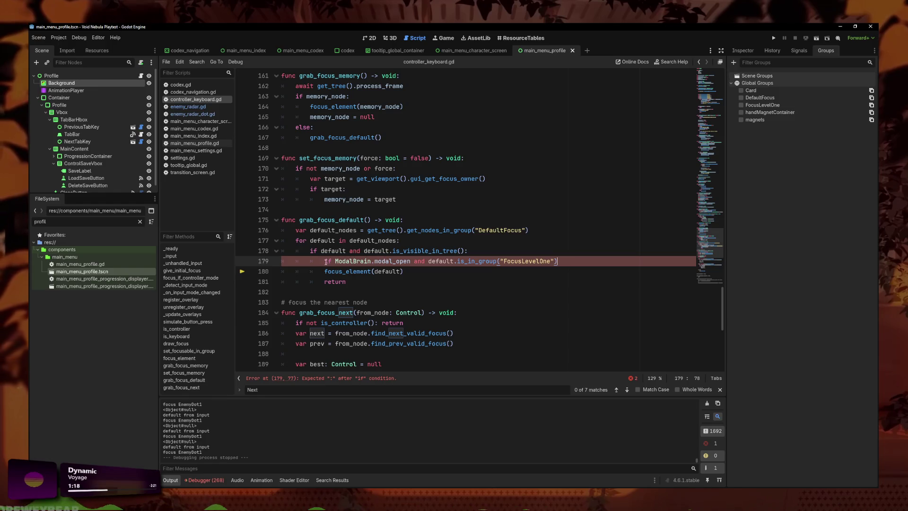
mouse_move(428, 261)
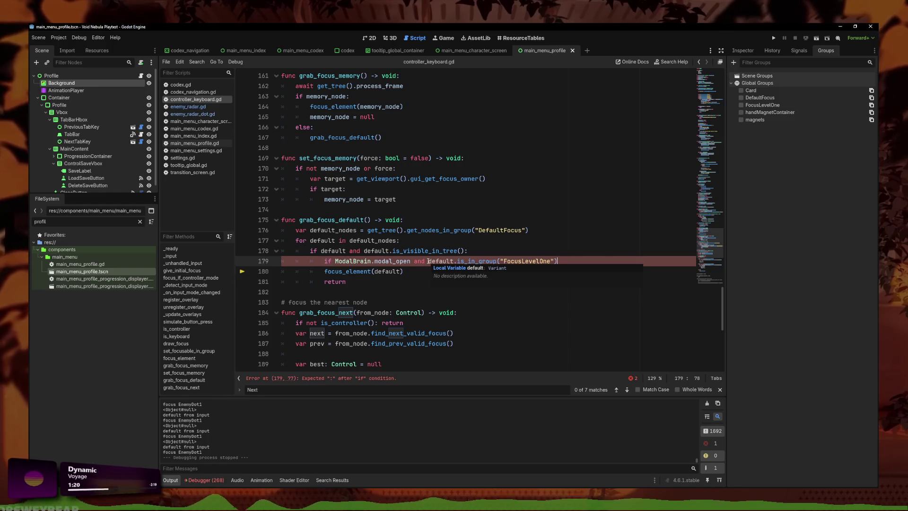
key(Down)
click(567, 262)
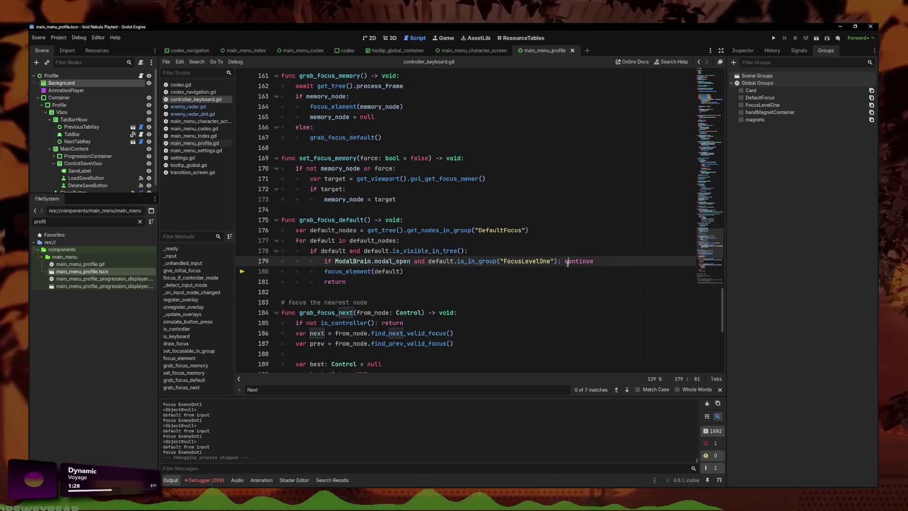
key(Return)
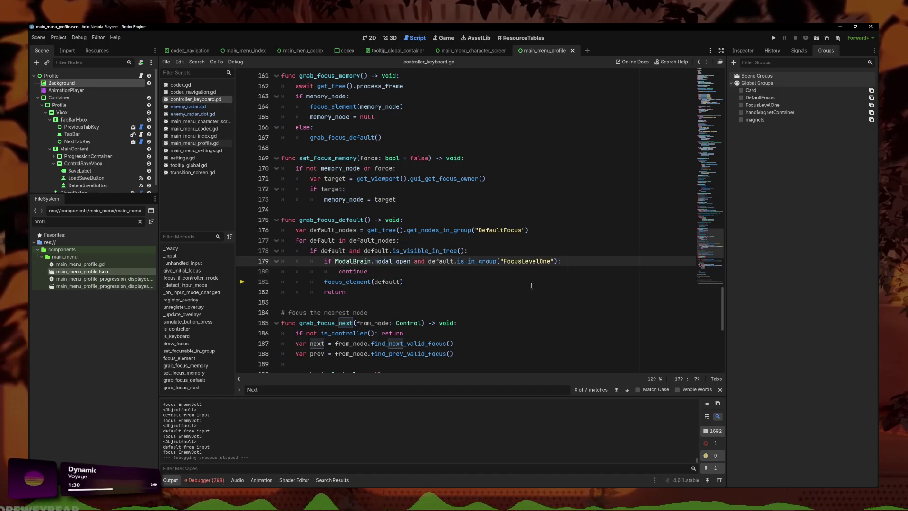
key(Down)
key(ctrl+s)
click(776, 40)
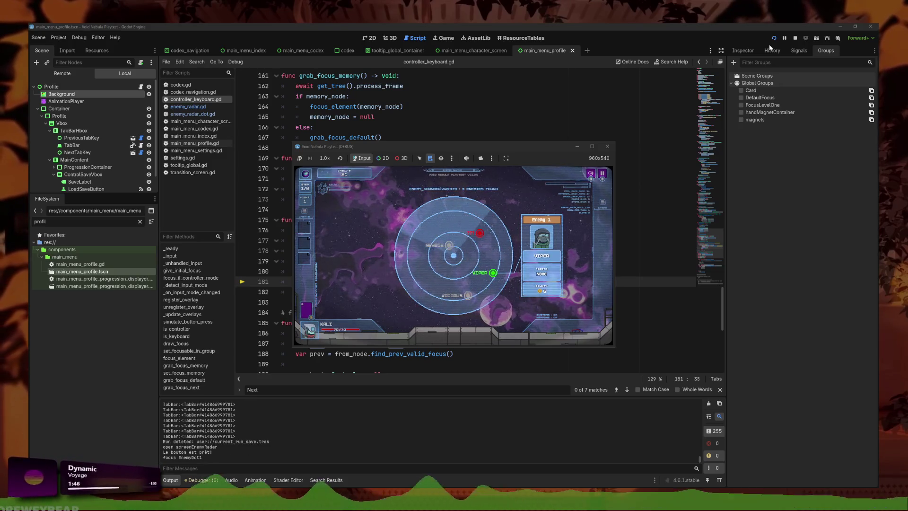
- Pause the game, open Settings, and return to the pause menu
key(Escape)
key(Up)
key(Return)
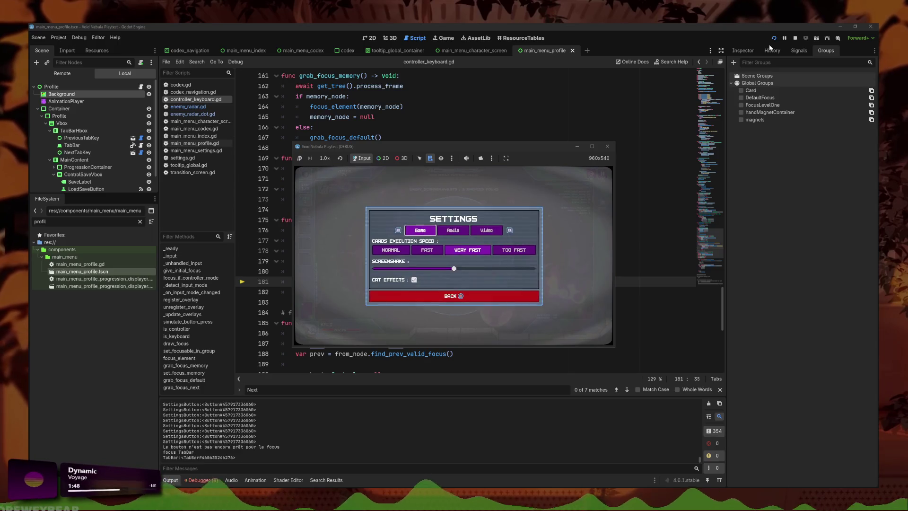
key(Escape)
- Open Codex > Cards, page to 3/8, and move focus between card slots
key(Down)
key(Return)
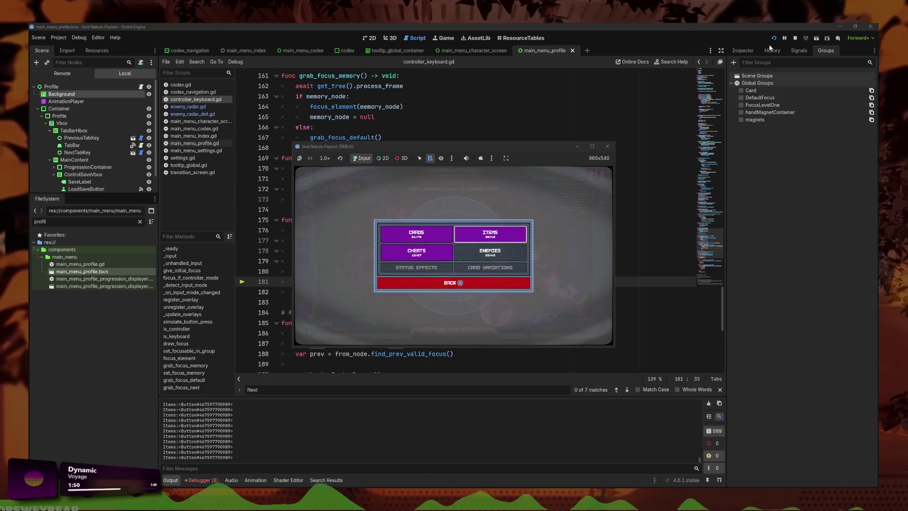
key(Return)
key(Right)
key(Right)
key(Up)
key(Left)
key(Right)
key(Left)
key(Left)
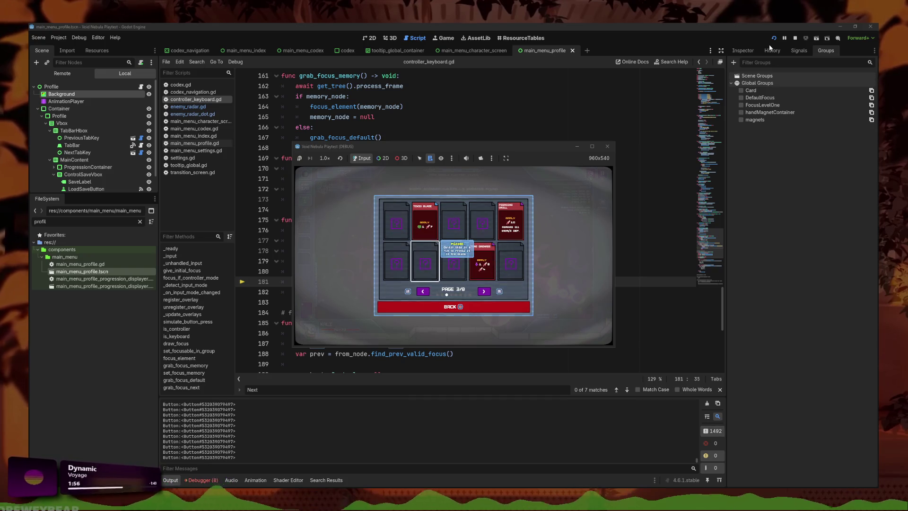
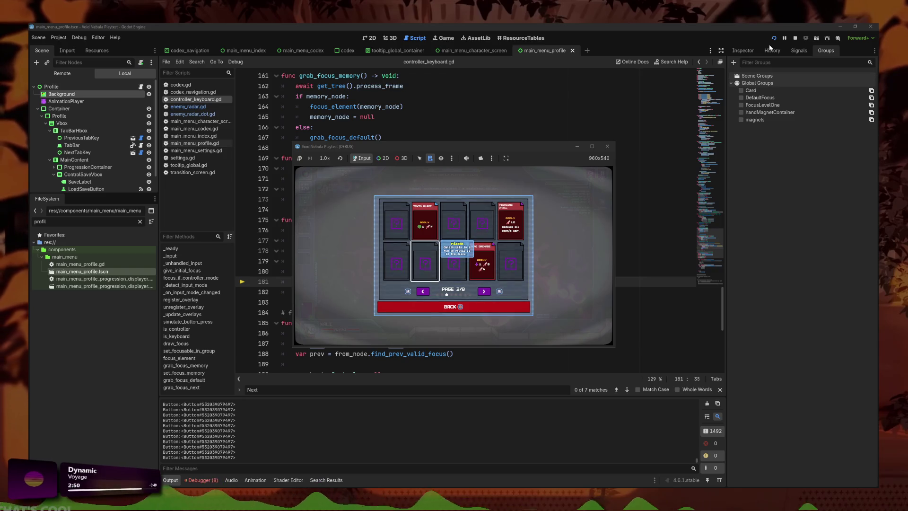
- Back out of the card page to the codex menu and open the Items category
key(Escape)
key(Right)
key(Return)
- Move controller focus around the Items grid, including the top-left Calculator item, then back out
key(Up)
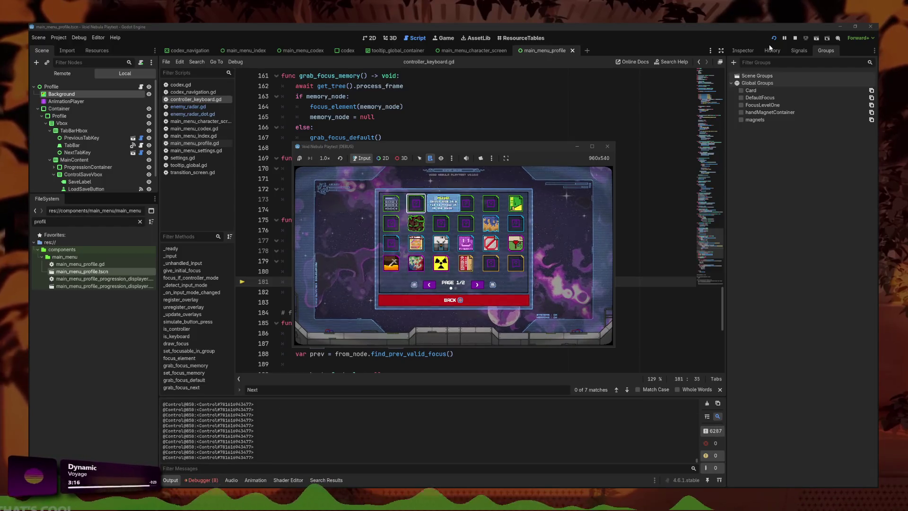
key(Right)
key(Down)
key(Left)
key(Up)
key(Down)
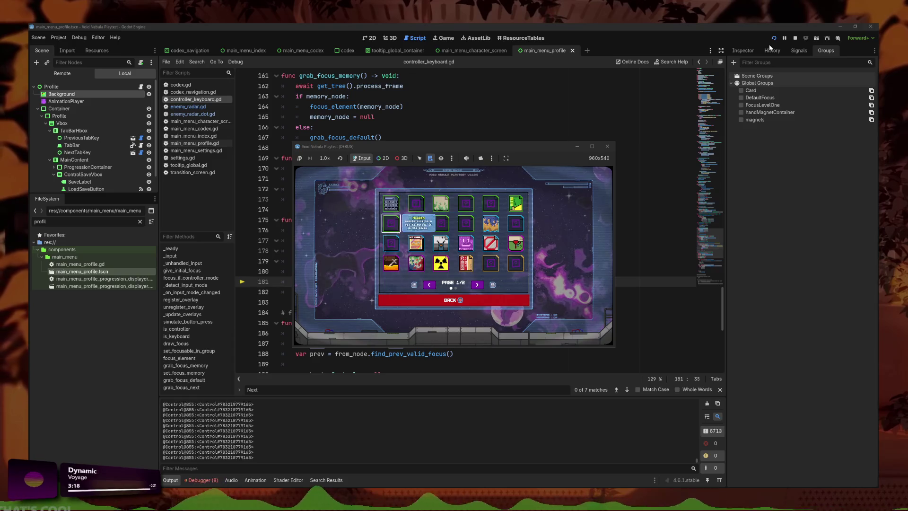
key(Right)
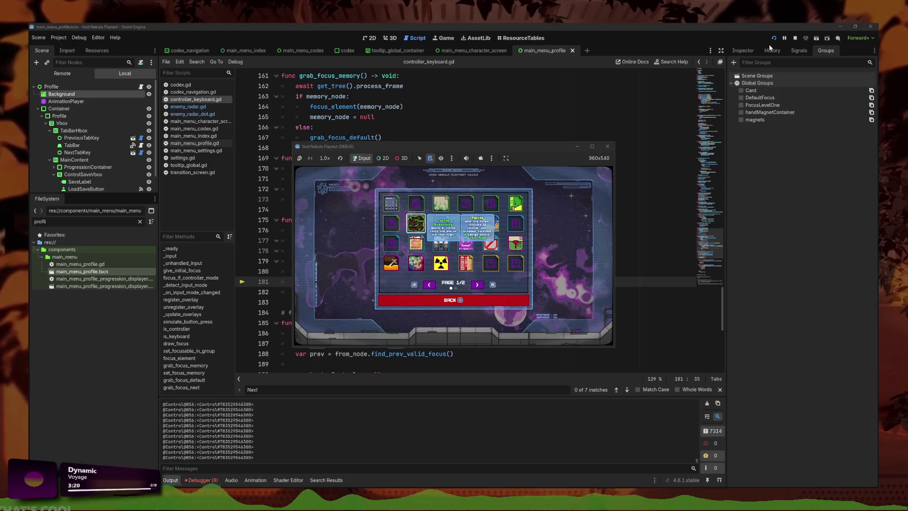
key(Up)
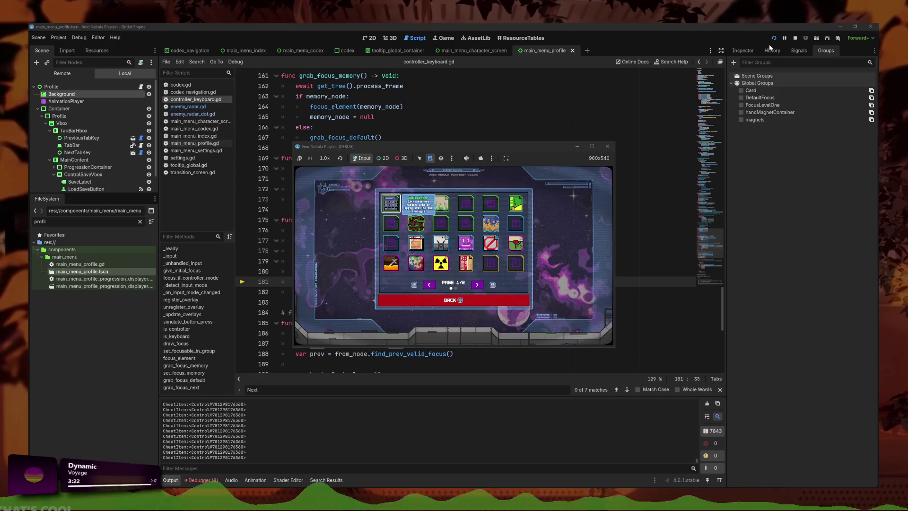
key(Escape)
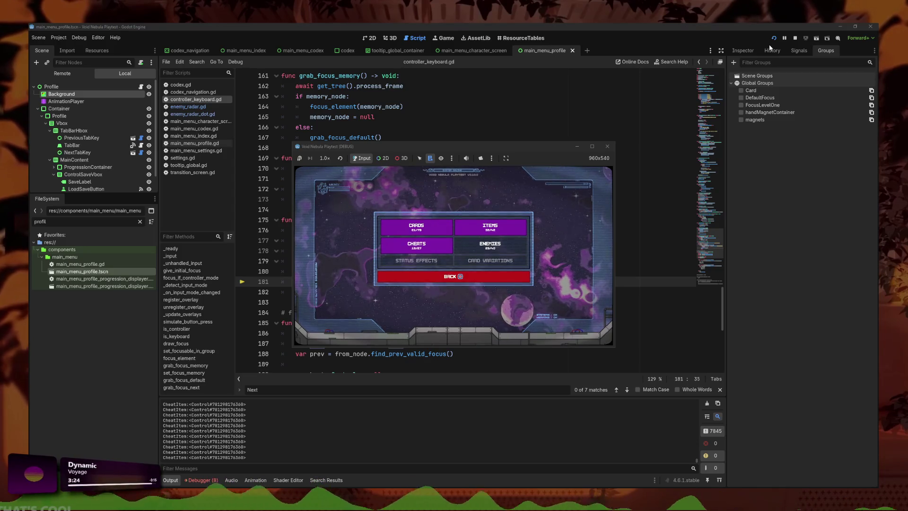
- Add print(default.name) on a new line after line 177 in grab_focus_default
click(489, 83)
click(450, 236)
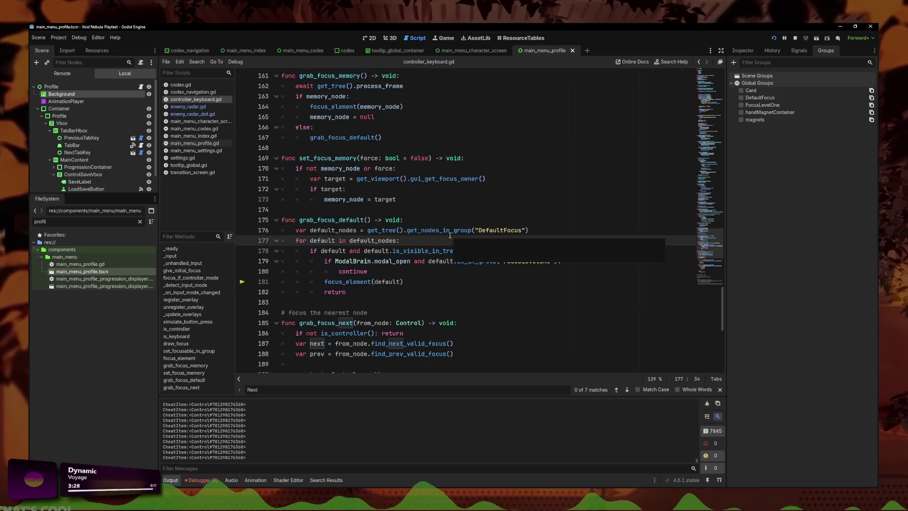
key(Return)
text(print(de)
key(Return)
key(ctrl+s)
text(.n)
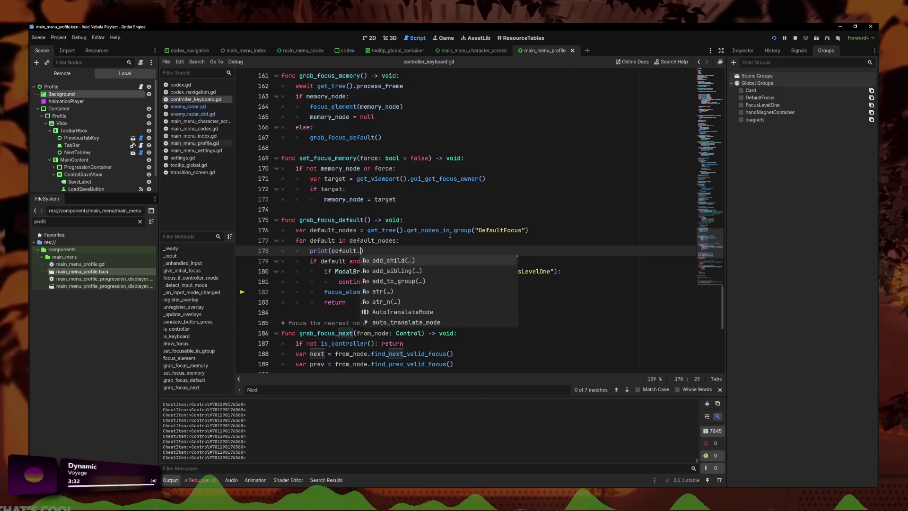
text(ame)
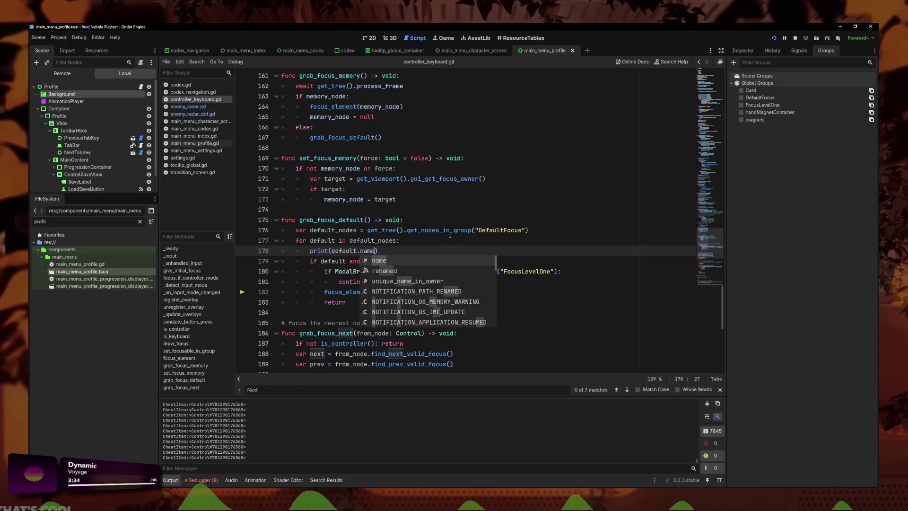
- Comment out the focus-owner print on line 22 and restart the running game
scroll(454, 192, up, 20)
scroll(455, 191, up, 3)
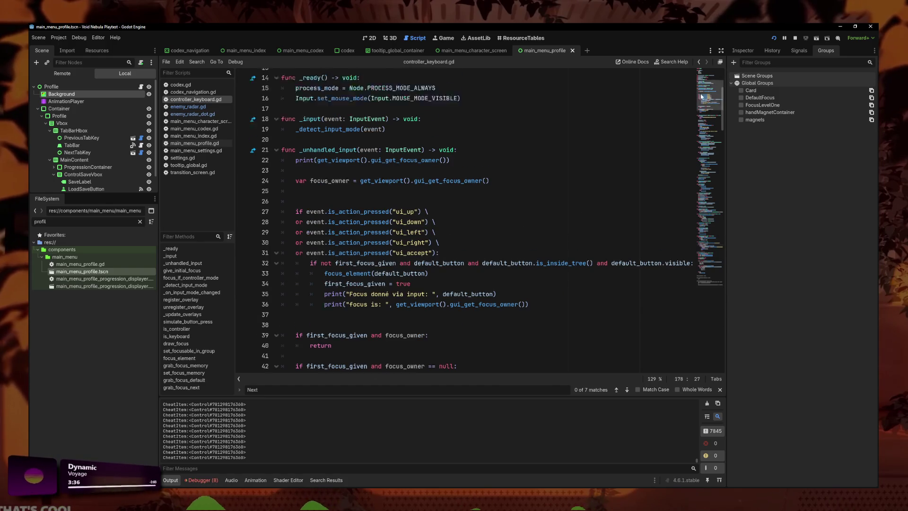
click(388, 231)
key(ctrl+k)
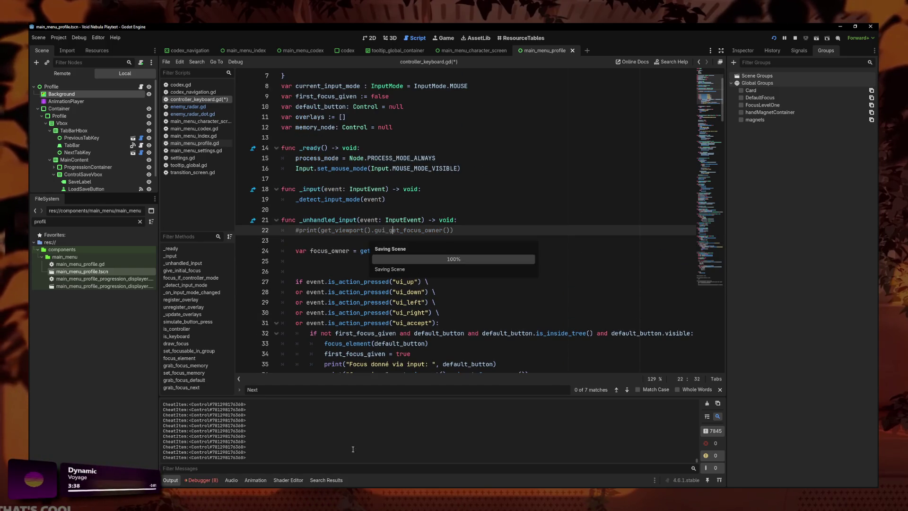
click(775, 38)
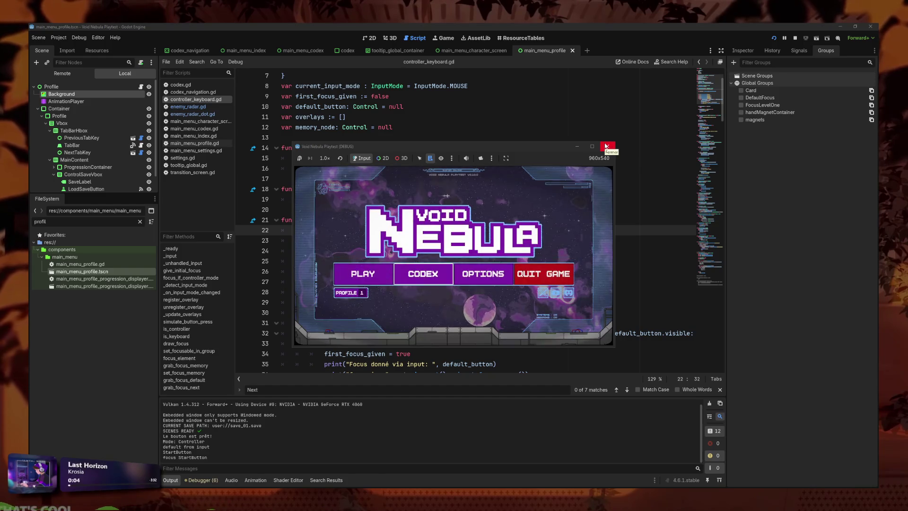
- Start a run, enter a battle, then pause and return to the main menu
key(Return)
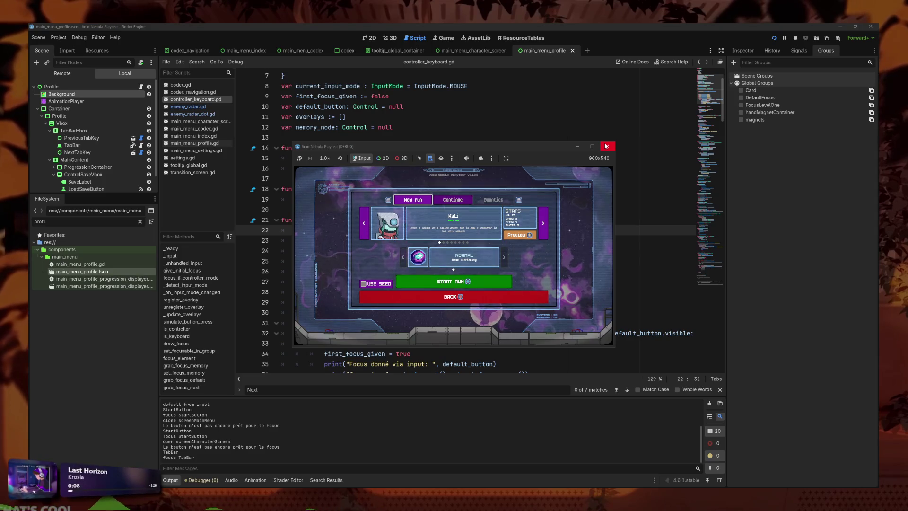
key(Return)
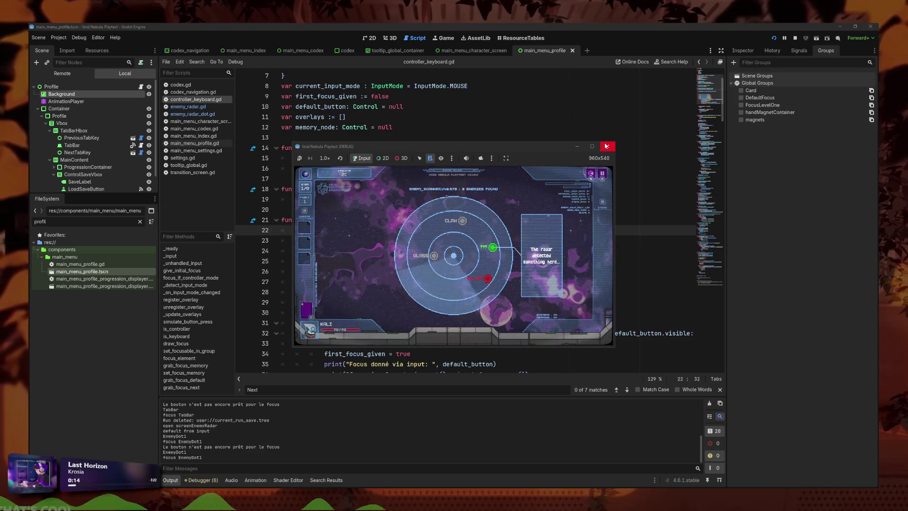
key(Return)
key(Escape)
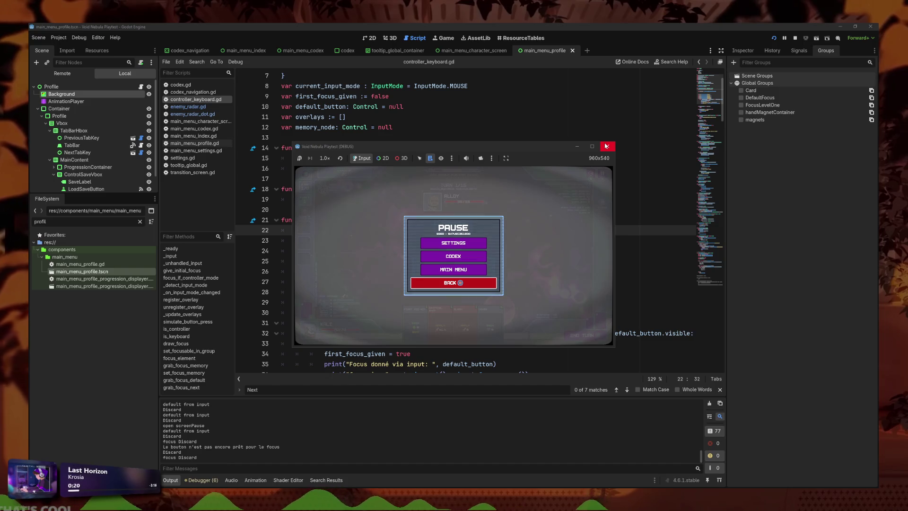
key(Return)
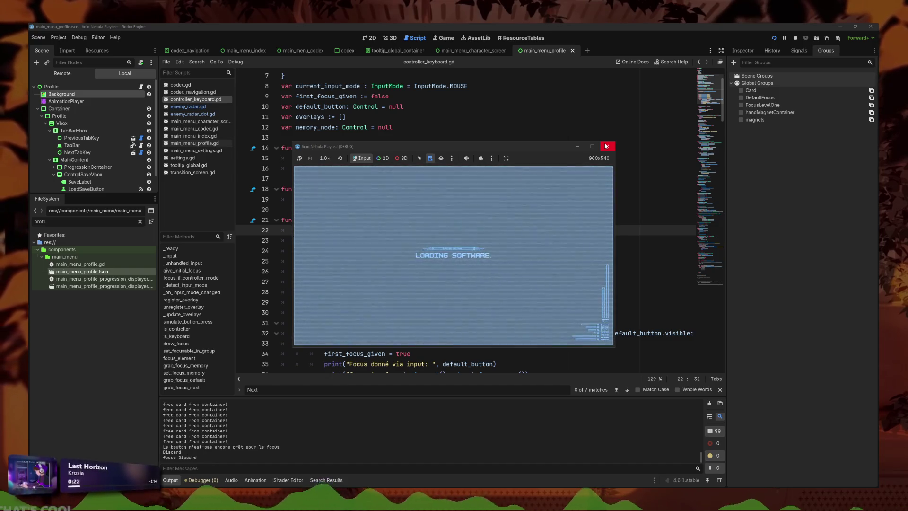
- Start a new run from Play's New run tab and enter the enemy radar
key(Return)
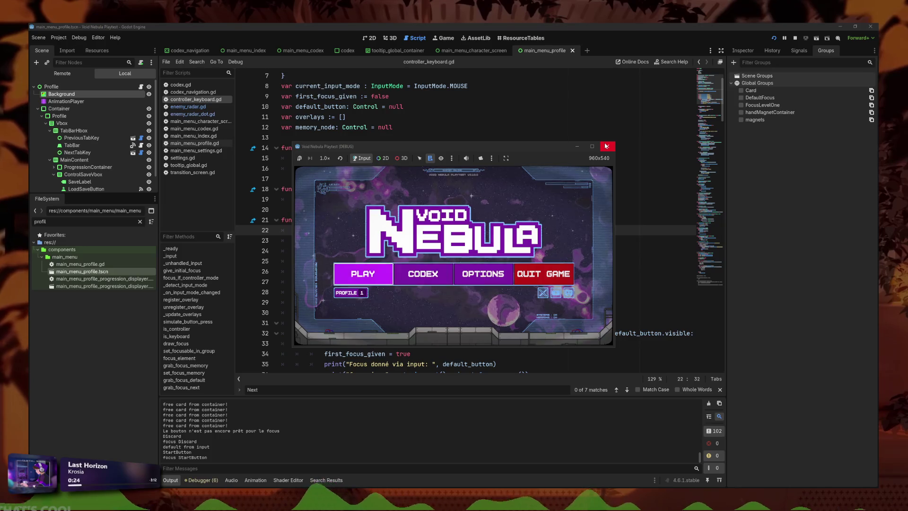
key(Return)
key(Left)
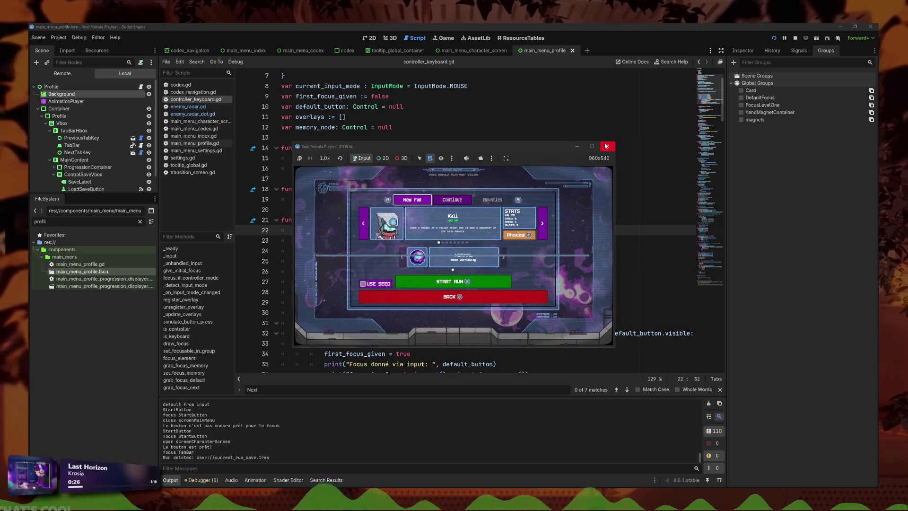
key(Return)
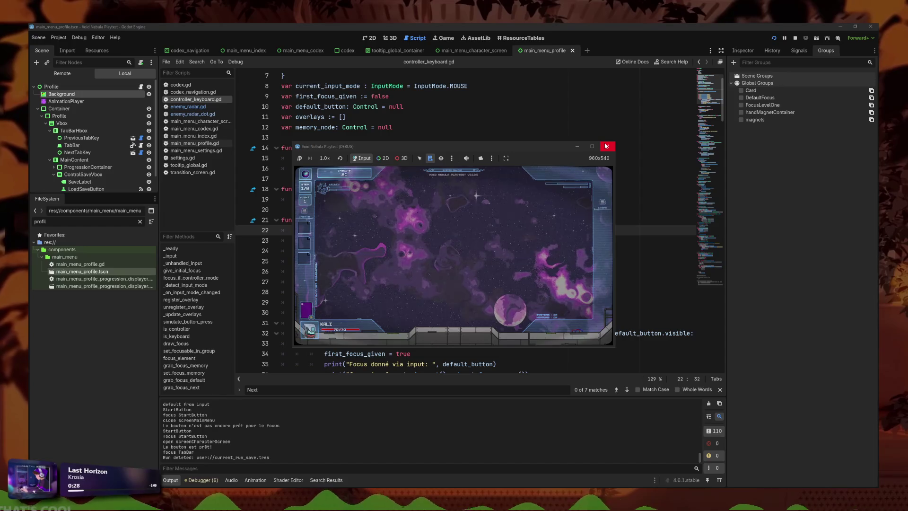
key(Return)
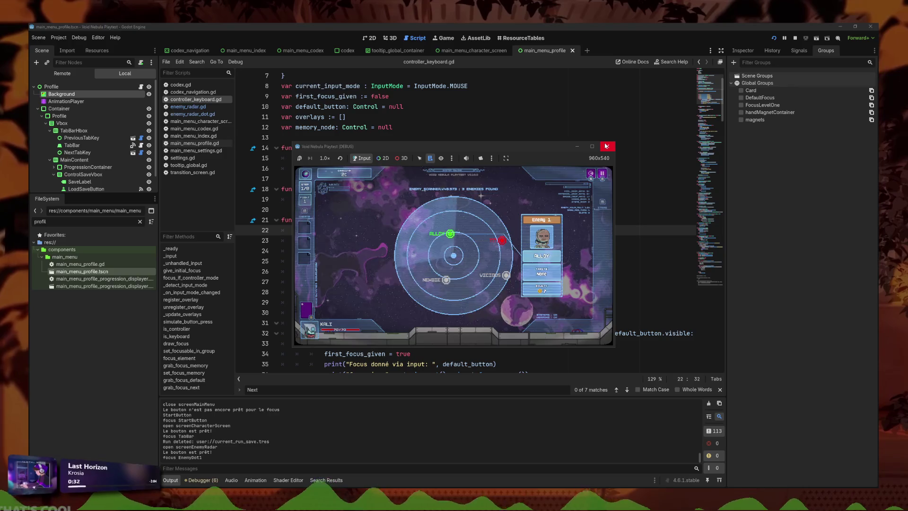
- Pause the game, open the Codex, and enter a category's item grid
key(Escape)
key(Down)
key(Down)
key(Up)
key(Return)
key(Down)
key(Return)
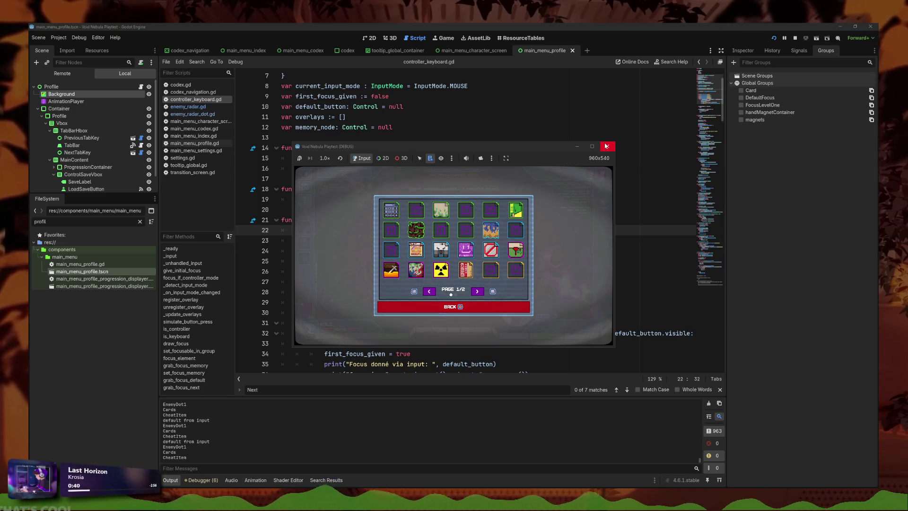
- Close the game window and scroll through controller_keyboard.gd
click(606, 146)
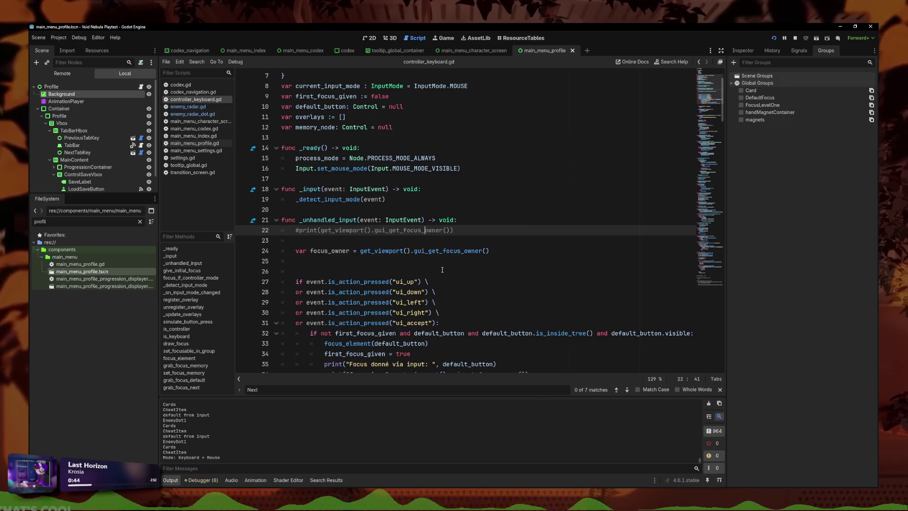
click(443, 270)
scroll(347, 182, down, 4)
click(374, 185)
scroll(373, 186, down, 20)
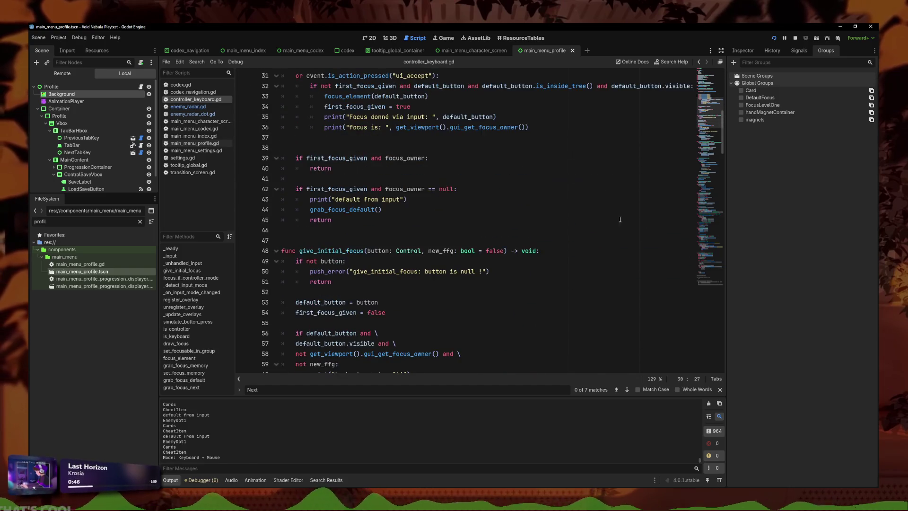
scroll(417, 188, down, 5)
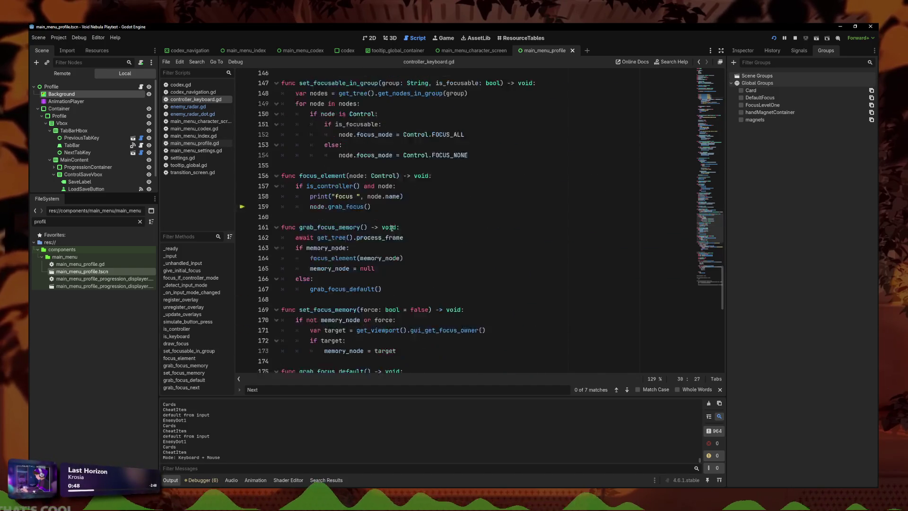
scroll(349, 199, up, 2)
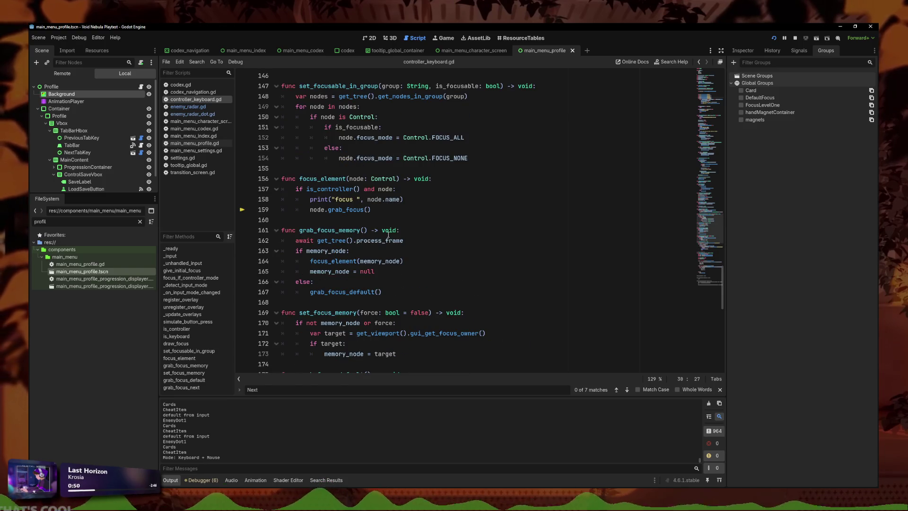
scroll(388, 236, down, 15)
scroll(345, 273, up, 20)
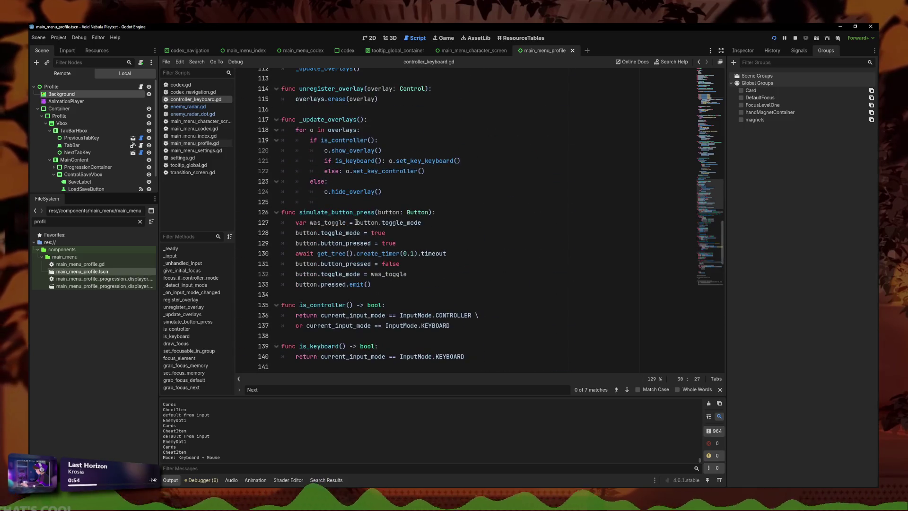
scroll(356, 222, up, 15)
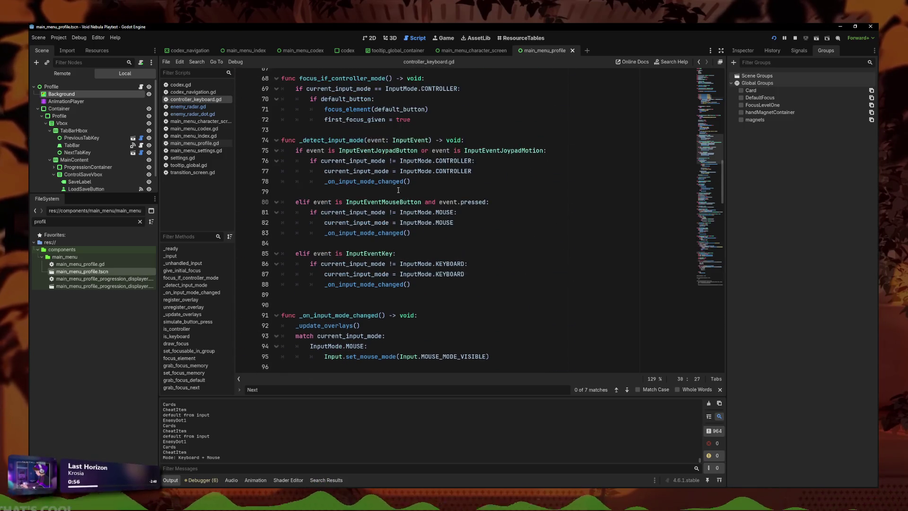
scroll(398, 190, up, 6)
- Find grab_focus_default via a 'default' search, indent print(default.name), and move it below the continue
key(ctrl+f)
text(defau)
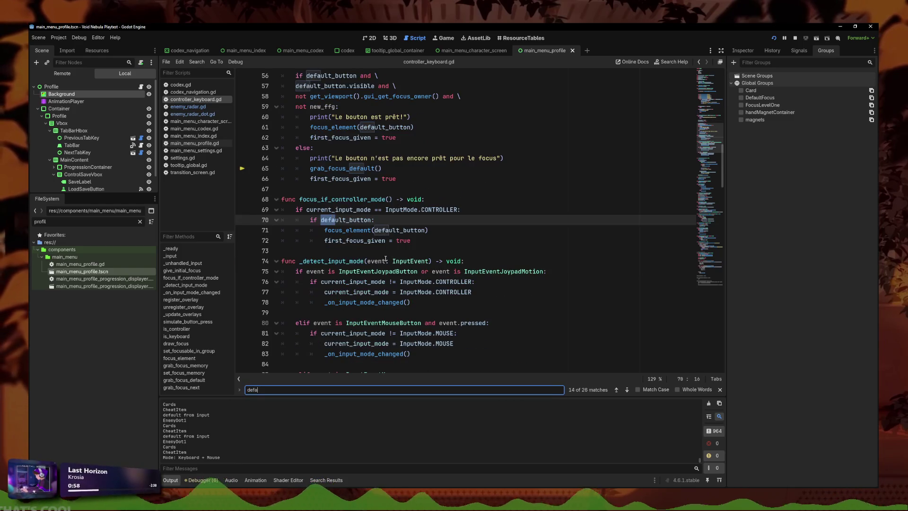
text(lt)
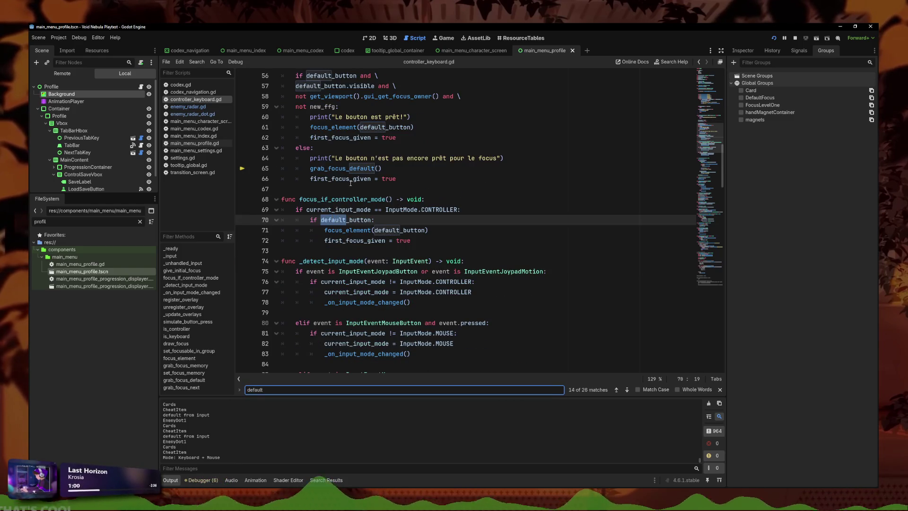
key(Return)
key(Return)
key(Return)
click(421, 261)
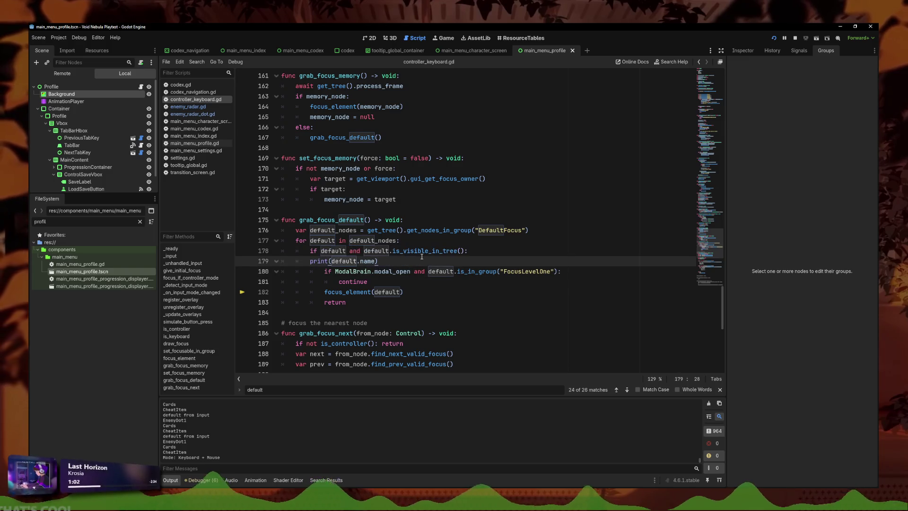
key(Tab)
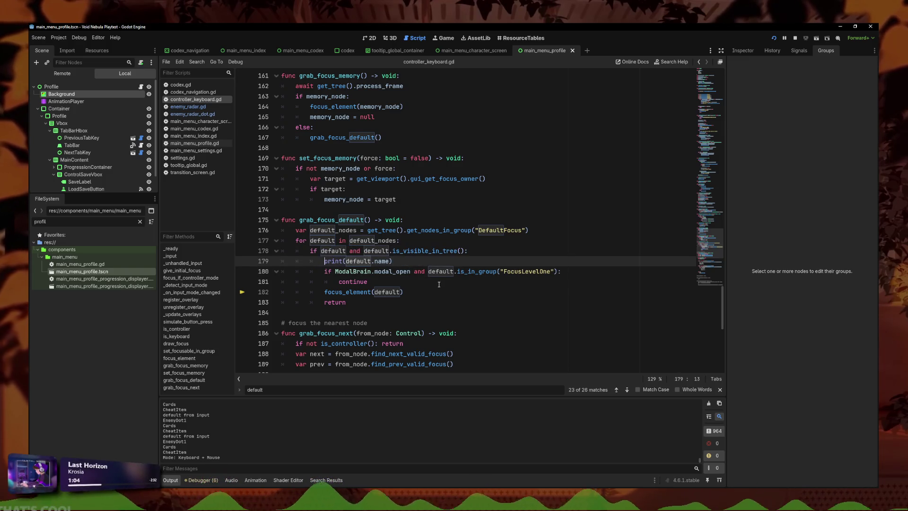
key(alt+Down)
key(alt+Down)
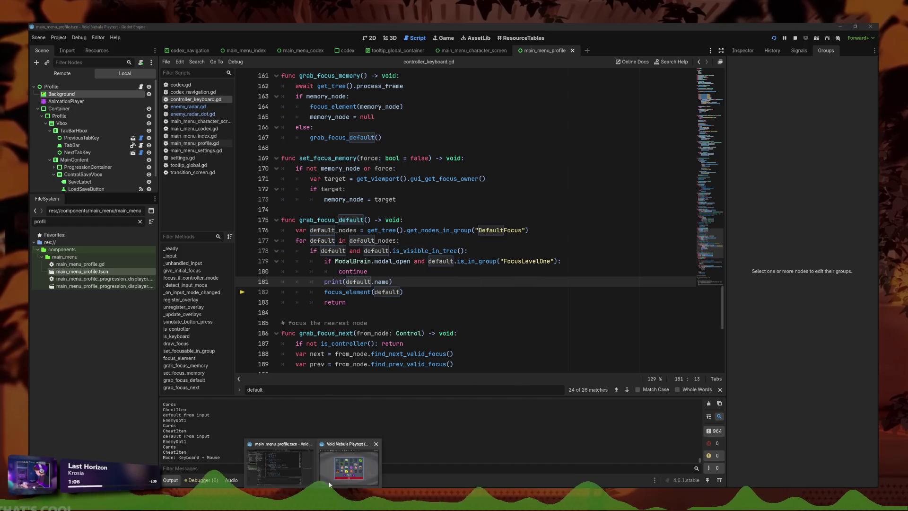
click(329, 483)
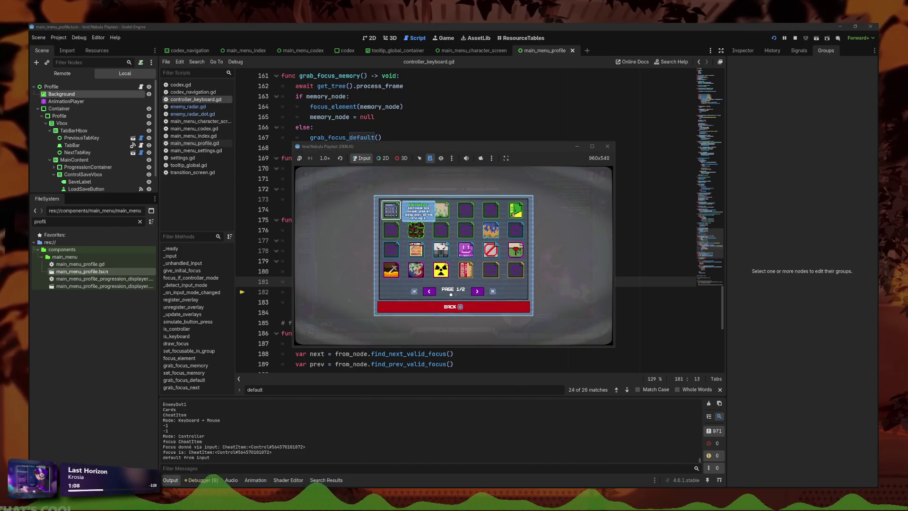
key(e)
key(q)
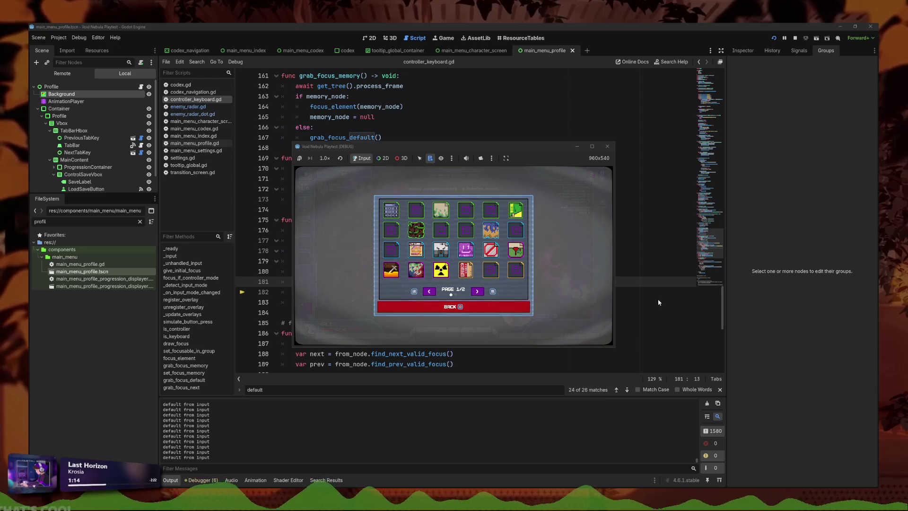
click(611, 304)
click(584, 293)
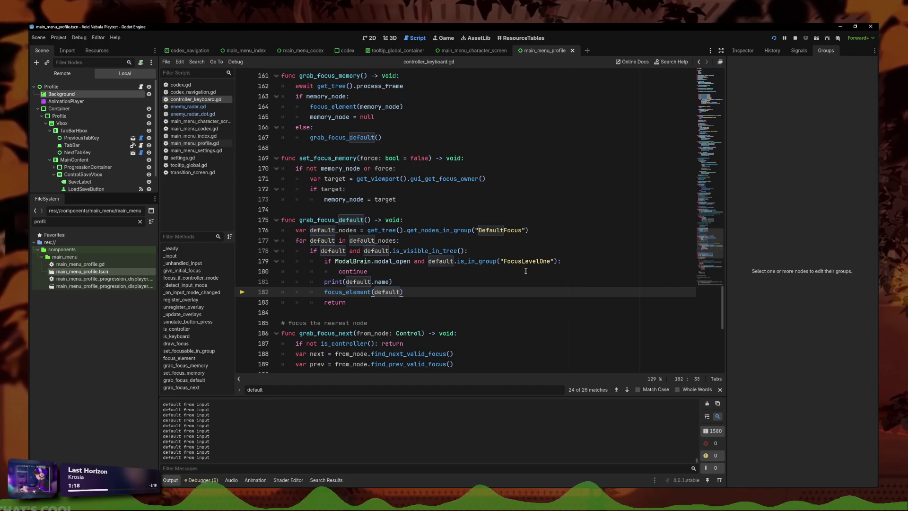
- Filter FileSystem for 'cheat' and open cheat_item.gd and the cheat_item.tscn scene
text(cheat)
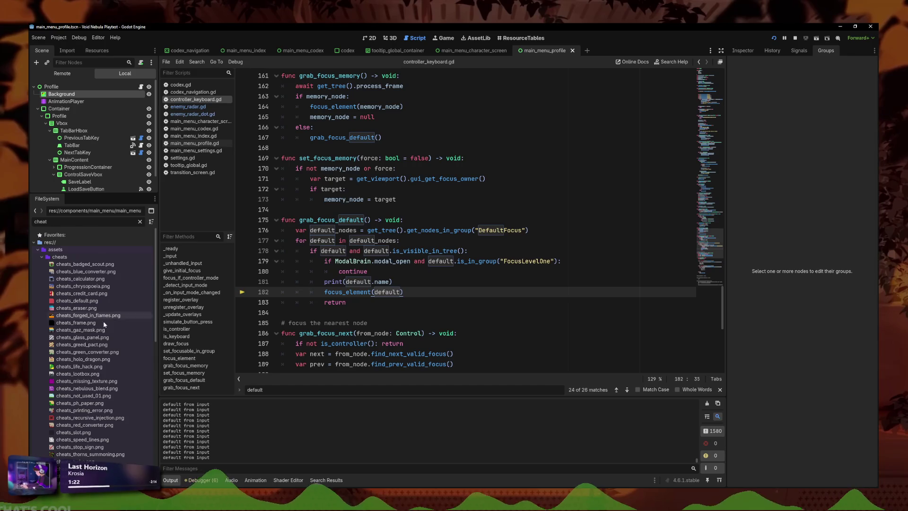
scroll(125, 401, down, 5)
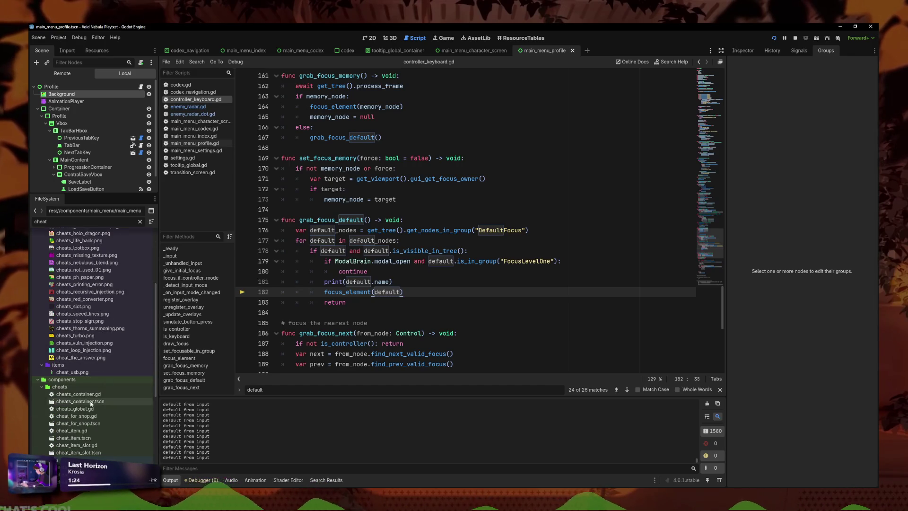
double_click(83, 431)
click(96, 85)
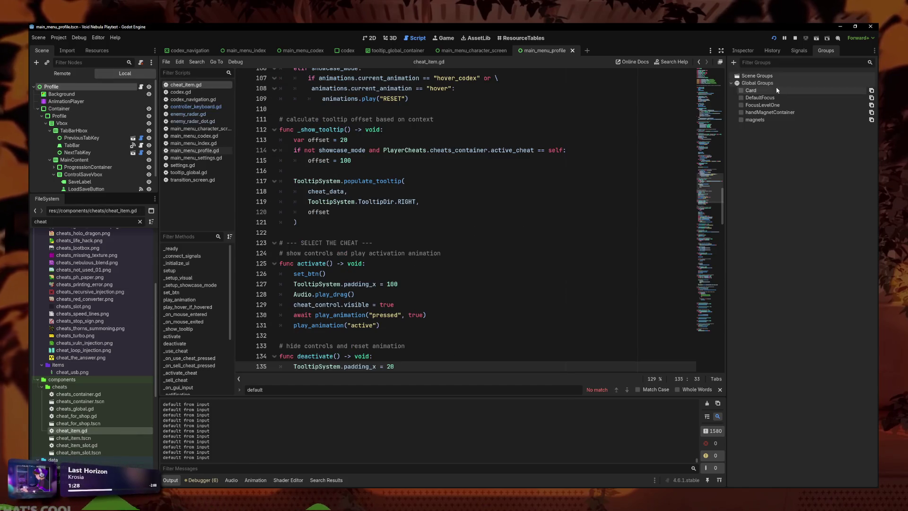
double_click(81, 438)
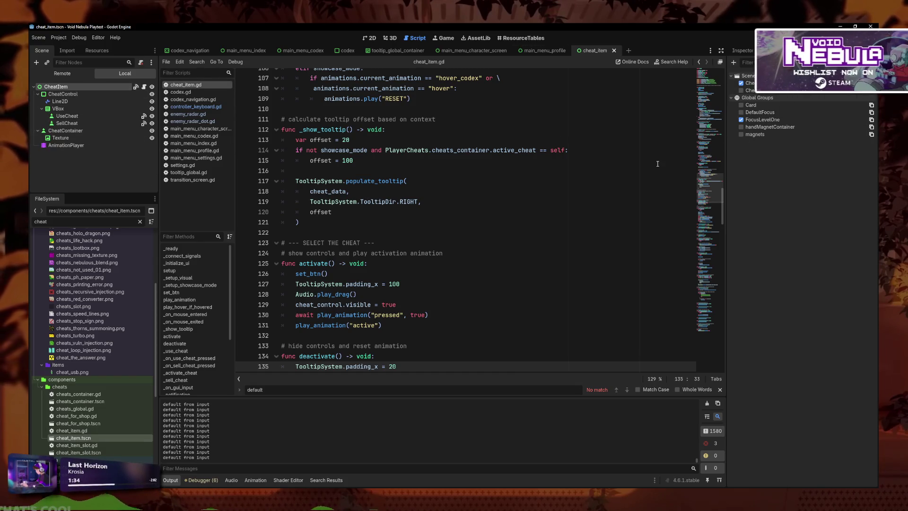
- Uncheck the FocusLevelOne group for the CheatItem root node
click(514, 205)
key(ctrl+s)
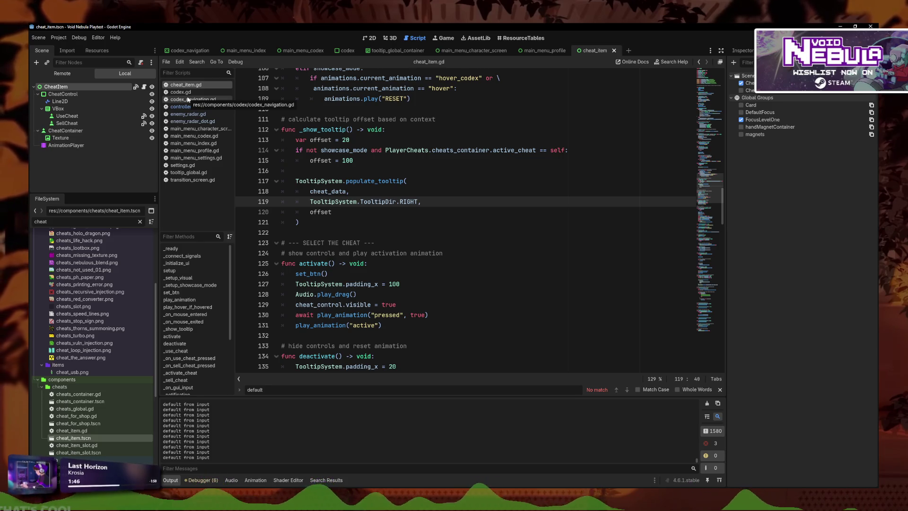
click(741, 120)
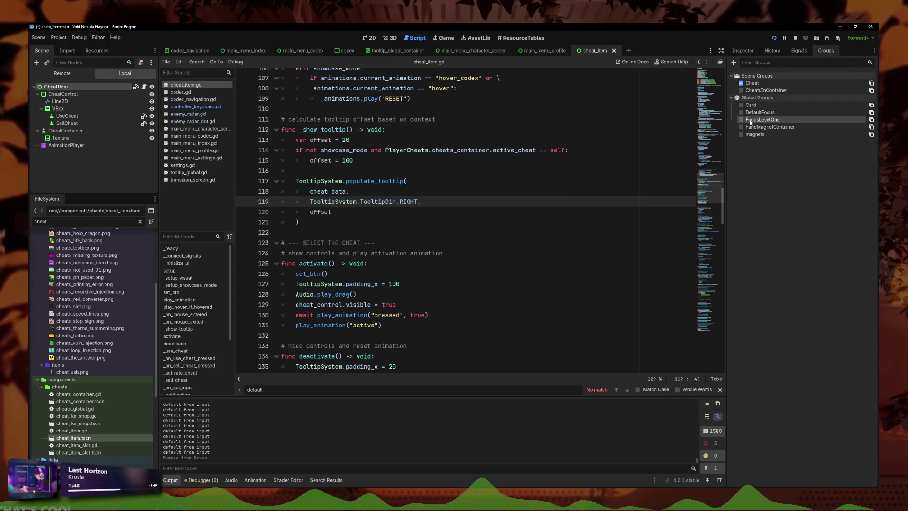
- Save cheat_item.tscn without the FocusLevelOne group and filter FileSystem for 'item.tsc'
click(591, 181)
key(ctrl+s)
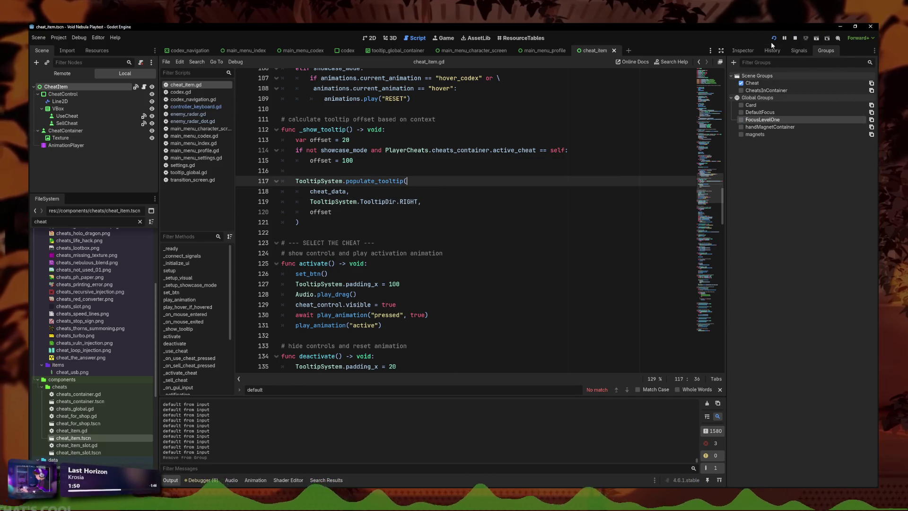
double_click(86, 221)
text(itepm)
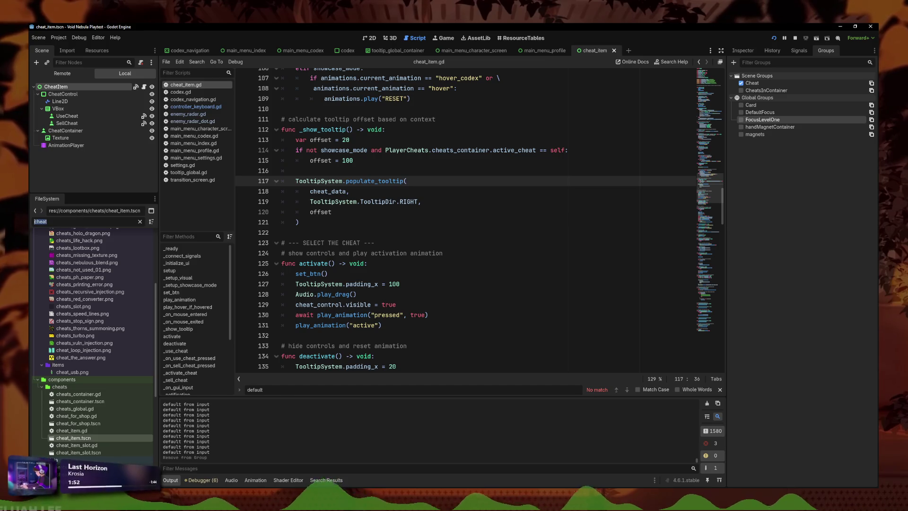
key(BackSpace)
text(m.t)
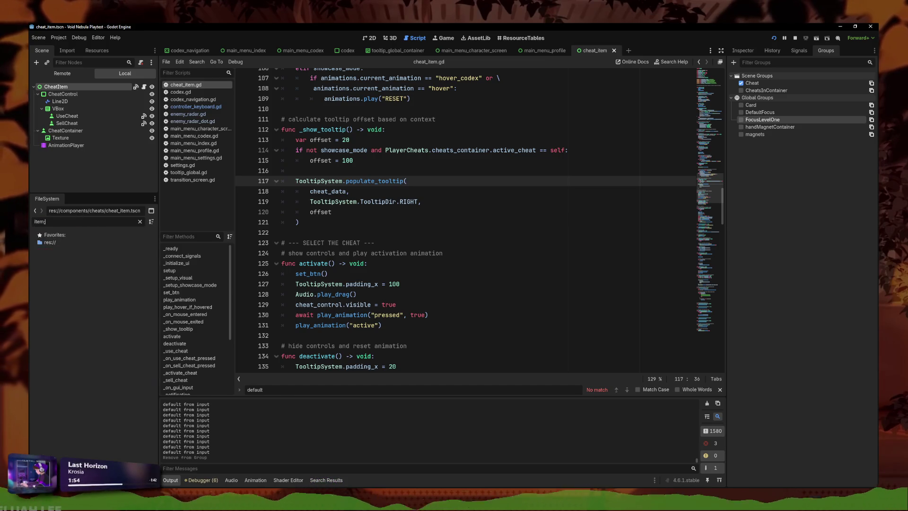
text(sc)
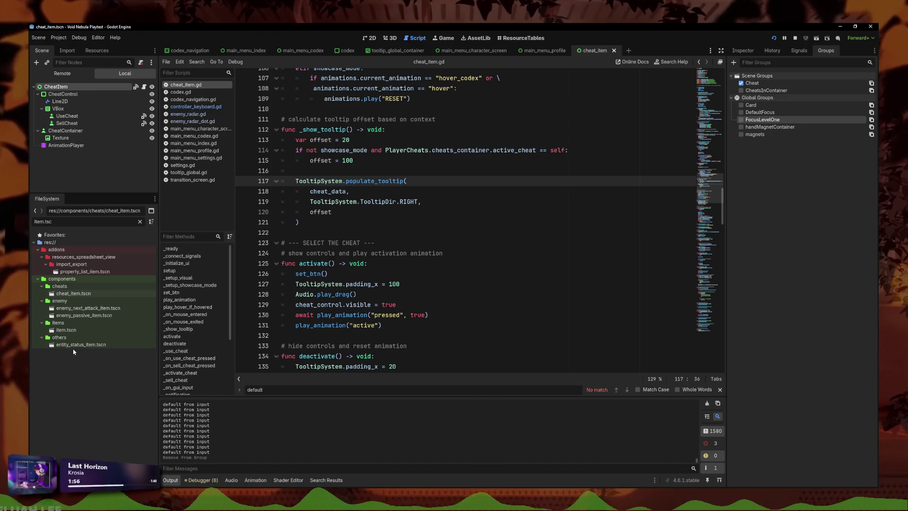
- Open item.tscn and check the Item root node's Inspector, Signals and Groups
double_click(66, 330)
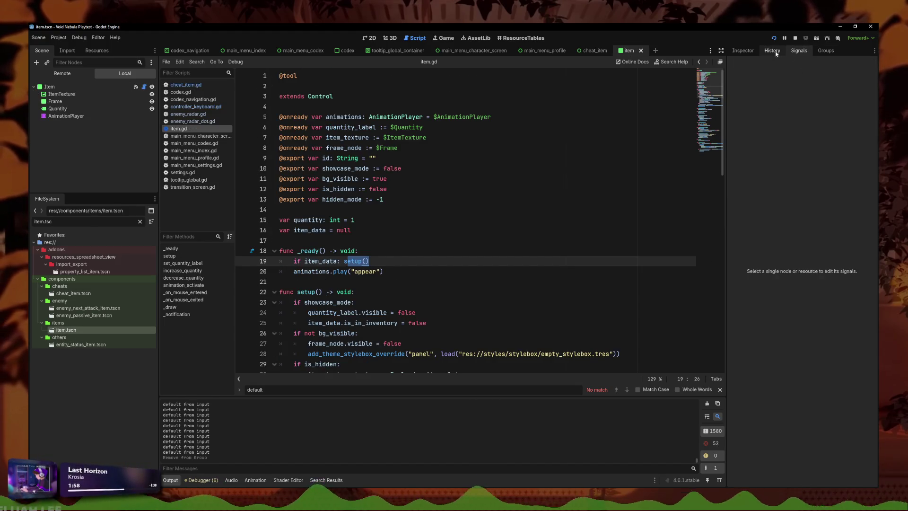
click(743, 50)
click(803, 51)
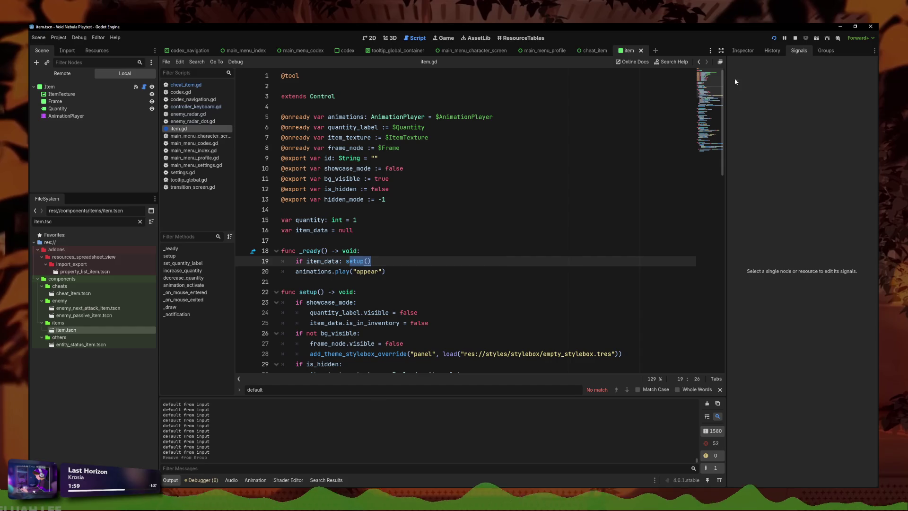
click(77, 87)
click(824, 51)
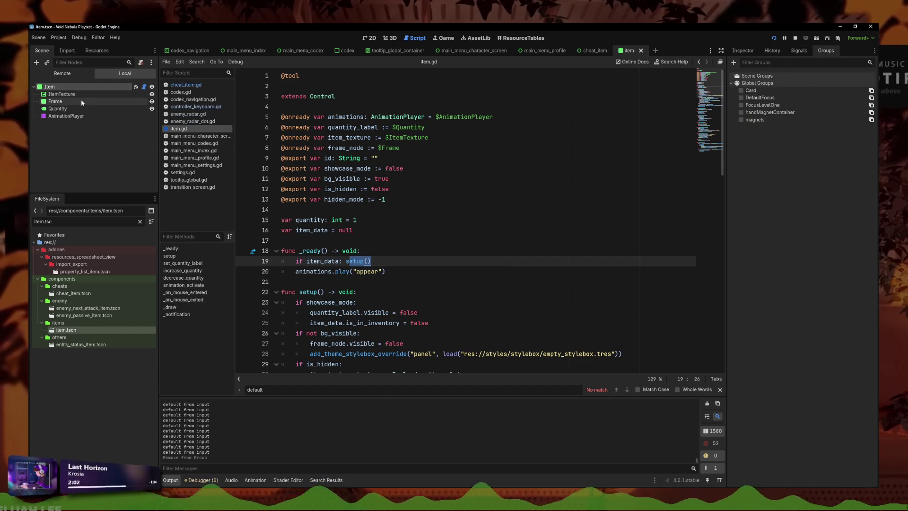
click(454, 127)
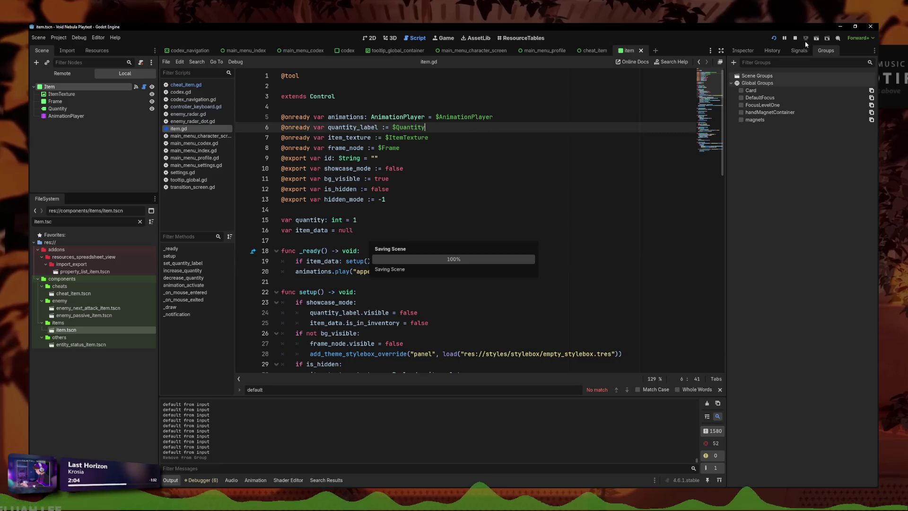
- Launch the game with F5 and start a new run as Faceless
key(F5)
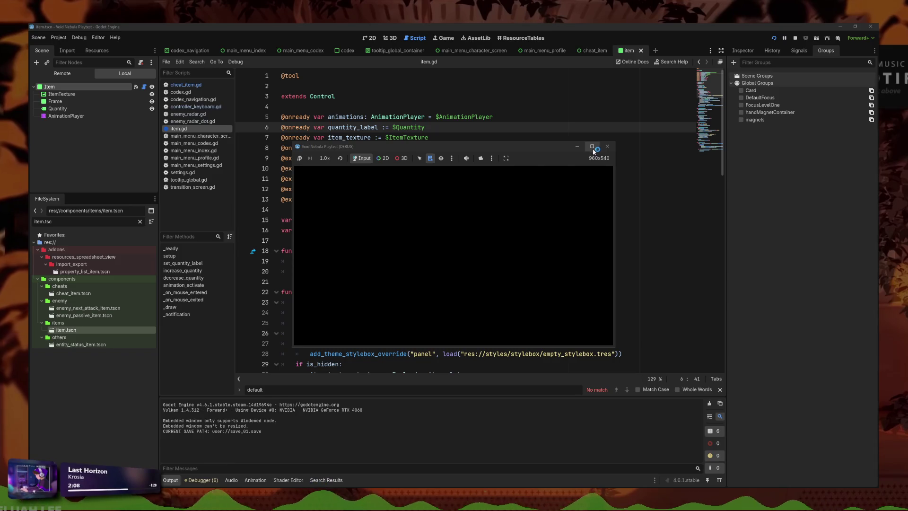
key(Left)
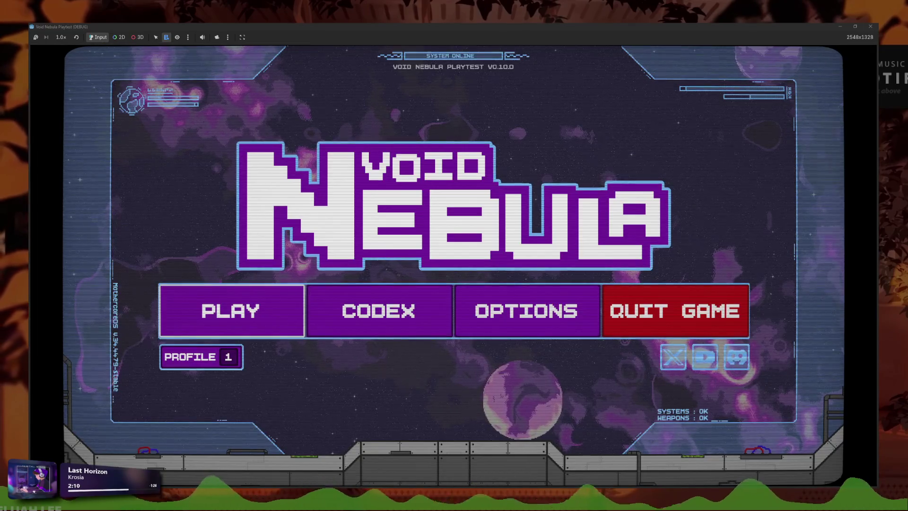
key(Return)
key(q)
key(Down)
key(Right)
key(Right)
key(Right)
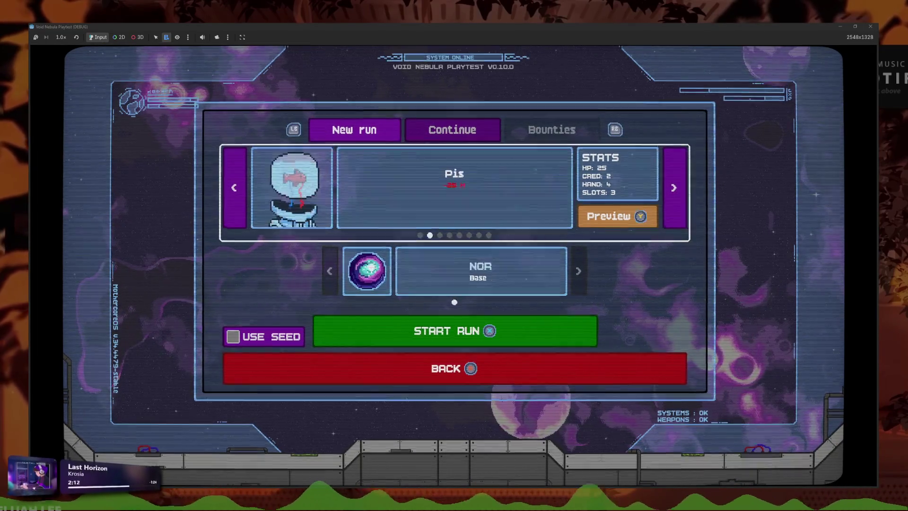
key(Return)
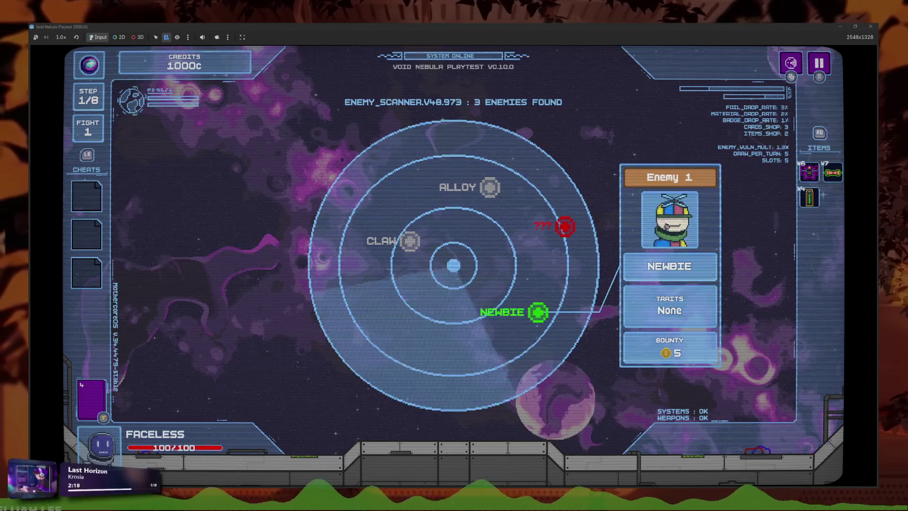
- Inspect the Claw, Newbie and unknown enemies and the Red Resistor item, then pause
click(410, 242)
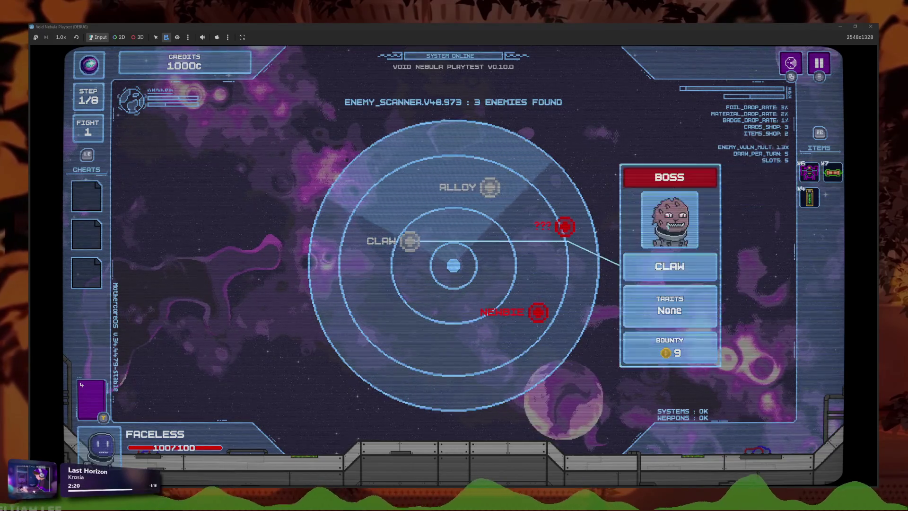
key(Down)
key(Up)
key(Right)
key(Right)
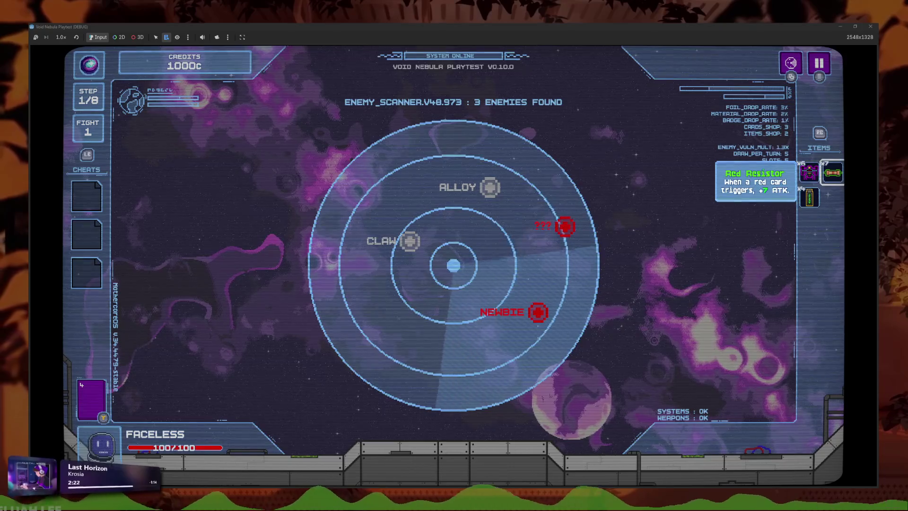
key(Right)
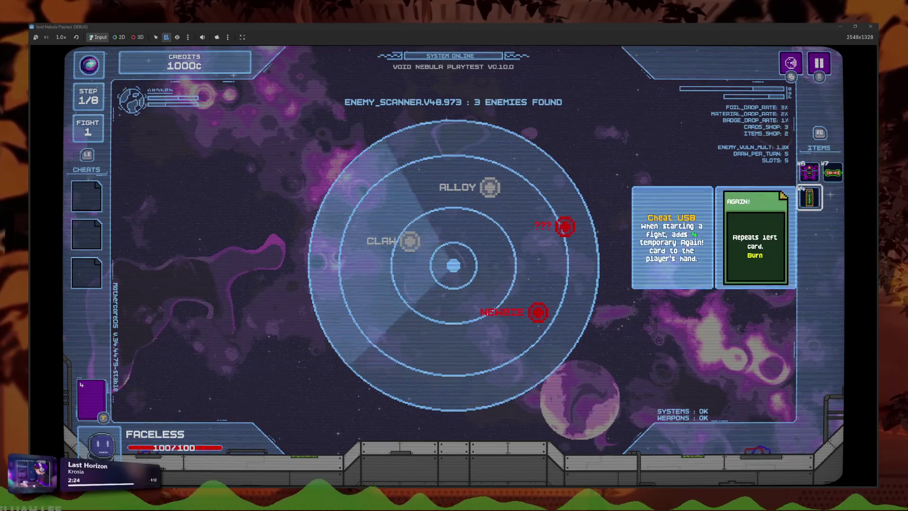
key(Escape)
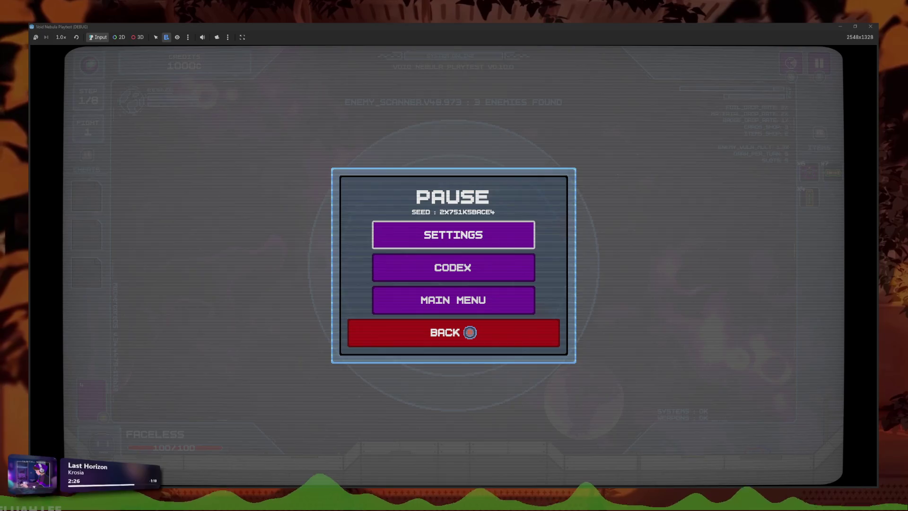
- Open the codex Cheats grid from the pause menu and move focus around it
key(Down)
key(Return)
key(Up)
key(Right)
key(Down)
key(Down)
key(Escape)
- Browse the Cards grid, then close the codex and resume the fight
key(Up)
key(Return)
key(Down)
key(Right)
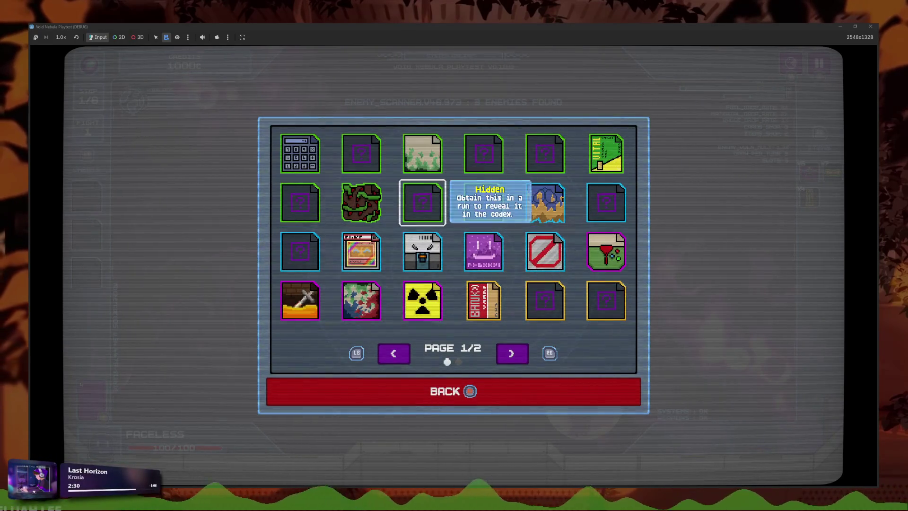
key(Escape)
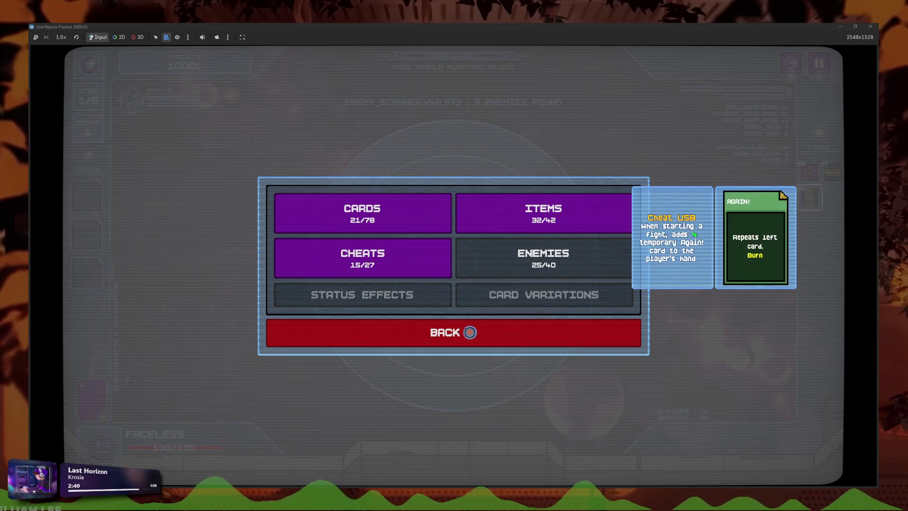
key(Escape)
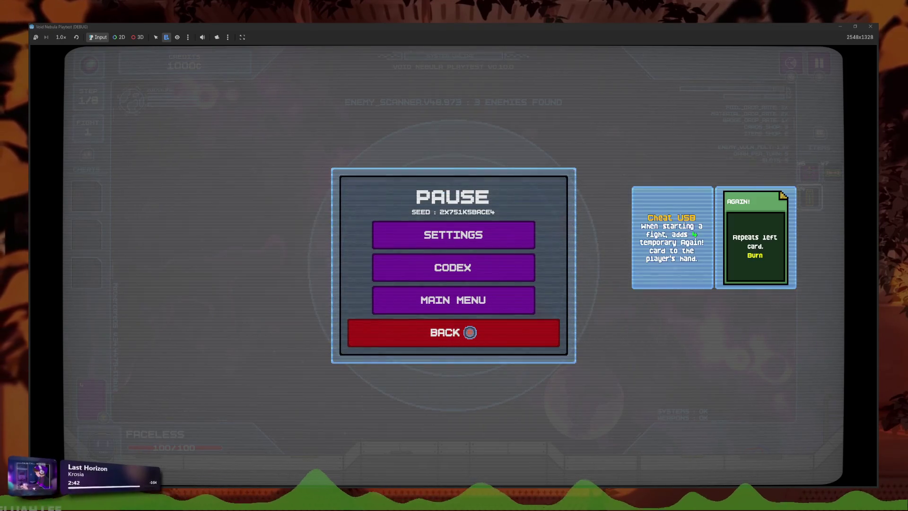
key(Escape)
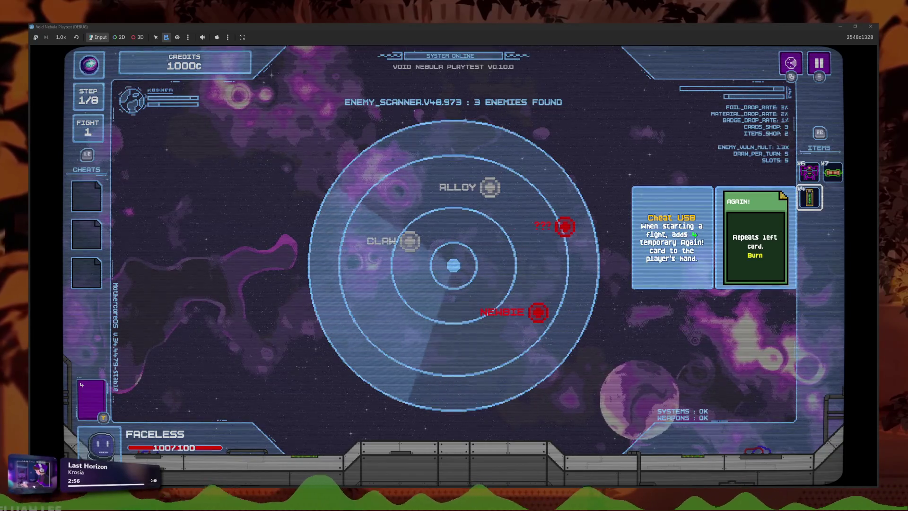
- Stop the test run with F8 and save the item scene
key(F8)
click(399, 176)
key(ctrl+s)
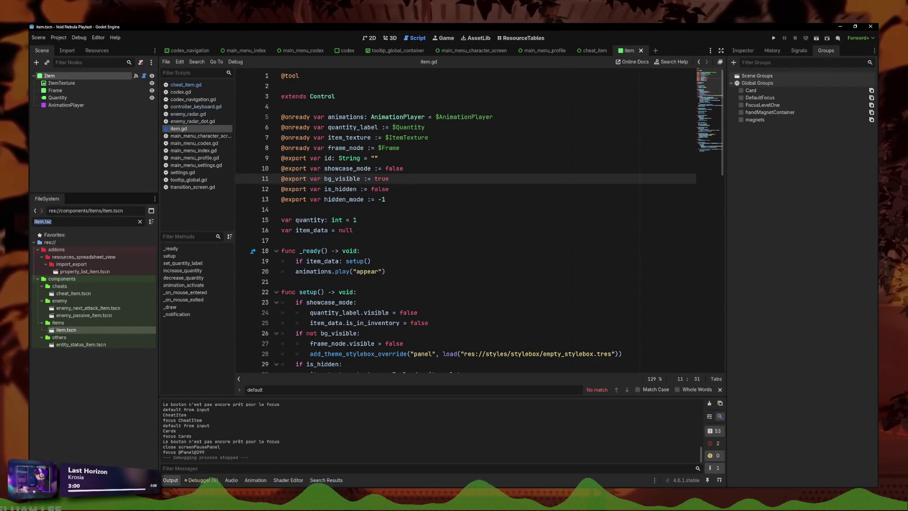
- Filter FileSystem for 'cheats_glob' and open controller_keyboard.gd, codex_navigation.gd and codex.gd
text(cheat_)
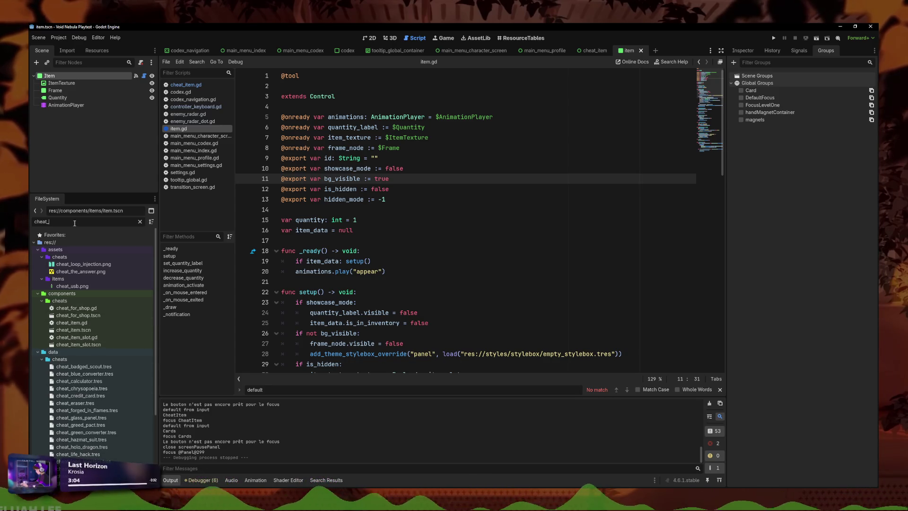
key(BackSpace)
text(s_glob)
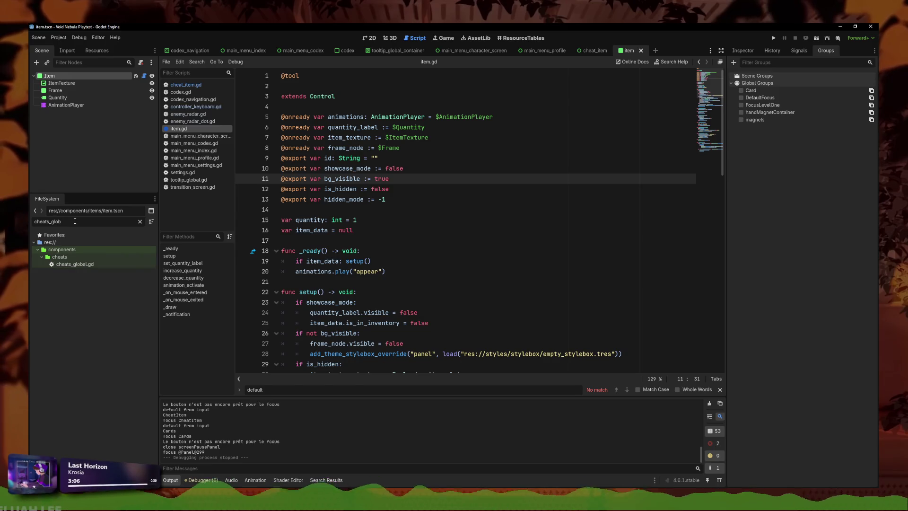
scroll(361, 257, down, 4)
click(204, 107)
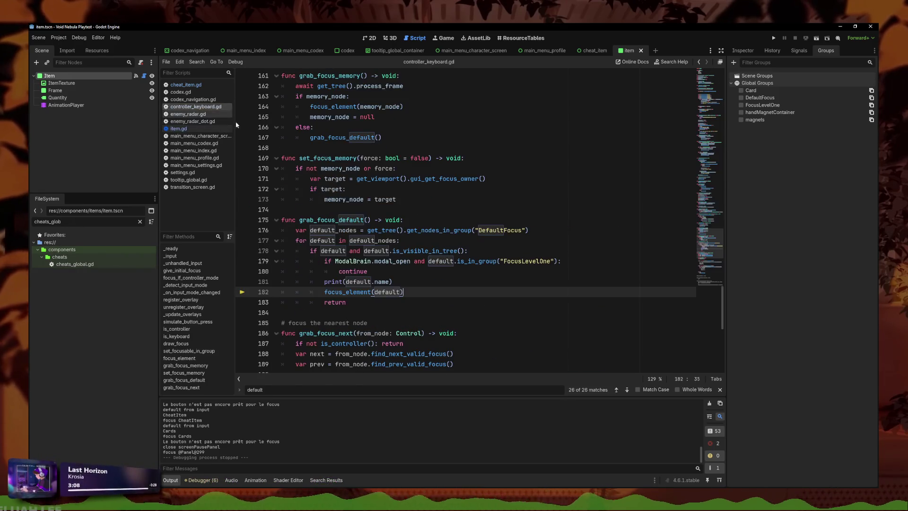
click(196, 99)
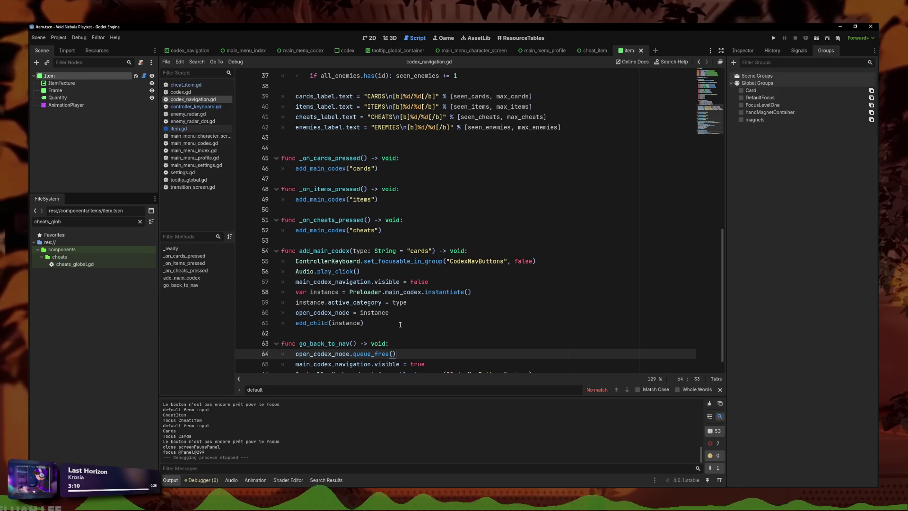
click(185, 92)
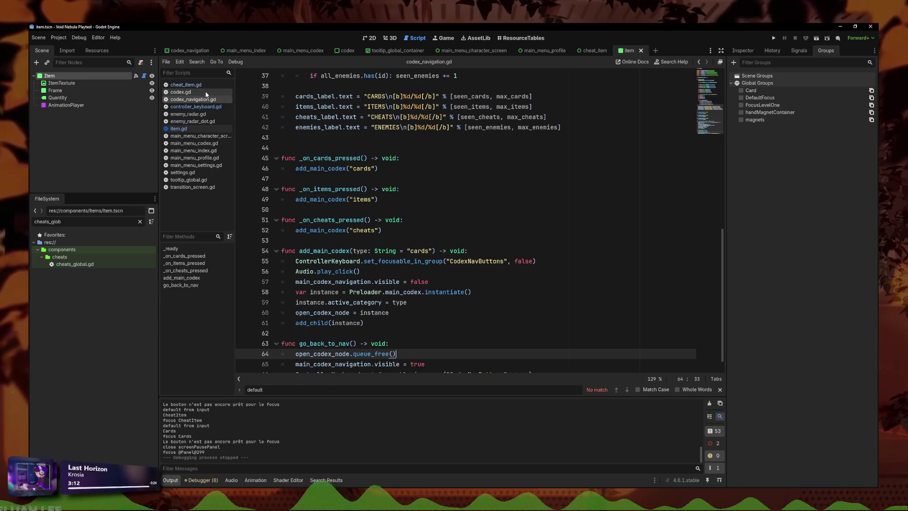
- Search codex.gd for 'add_t' and select line 41's DefaultFocus add_to_group call
click(413, 341)
key(ctrl+f)
text(add)
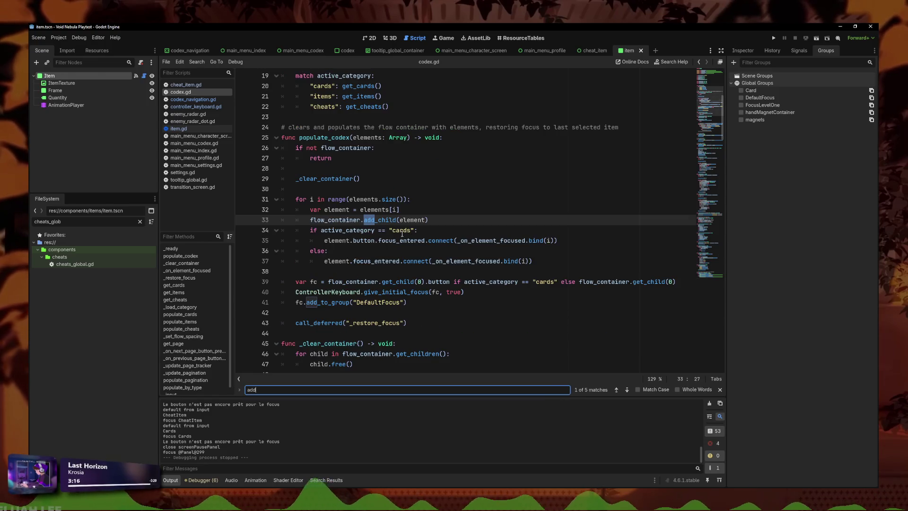
text(_to_)
drag(407, 220, 296, 220)
key(ctrl+c)
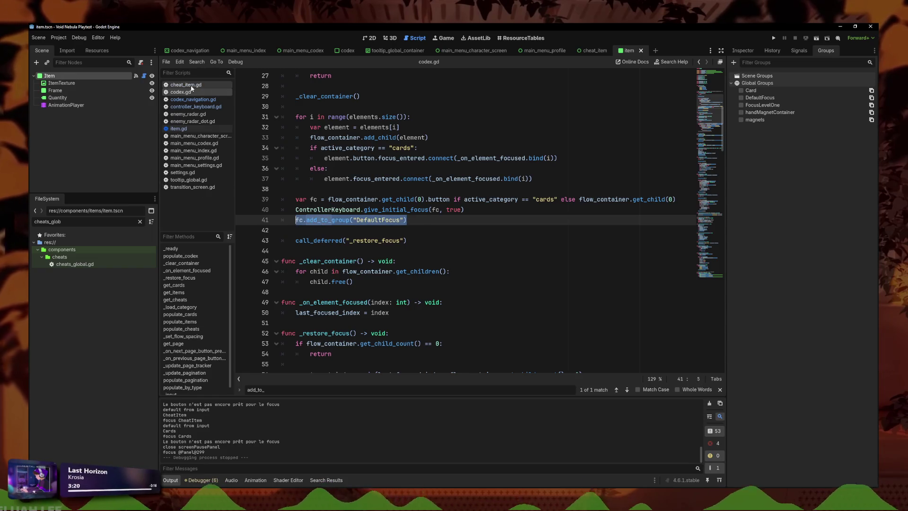
double_click(75, 264)
- Add instance.add_to_group("FocusLevelOne") after line 231 in populate_cheats_container and save
key(ctrl+f)
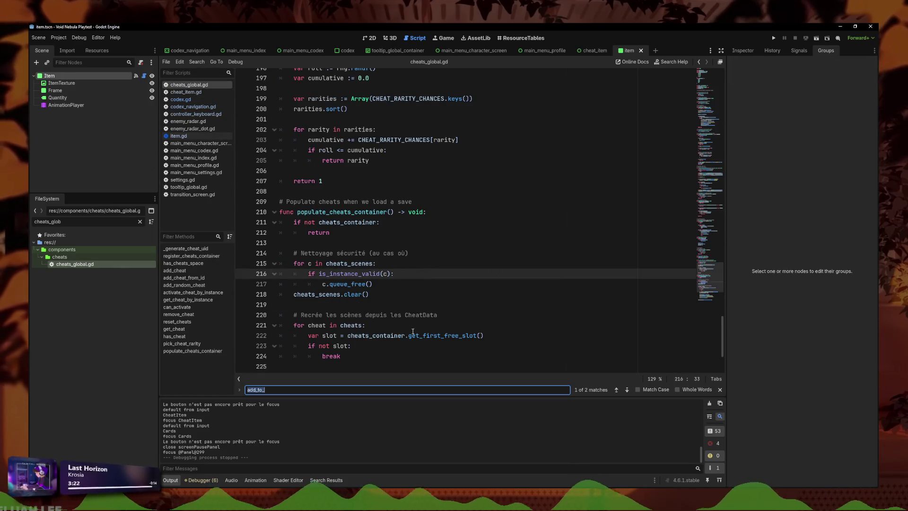
scroll(427, 302, down, 1)
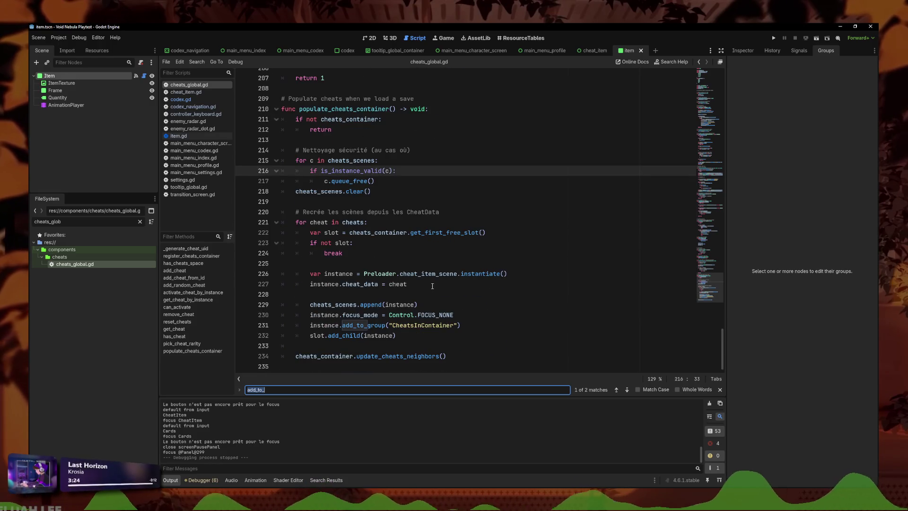
click(469, 326)
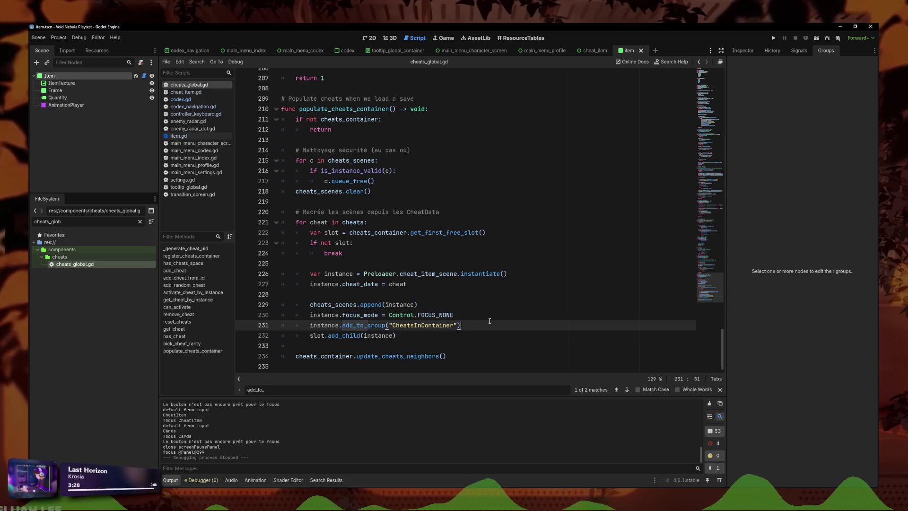
key(Return)
key(ctrl+v)
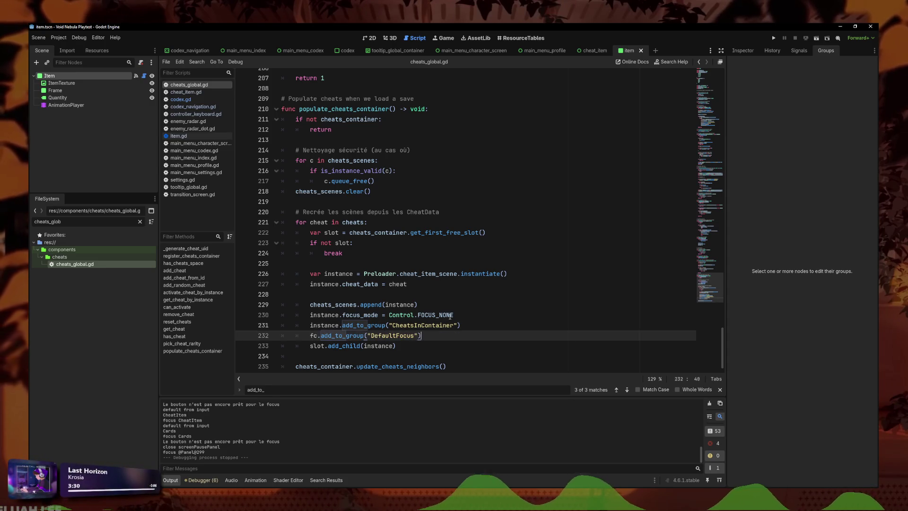
scroll(448, 343, up, 1)
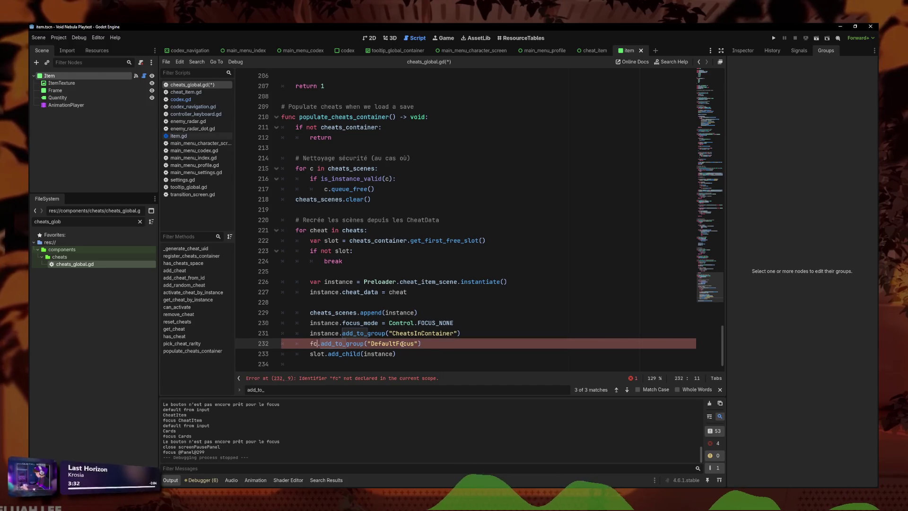
drag(415, 344, 364, 344)
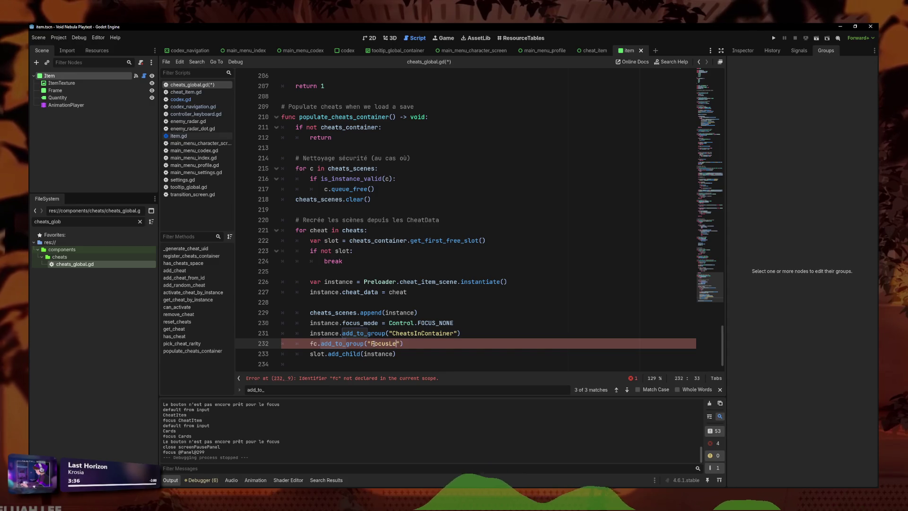
key(ctrl+s)
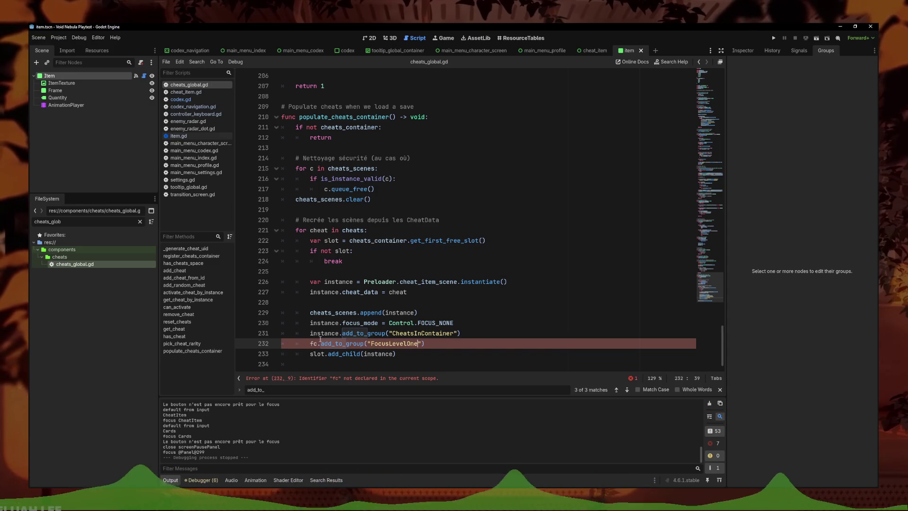
click(308, 333)
key(ctrl+c)
double_click(314, 344)
key(ctrl+v)
drag(446, 343, 321, 343)
- Paste the FocusLevelOne group line after line 56 in add_cheat, then filter FileSystem for 'items_glo'
key(ctrl+f)
text(cheatsIn)
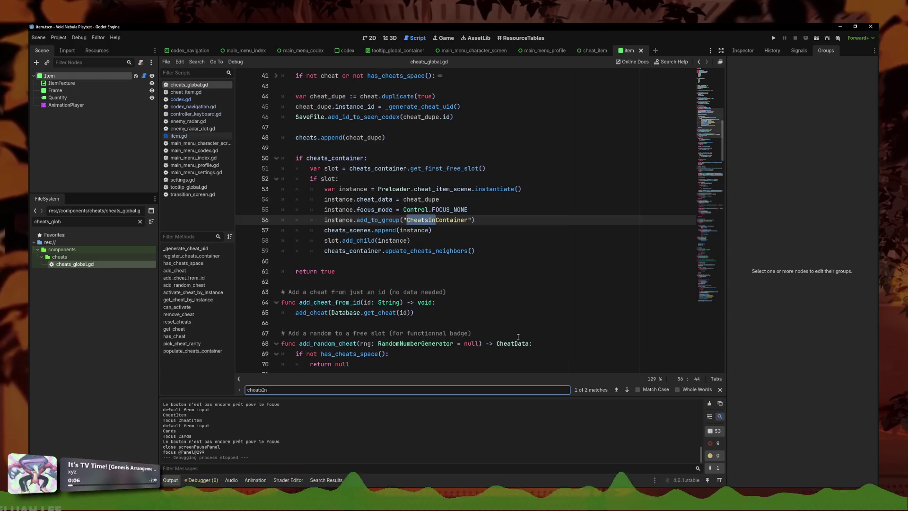
click(478, 226)
key(shift+Home)
key(End)
key(Return)
key(ctrl+v)
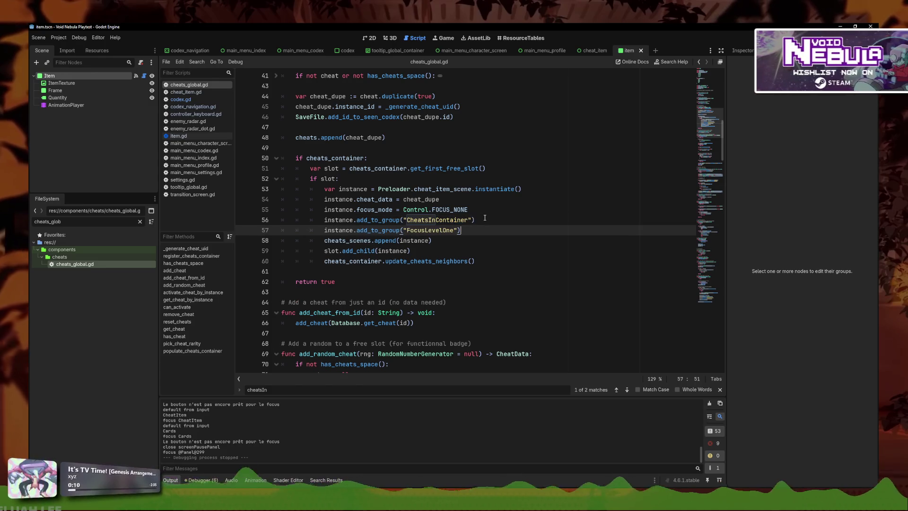
double_click(85, 222)
text(items)
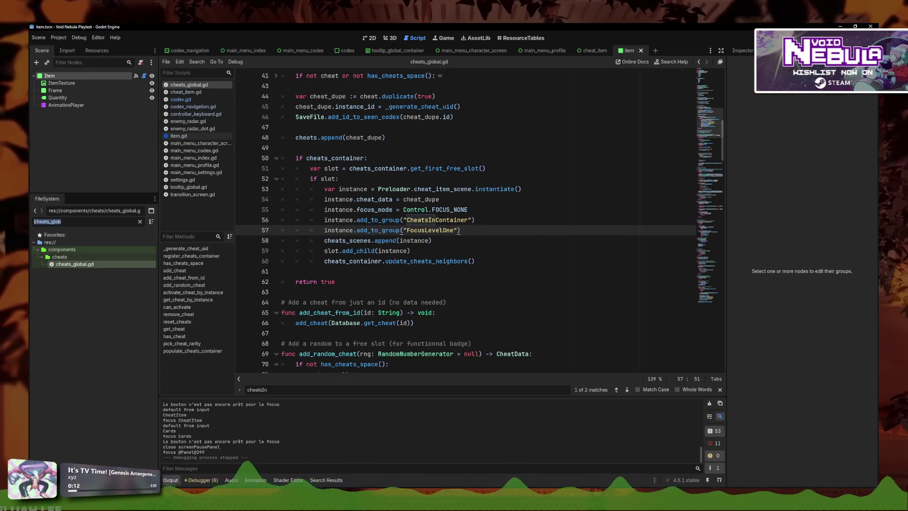
text(_glo)
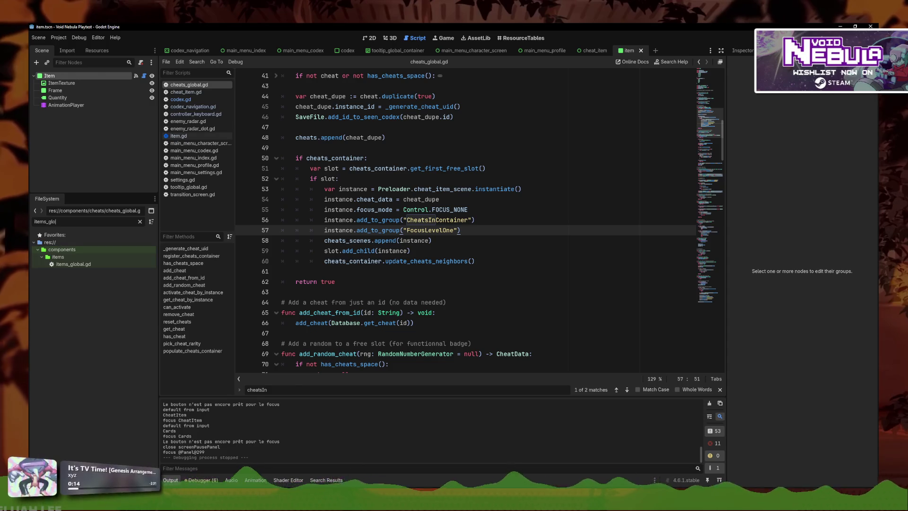
- In items_global.gd, search 'contain', paste the FocusLevelOne group line below line 33, and save
double_click(76, 264)
click(563, 320)
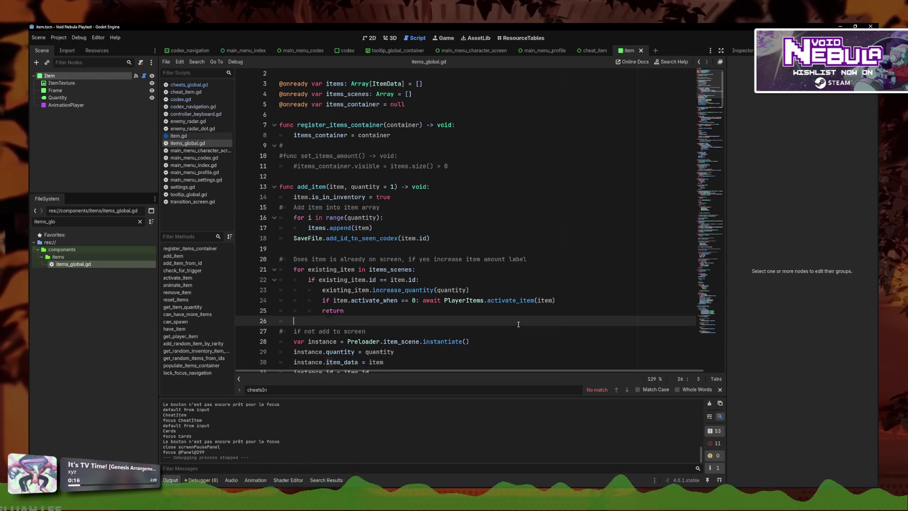
key(ctrl+f)
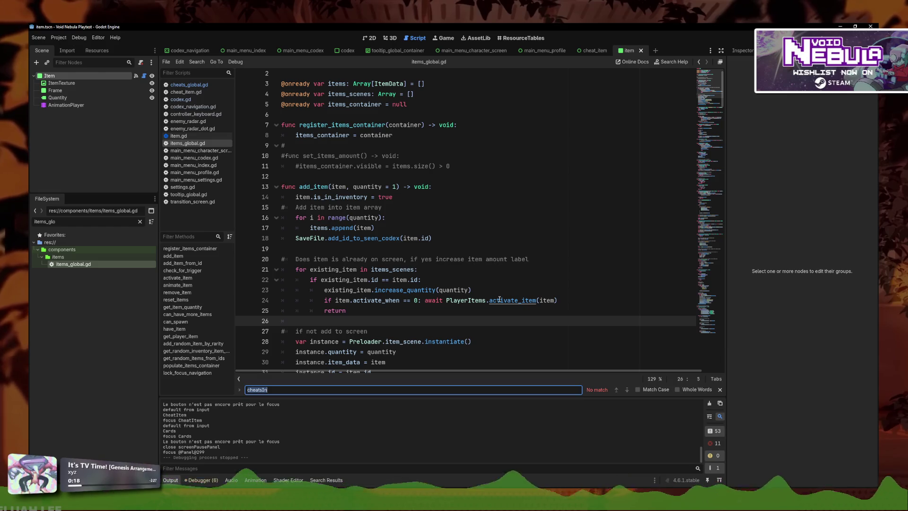
text(conta)
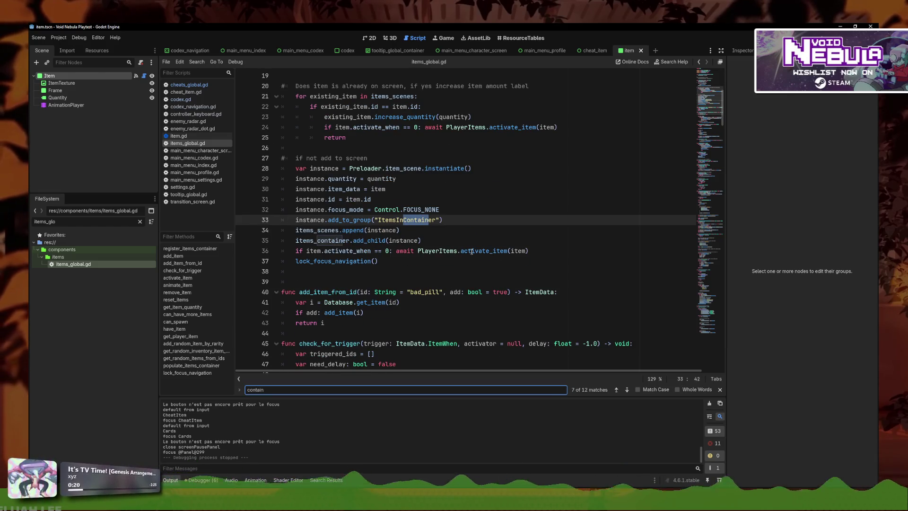
text(in)
click(461, 226)
key(Return)
key(ctrl+v)
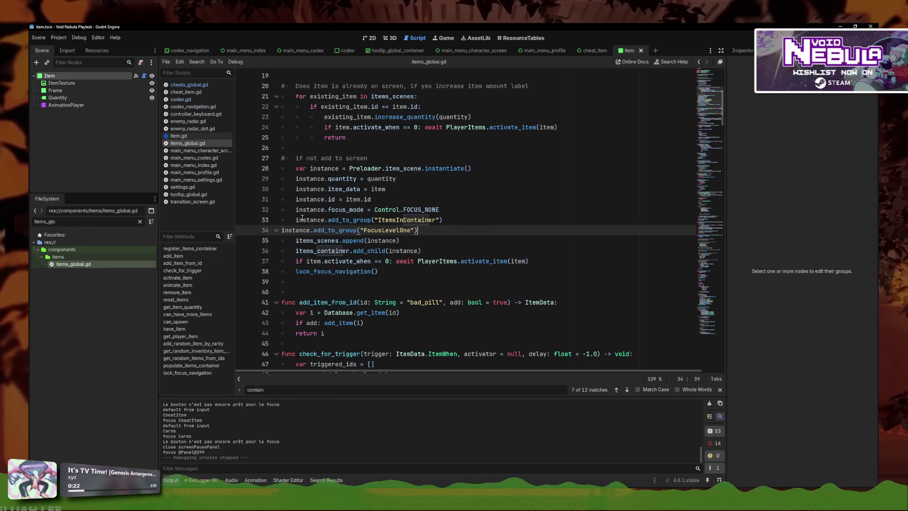
key(ctrl+s)
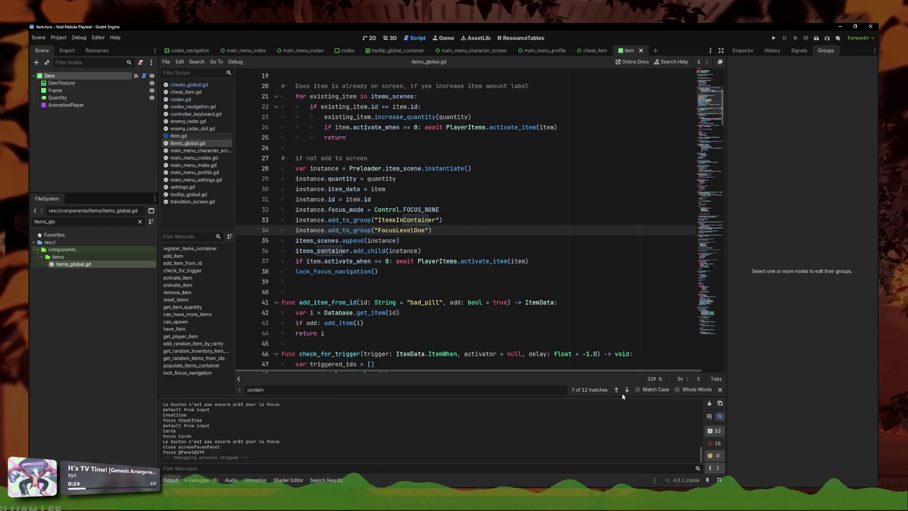
- Jump ahead to a later 'contain' match and paste the FocusLevelOne group line below line 234
click(626, 390)
click(627, 390)
click(627, 390)
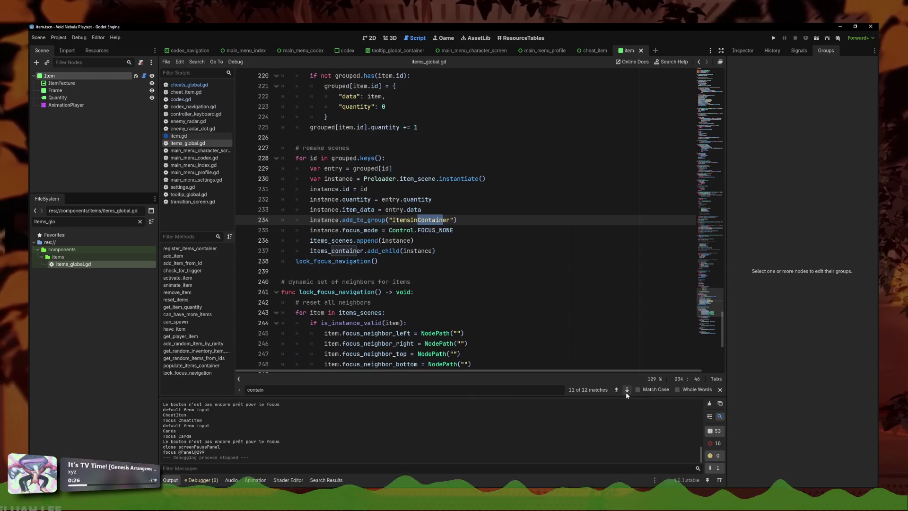
click(626, 390)
click(490, 189)
key(Return)
key(ctrl+v)
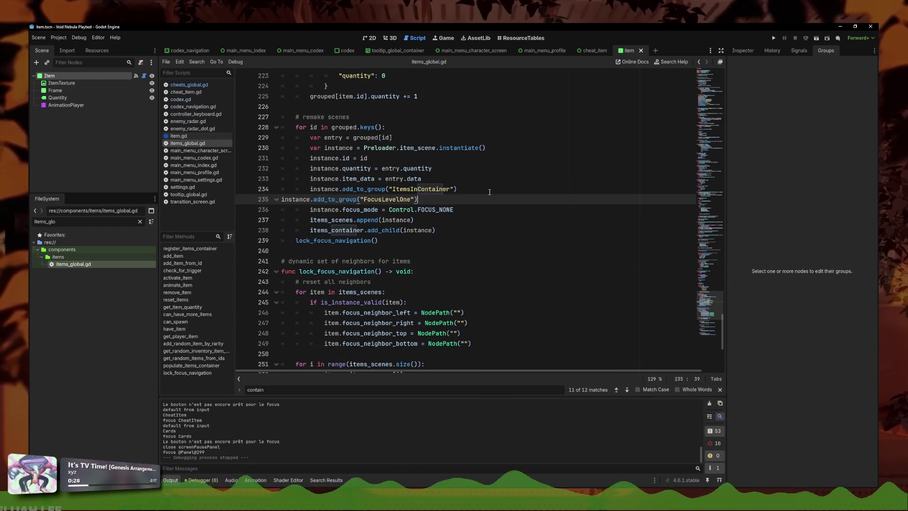
click(282, 200)
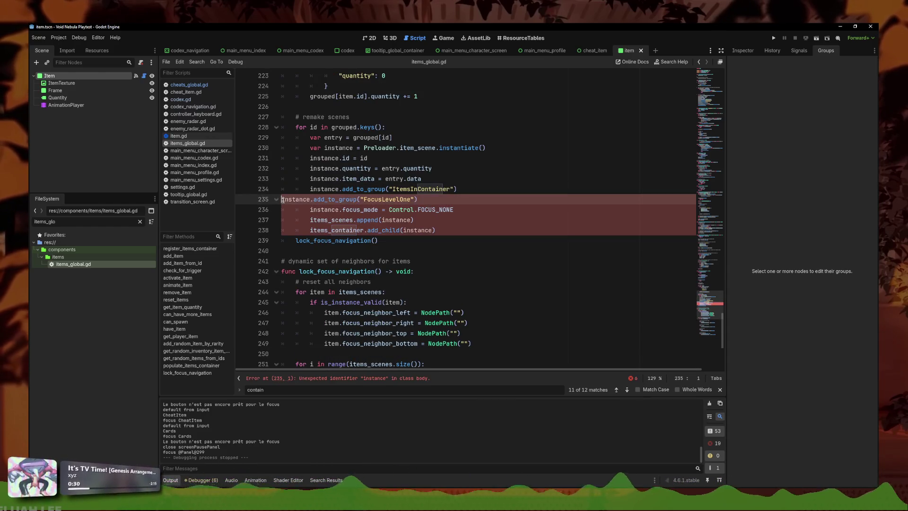
click(499, 199)
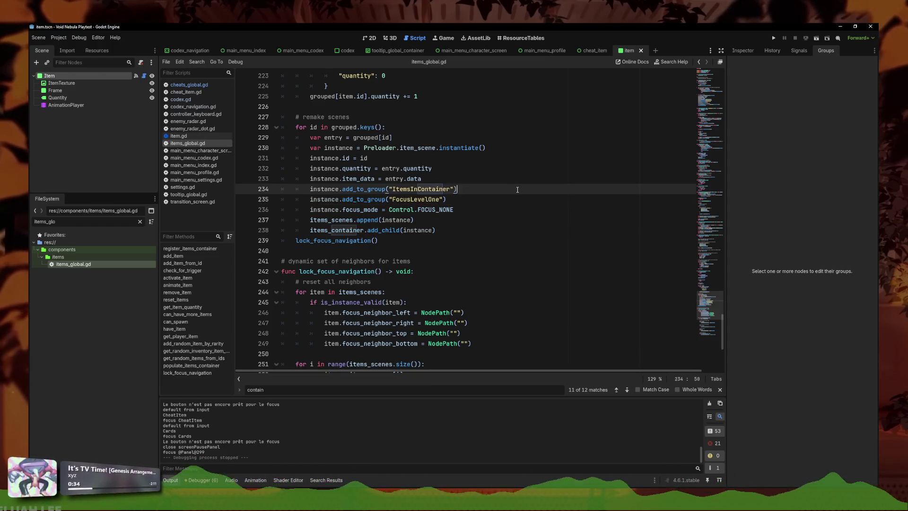
- Go to the last 'contain' match and review lines 237, 236 and 235 of the item rebuild
click(627, 390)
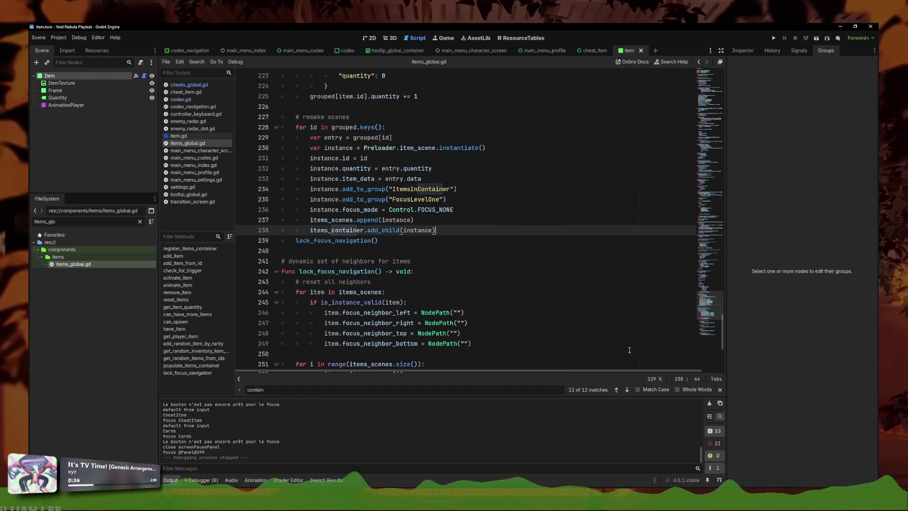
click(627, 390)
click(617, 390)
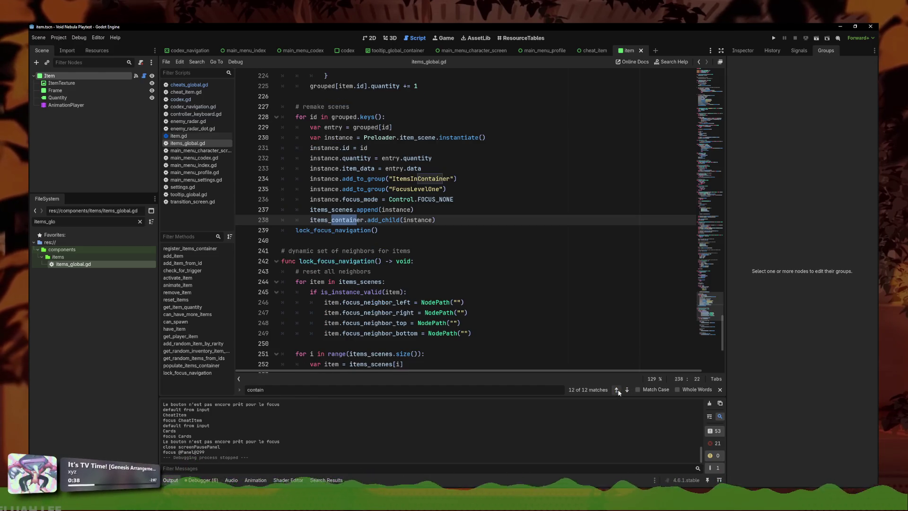
click(559, 213)
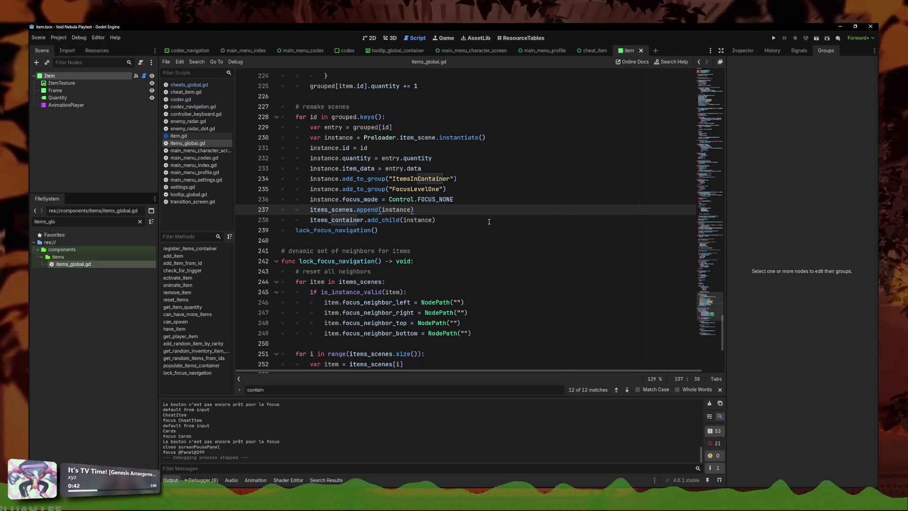
click(499, 198)
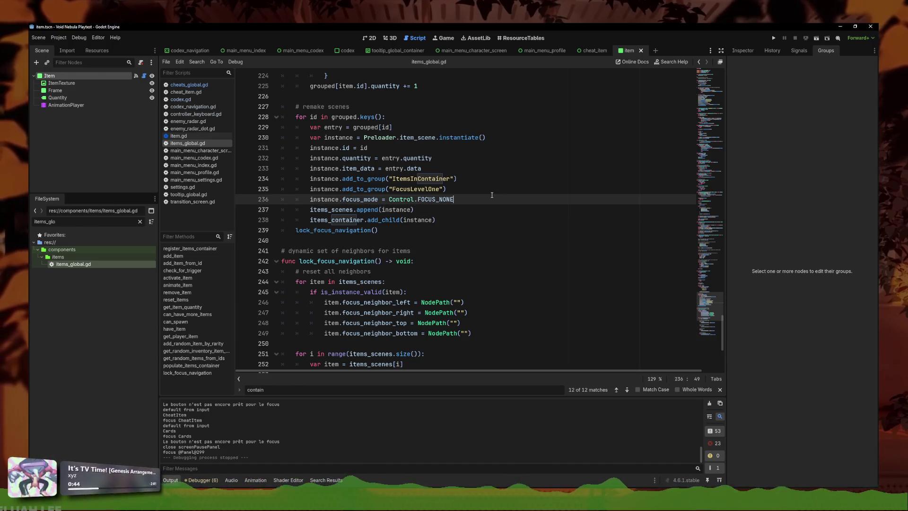
click(500, 188)
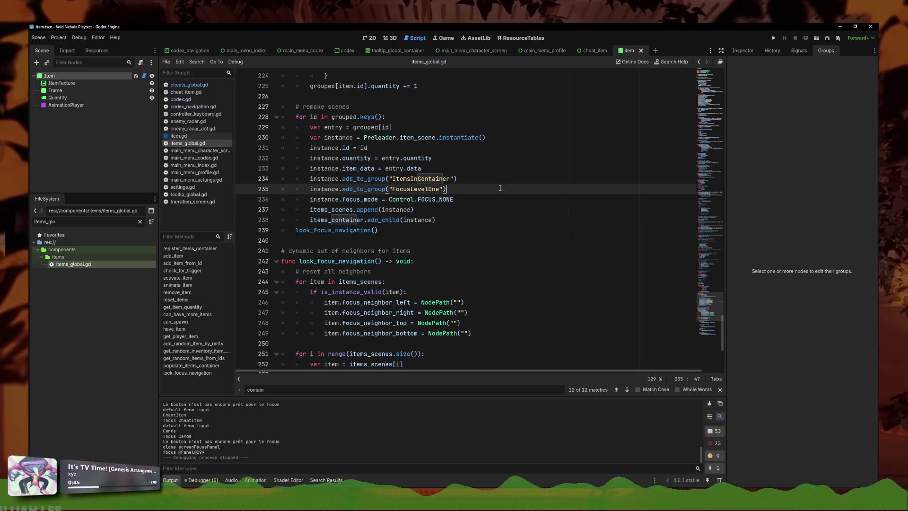
- Run the game, pause it, and page through the Codex Items section
click(774, 38)
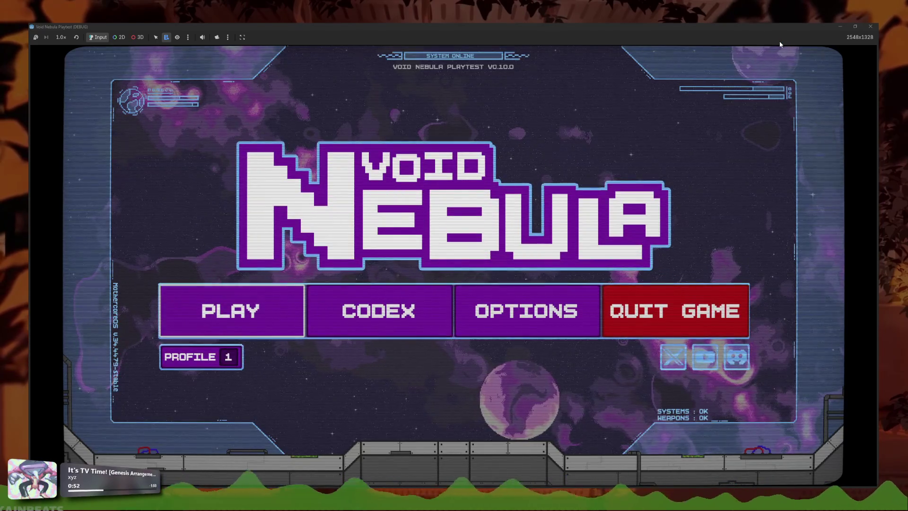
key(Return)
key(Return)
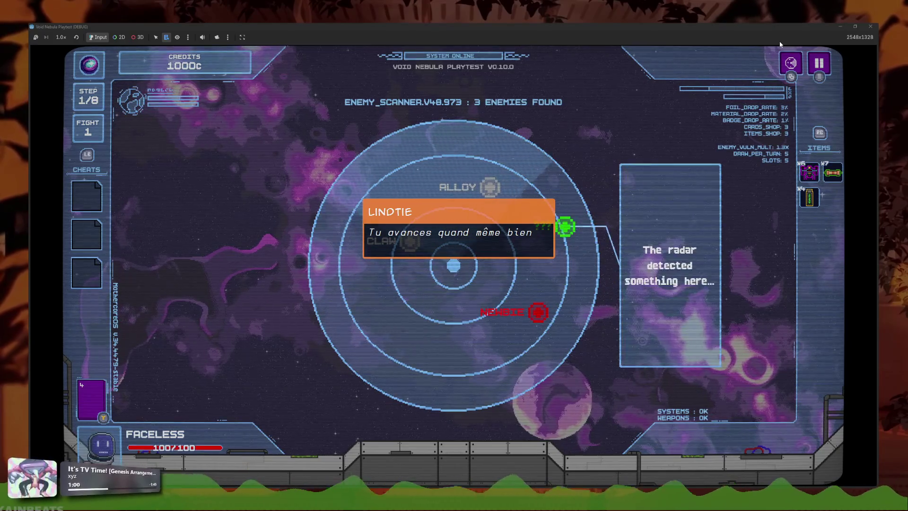
key(Escape)
key(Return)
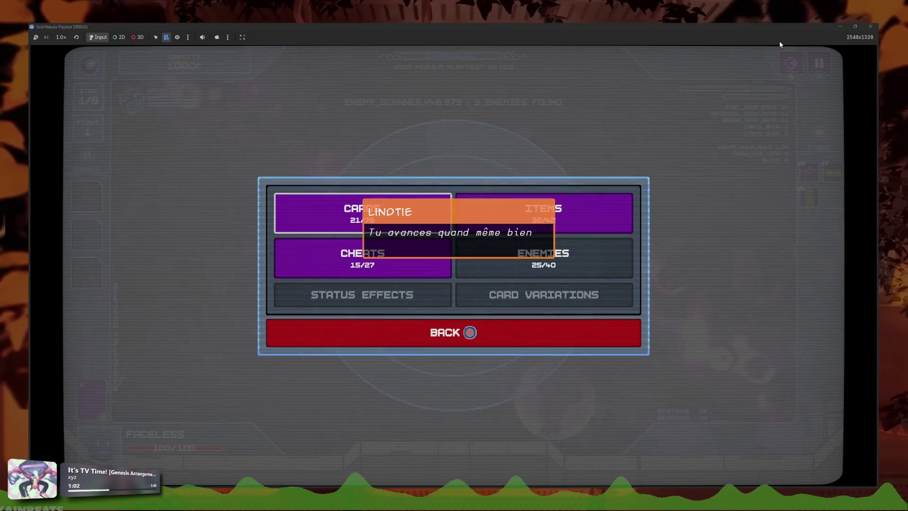
key(Return)
key(Right)
key(Right)
key(Right)
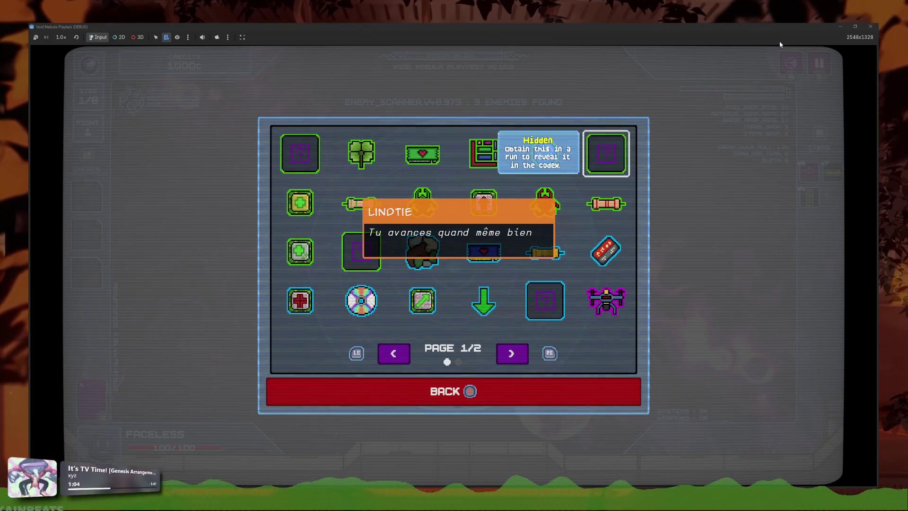
key(Right)
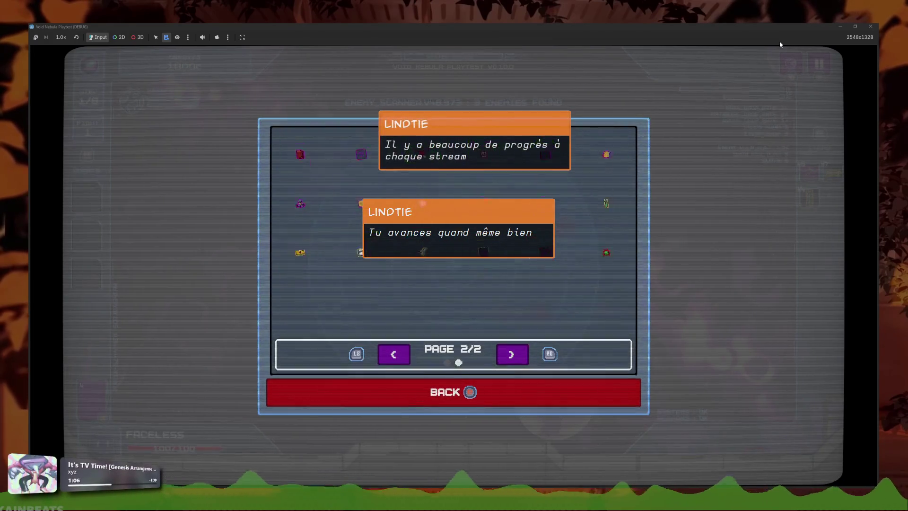
- Page through both pages of the Codex Cheats section and back out
key(Escape)
key(Return)
key(Right)
key(Right)
key(Left)
key(Up)
key(Up)
key(Left)
key(Escape)
key(Escape)
key(Escape)
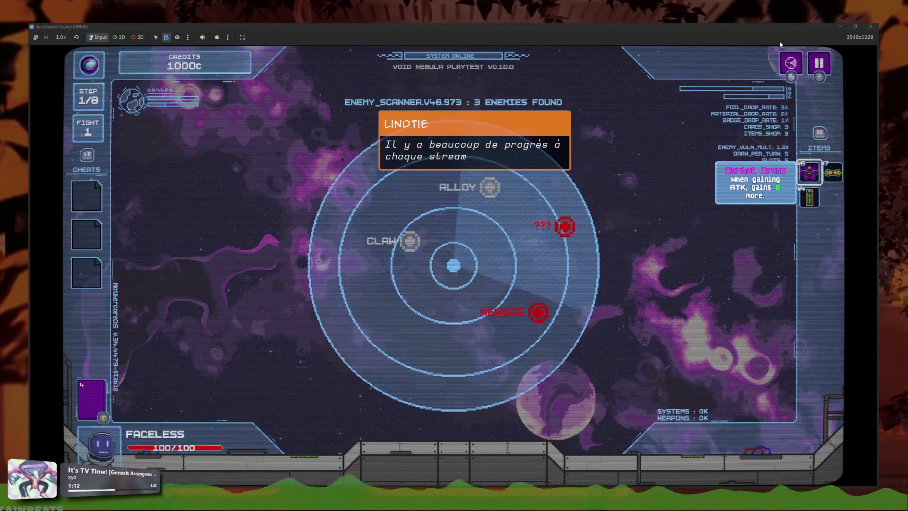
- Move focus from Combat Drone to the Newbie enemy and start the fight
key(Up)
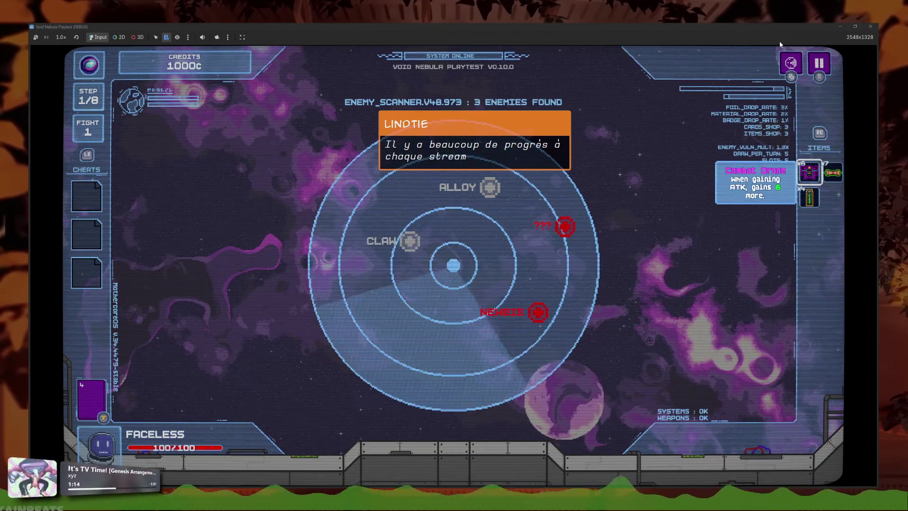
key(Left)
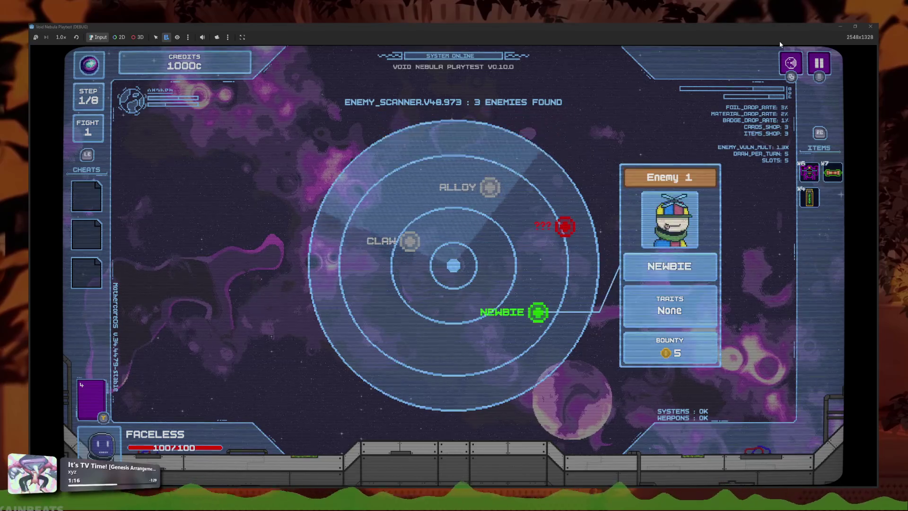
key(Return)
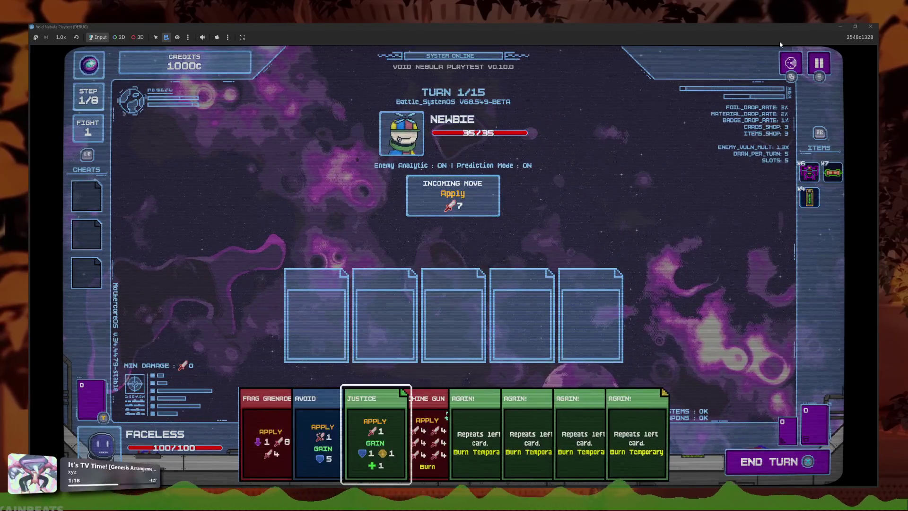
- End turn 1, play both Again! cards and Justice into slots, then stop the game with F8
key(e)
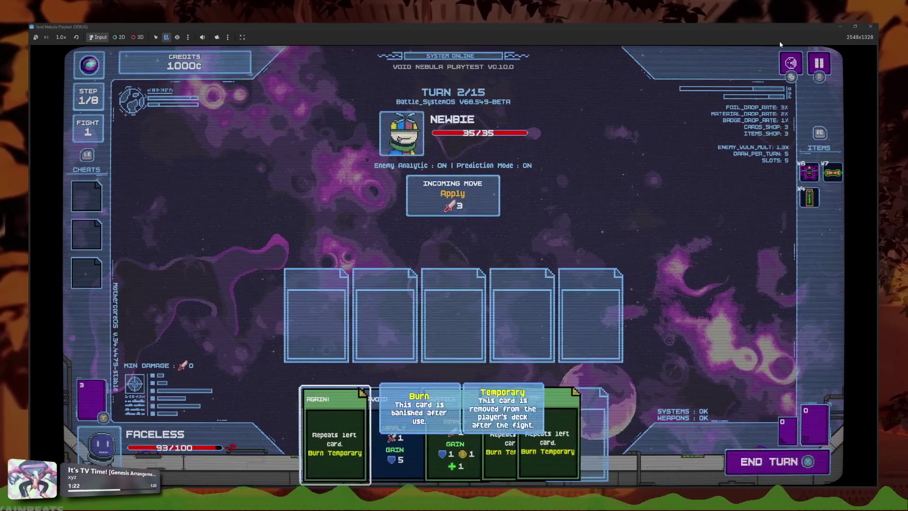
key(Right)
key(Right)
key(Return)
key(Right)
key(Return)
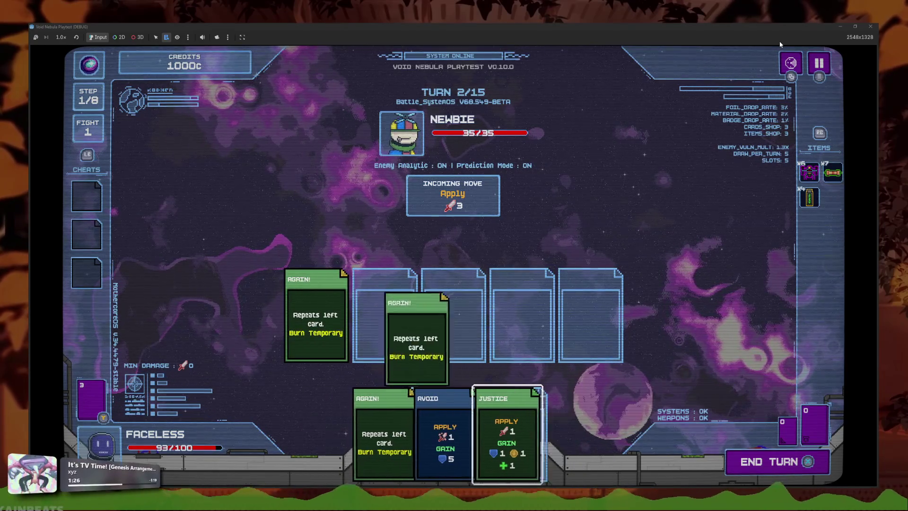
key(Left)
key(Left)
key(Return)
key(Return)
key(Return)
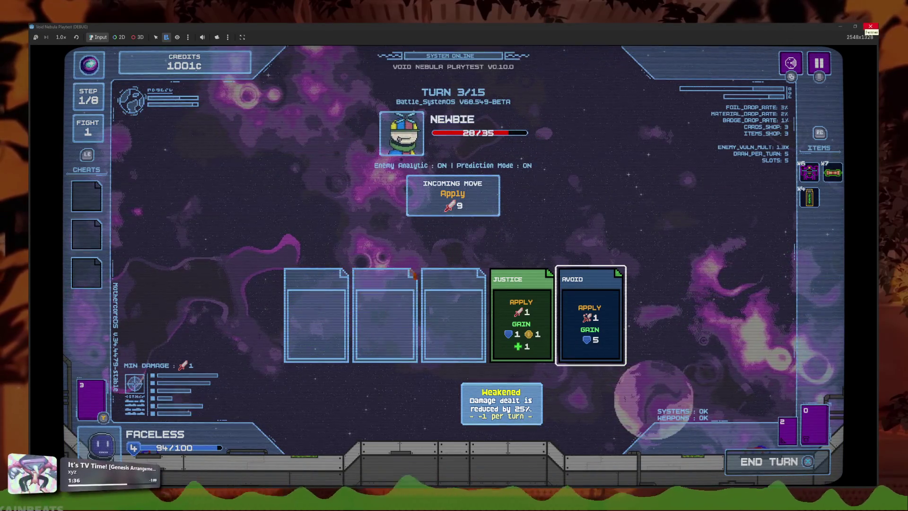
key(F8)
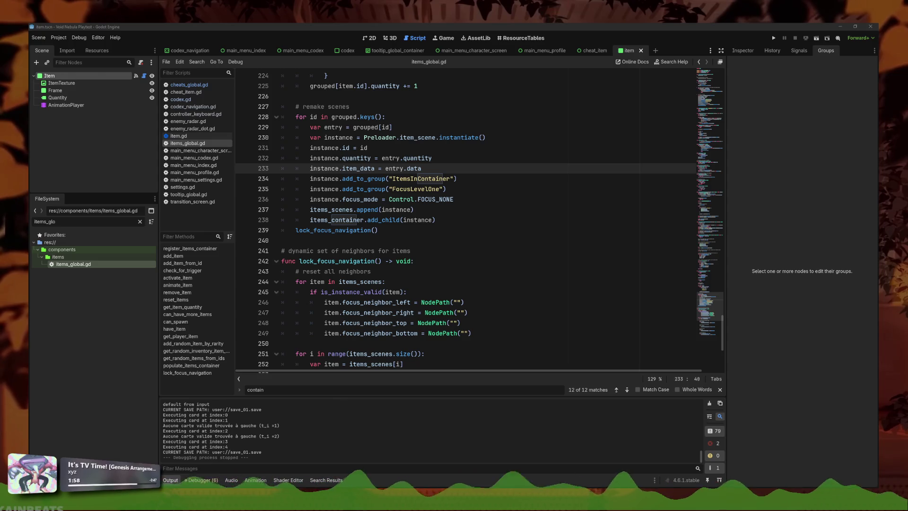
- Save the scene, filter the FileSystem for 'items', and open items_container.gd
click(414, 261)
key(Up)
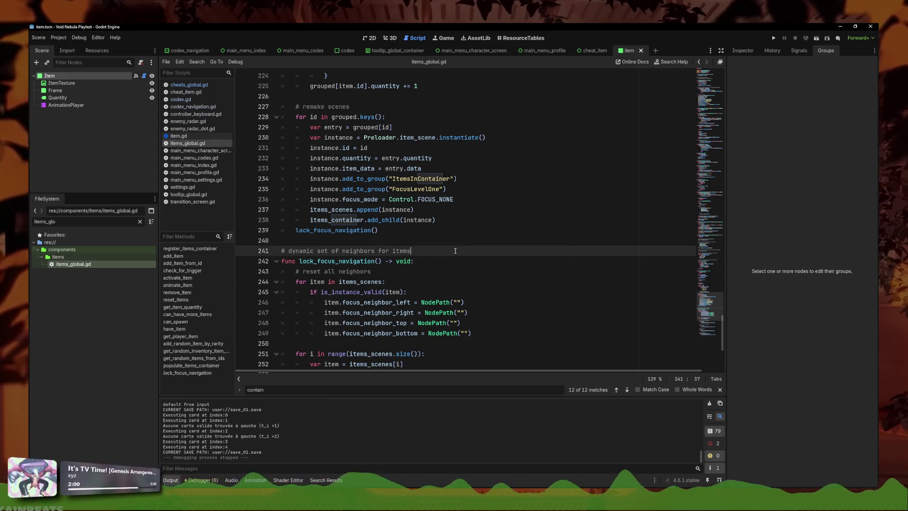
key(ctrl+s)
key(Up)
key(Up)
key(Up)
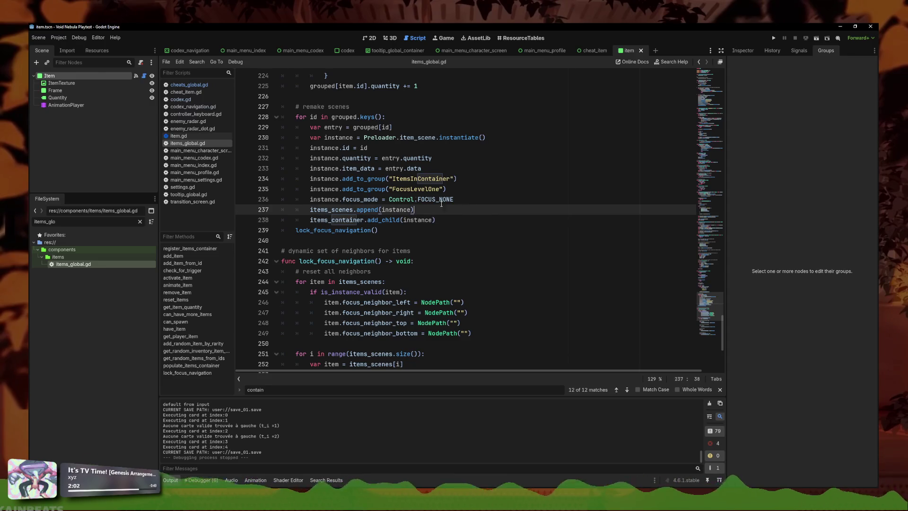
key(ctrl+alt+p)
text(items)
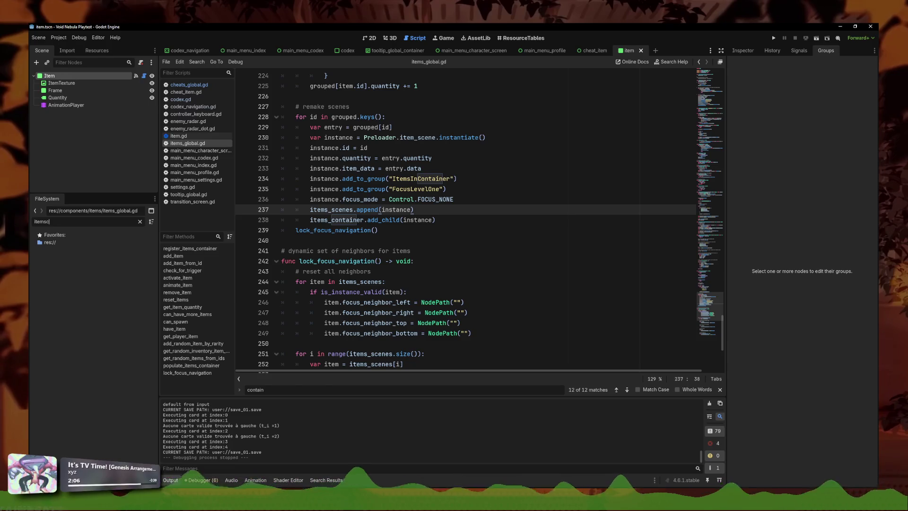
double_click(77, 293)
- Review the _input handler and controller_in_items uses, briefly toggling to the 2D view
scroll(381, 243, down, 1)
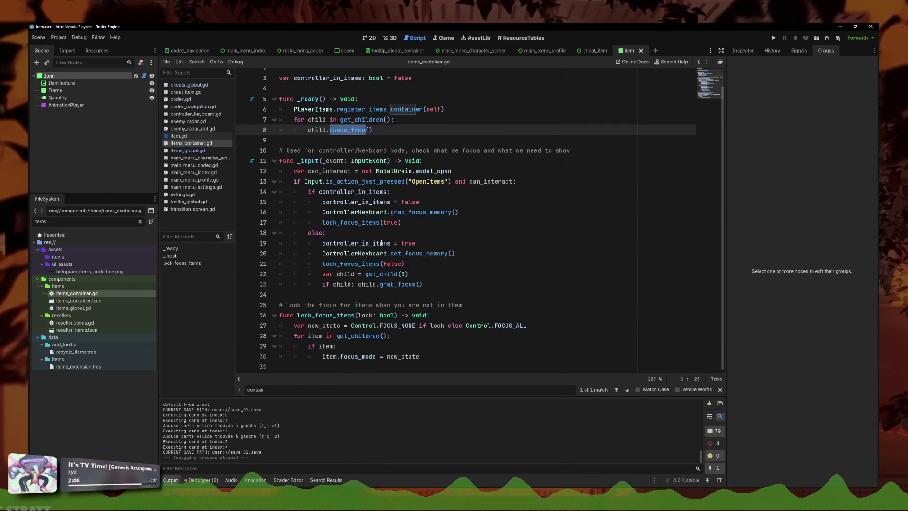
click(398, 192)
click(575, 172)
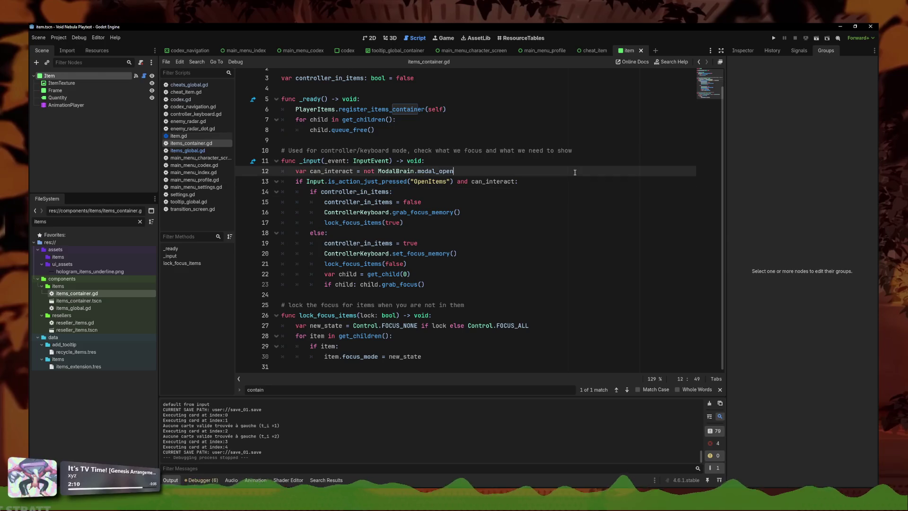
scroll(467, 229, up, 2)
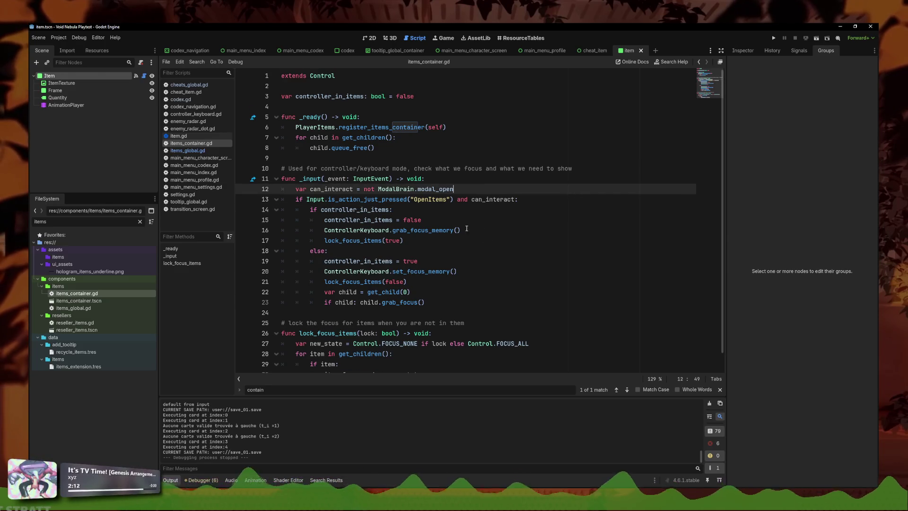
click(446, 93)
drag(364, 97, 295, 96)
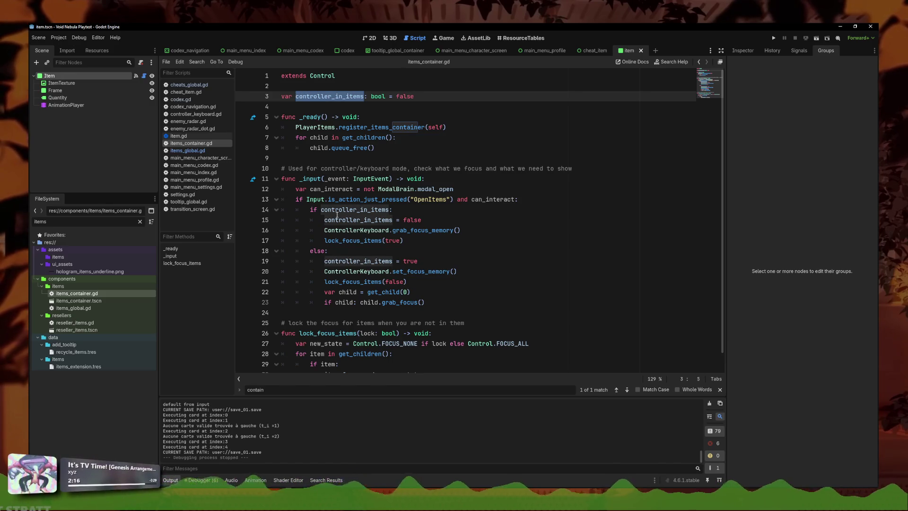
click(487, 231)
click(494, 250)
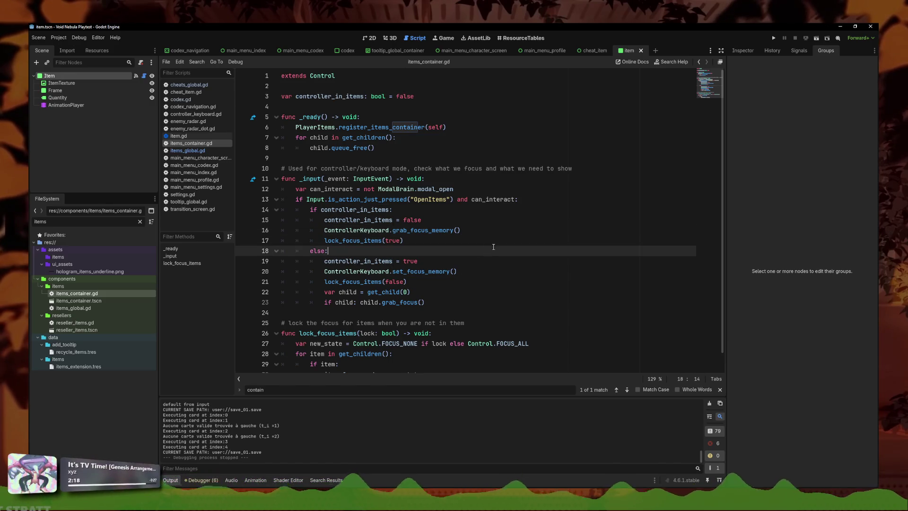
scroll(494, 242, down, 1)
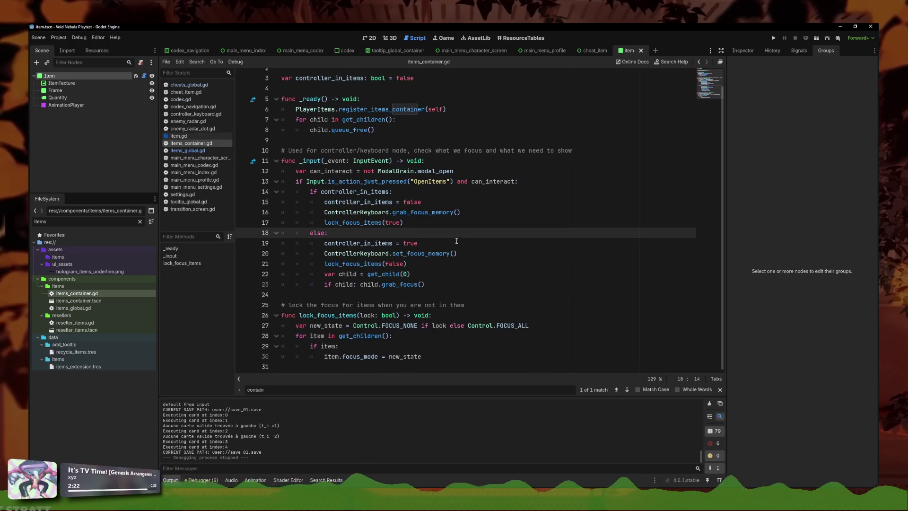
click(371, 38)
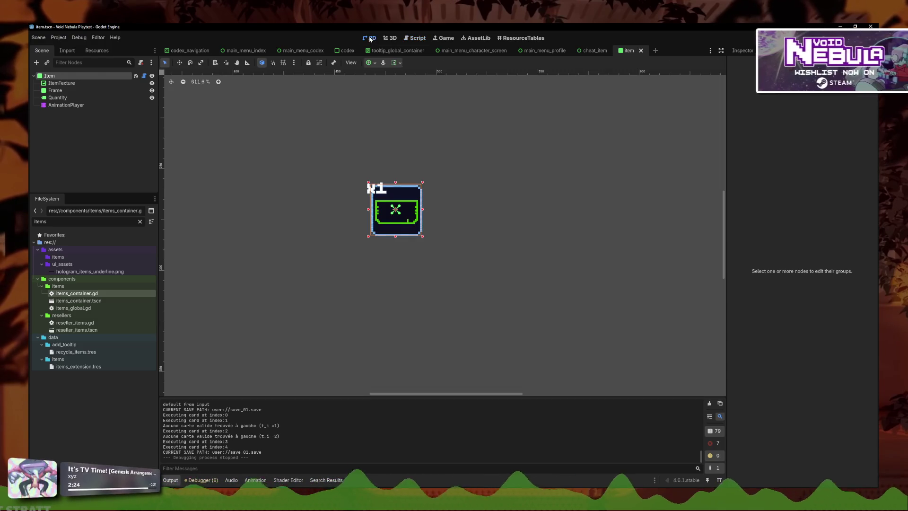
click(408, 38)
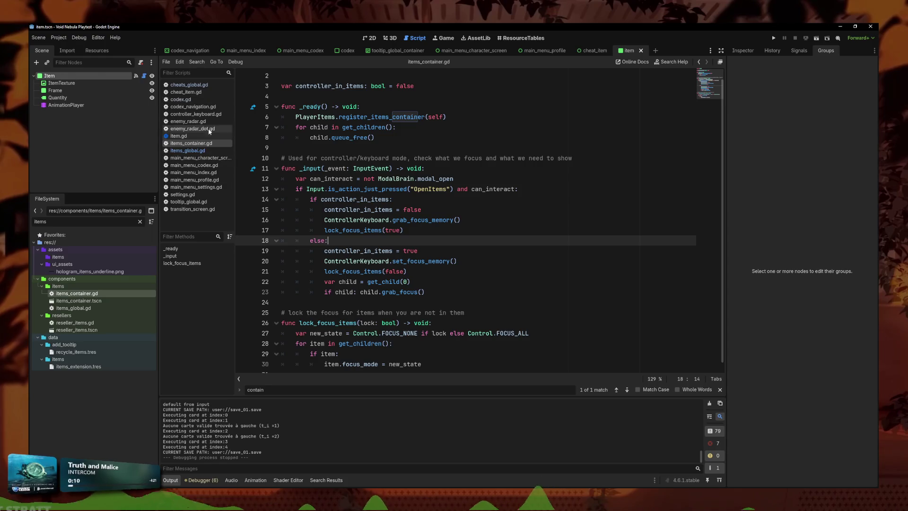
- Find draw_focus through a project-wide '_draw' search, copy its stylebox lines, and return to items_container.gd
right_click(201, 94)
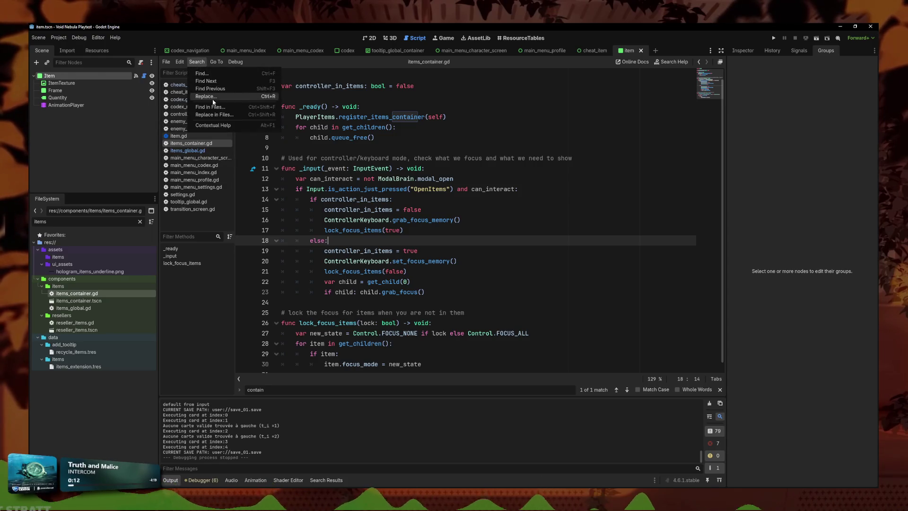
key(ctrl+shift+f)
text(_draw)
key(Return)
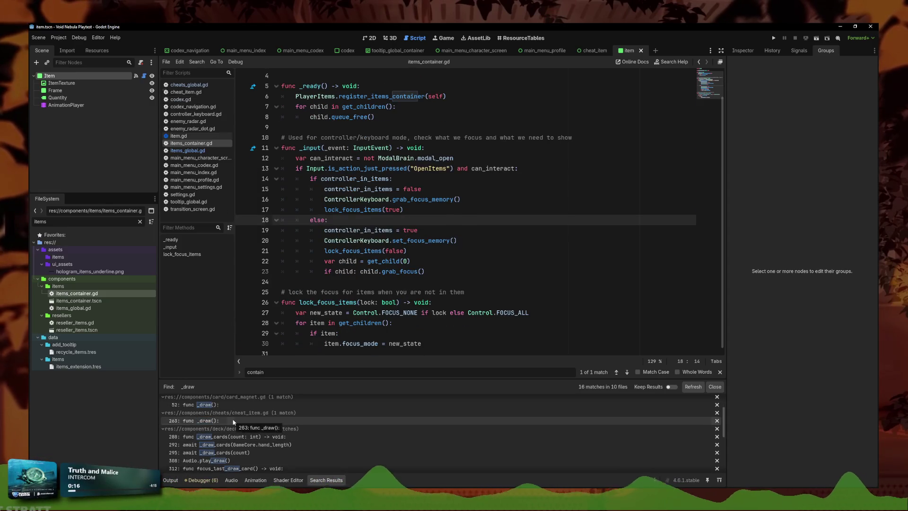
click(228, 421)
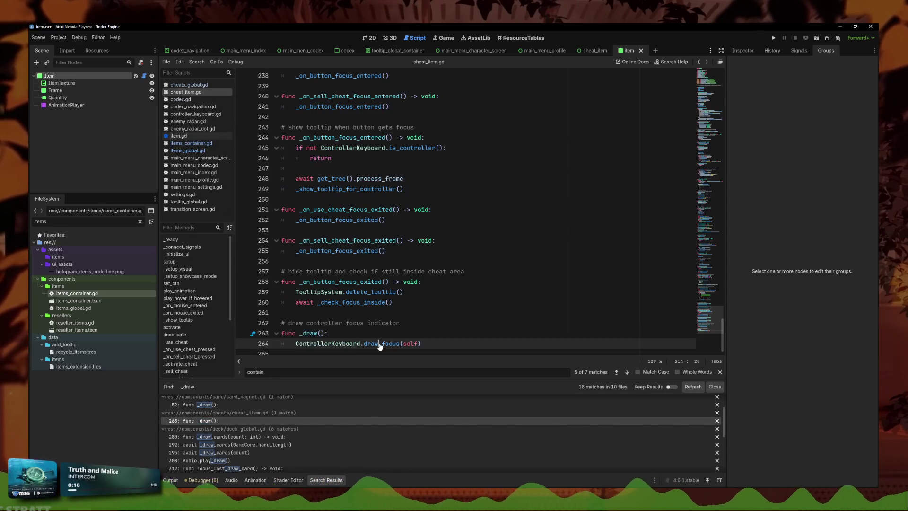
ctrl+click(378, 343)
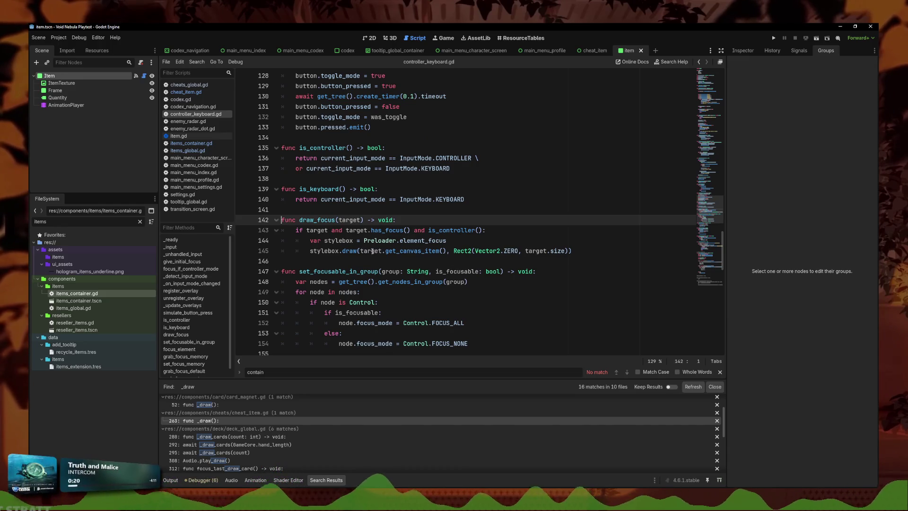
mouse_move(588, 250)
mouse_down()
mouse_move(308, 241)
mouse_move(269, 230)
mouse_move(255, 238)
mouse_up()
key(ctrl+c)
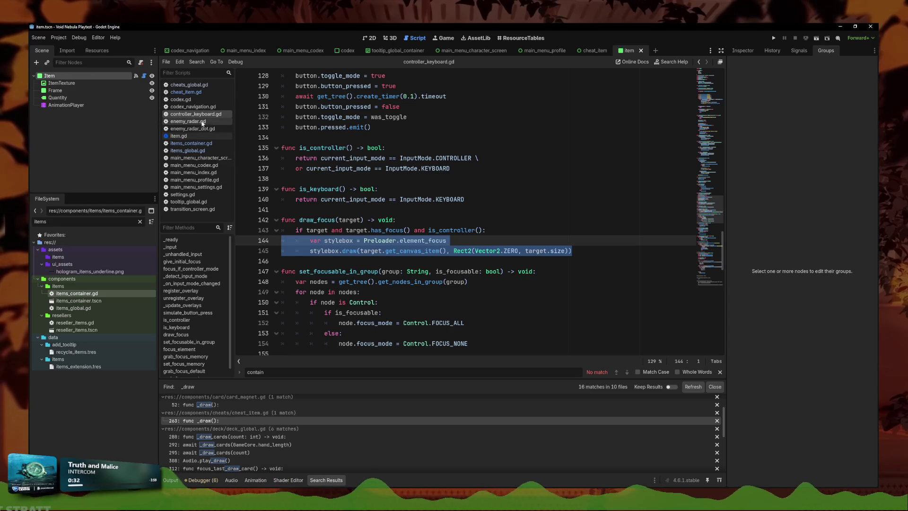
click(215, 143)
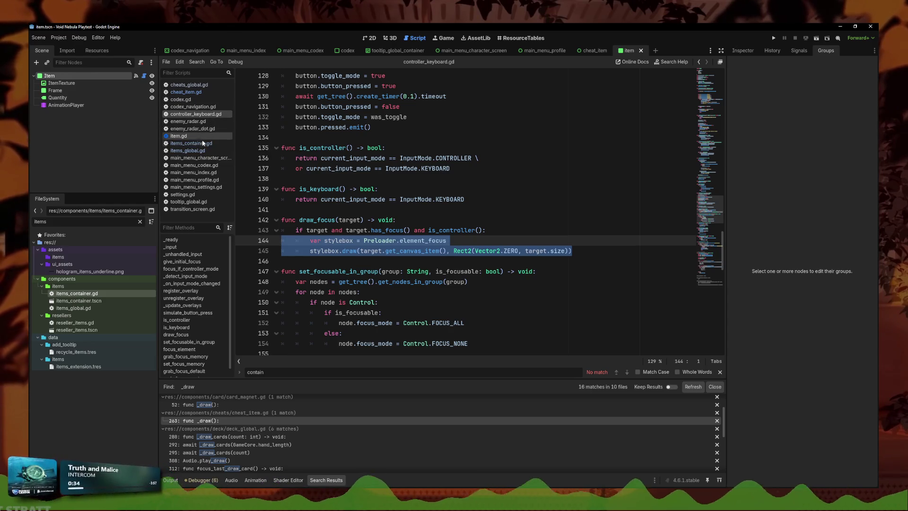
click(426, 212)
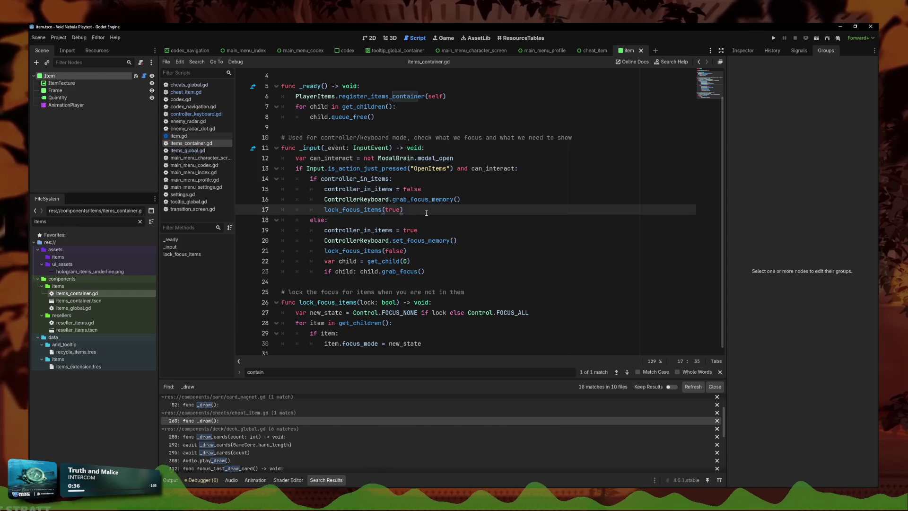
- Paste the two stylebox lines under else: and fix their indentation
key(Down)
key(Return)
key(ctrl+v)
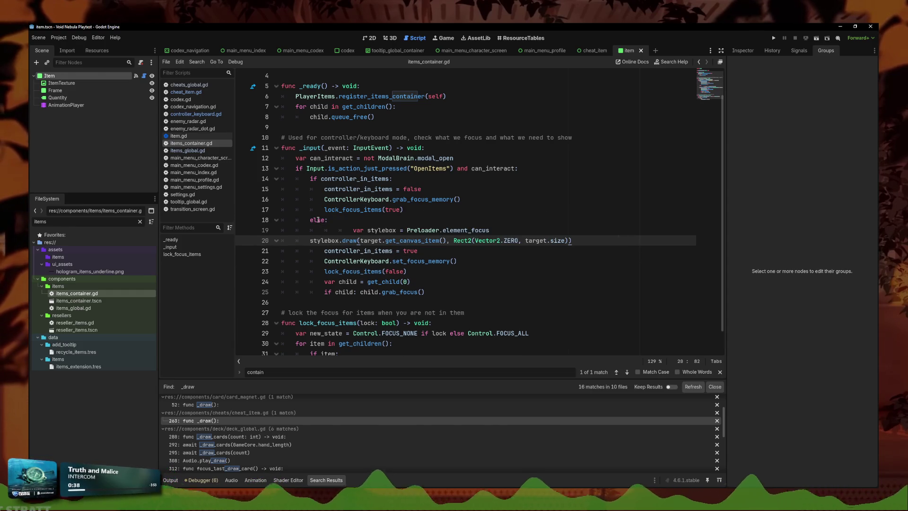
key(Tab)
key(Up)
key(Delete)
key(Delete)
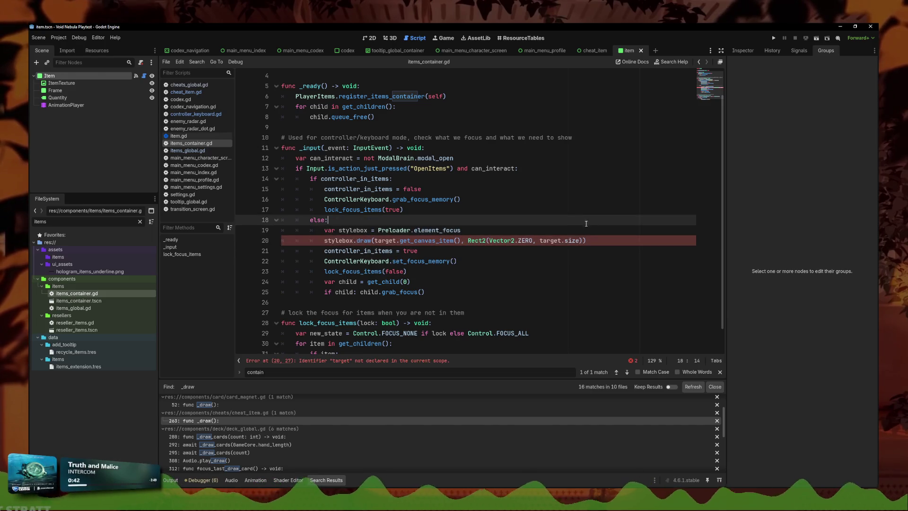
click(341, 230)
scroll(360, 227, down, 1)
- Remove both 'target.' prefixes on line 20, save the script, and run the project
click(457, 213)
click(466, 221)
click(540, 214)
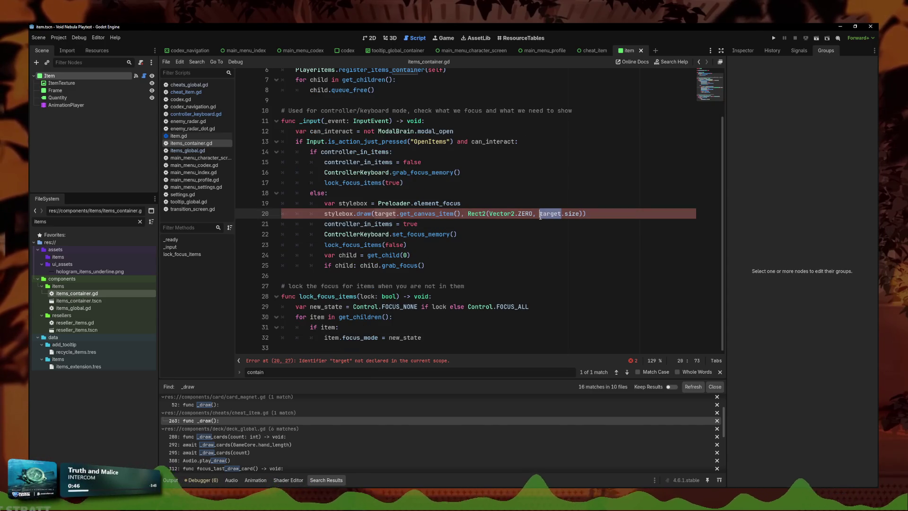
key(Delete)
key(Delete)
key(Delete)
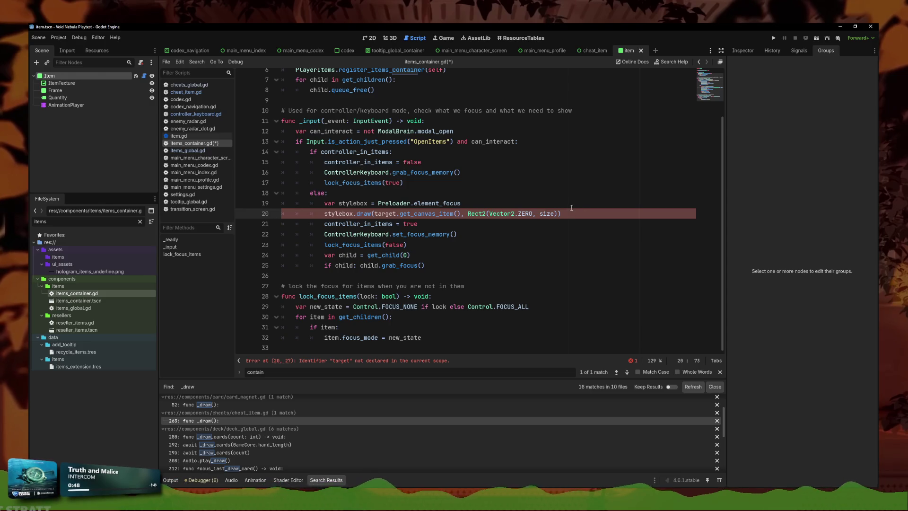
scroll(391, 98, up, 2)
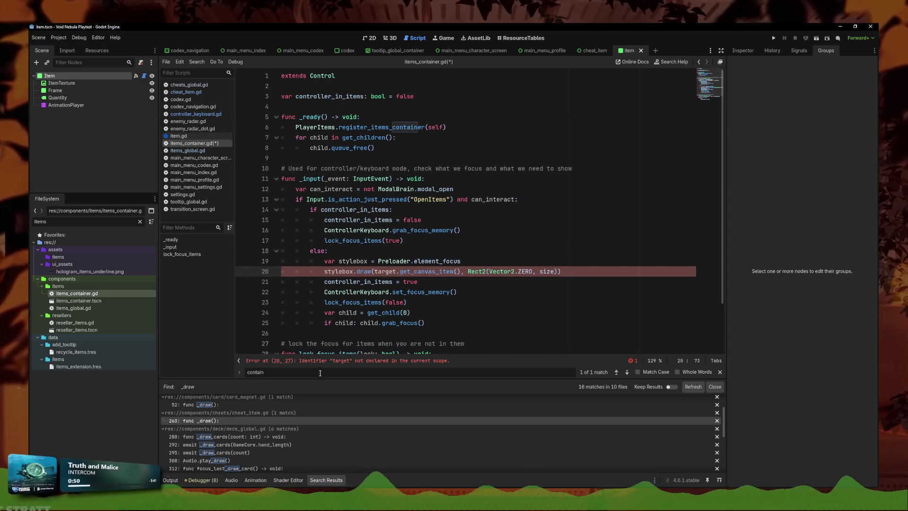
key(ctrl+s)
click(381, 361)
drag(400, 212, 375, 214)
key(BackSpace)
click(596, 218)
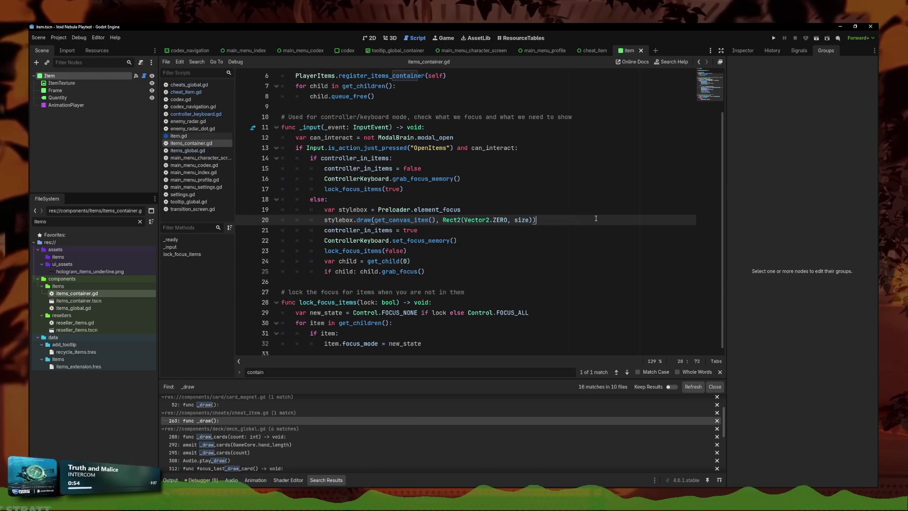
key(ctrl+s)
click(773, 39)
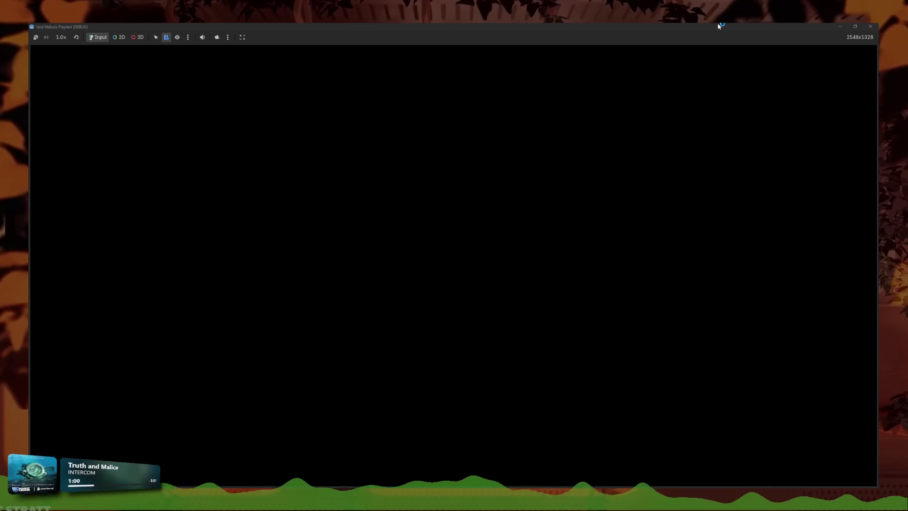
- Choose Continue, then Continue Run to resume the saved Faceless run
key(Return)
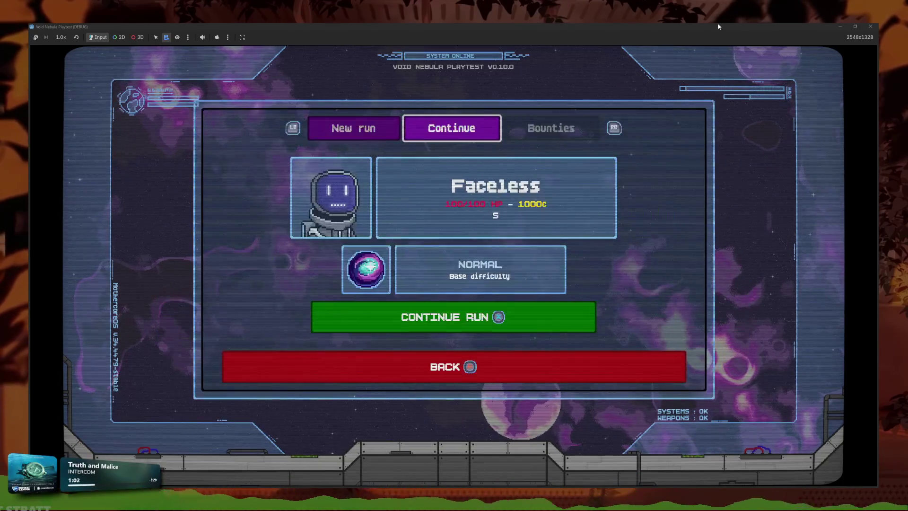
key(Return)
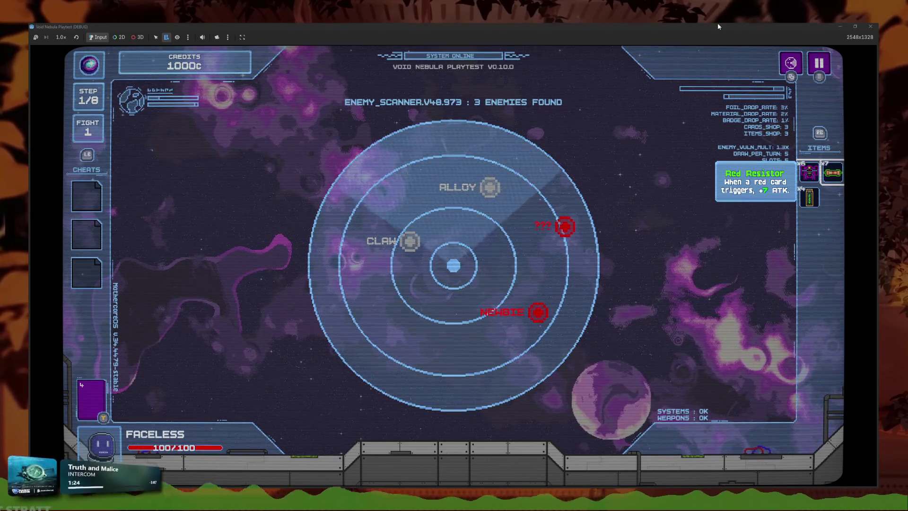
- Move controller focus between Cheat USB, Combat Drone and the NEWBIE enemy, then stop the playtest
key(Down)
key(Up)
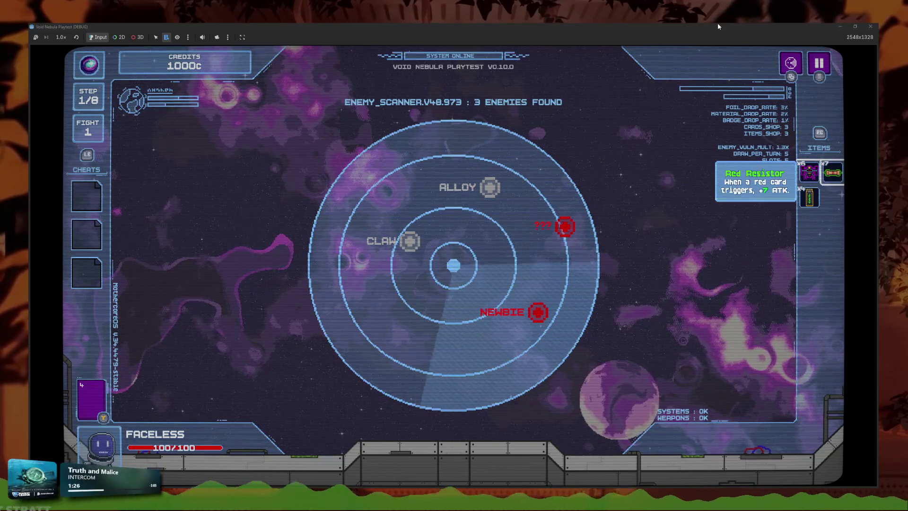
key(Down)
key(Up)
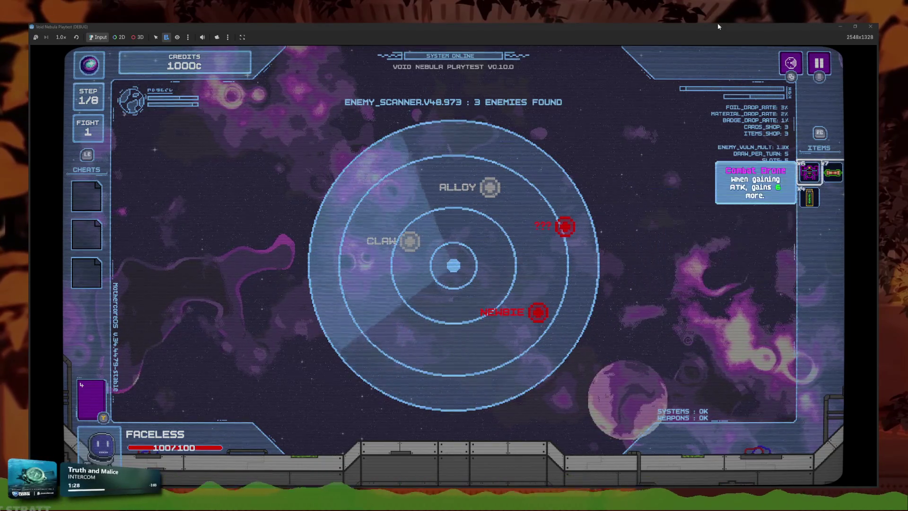
key(Down)
key(Up)
key(Down)
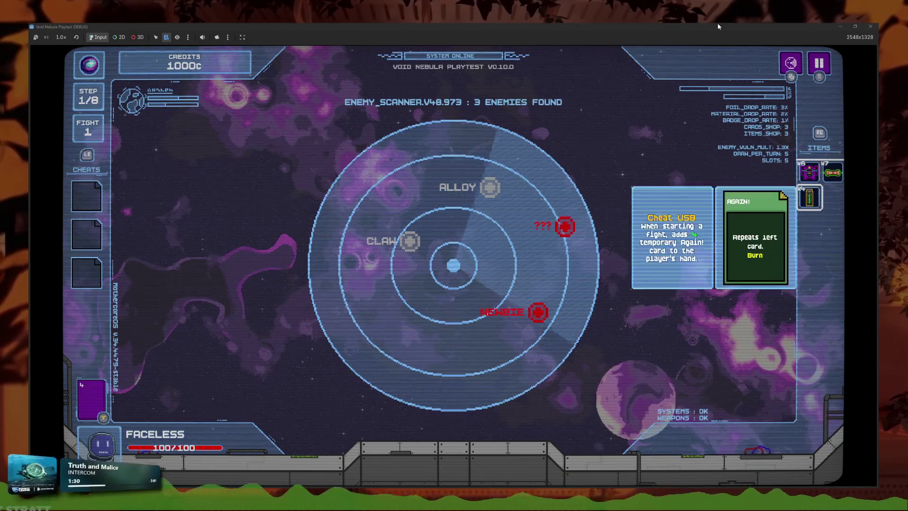
key(Up)
key(Left)
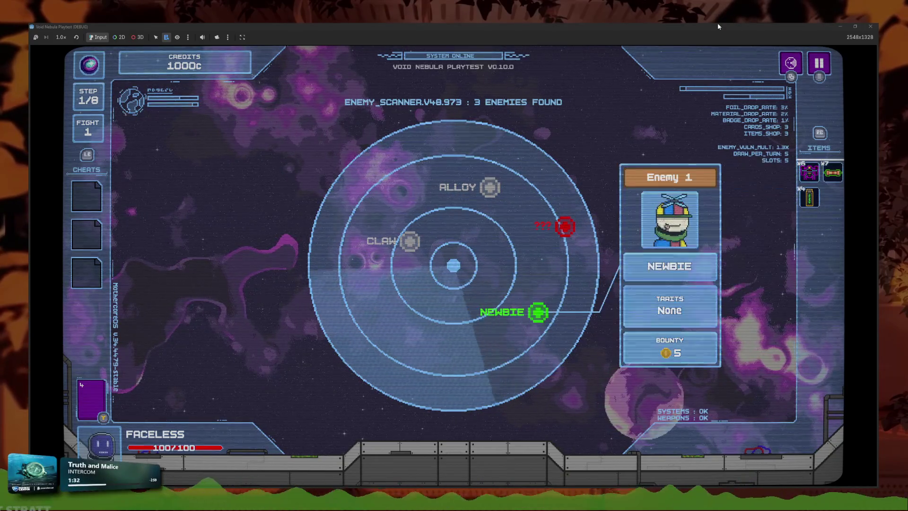
key(Right)
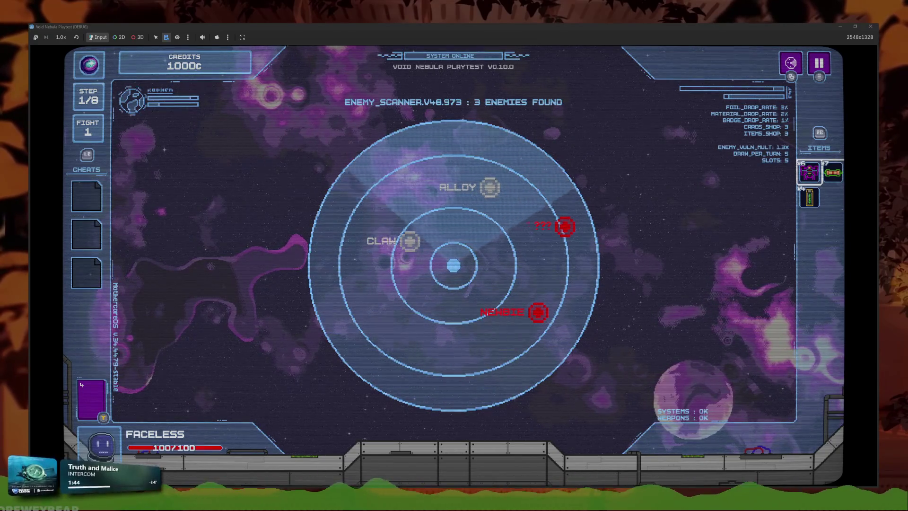
click(870, 26)
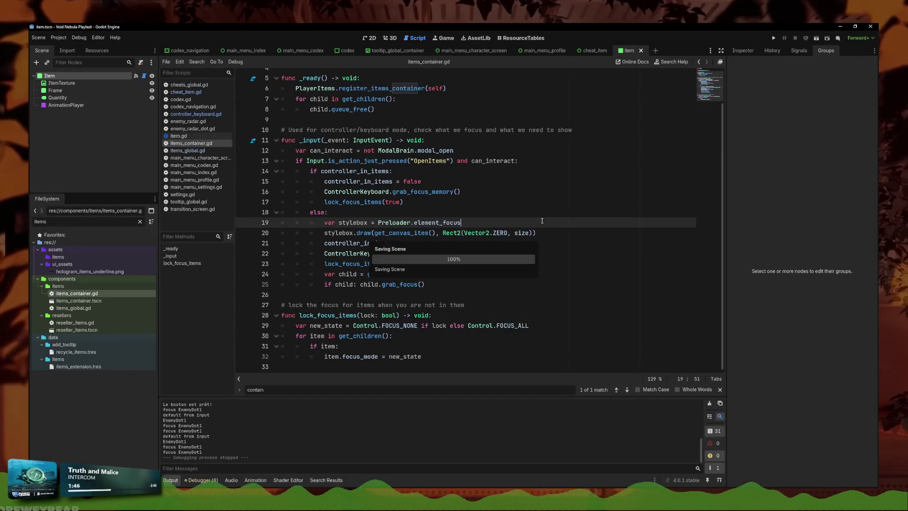
- Delete 'items' from the FileSystem filter and relaunch the game with F5
double_click(40, 222)
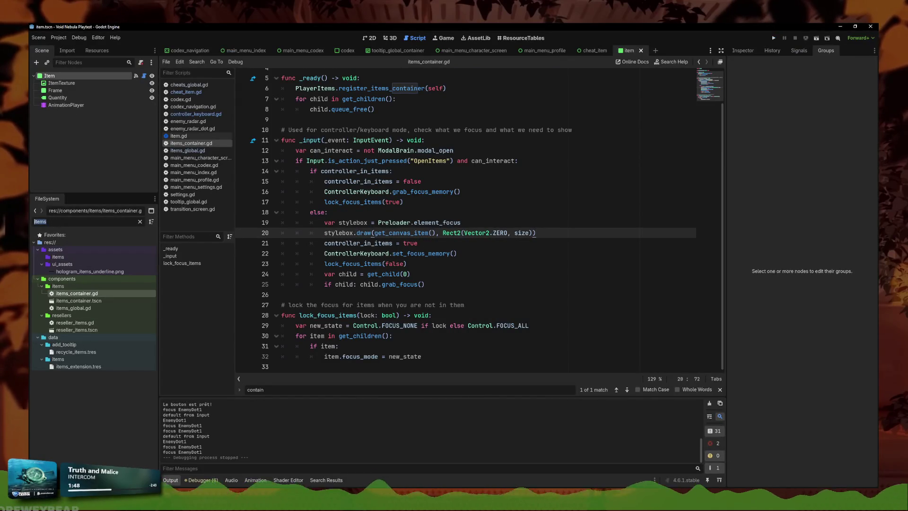
key(BackSpace)
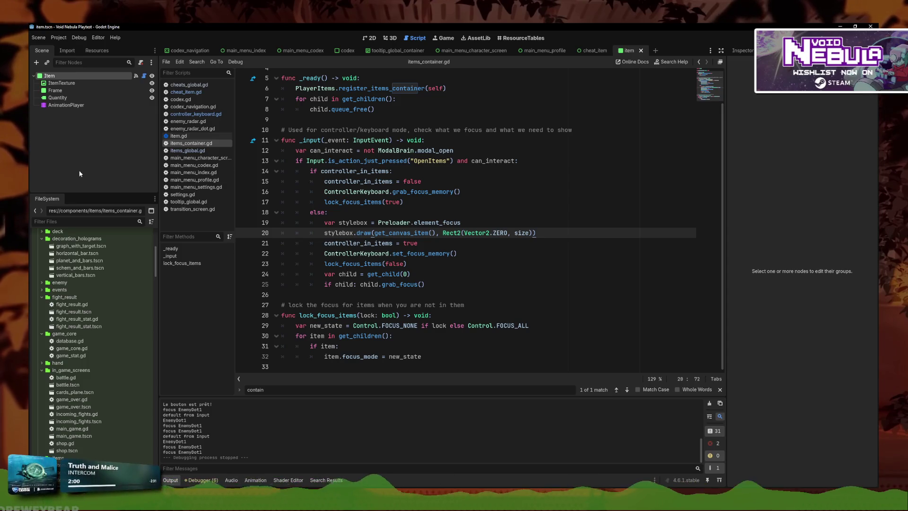
scroll(279, 215, up, 2)
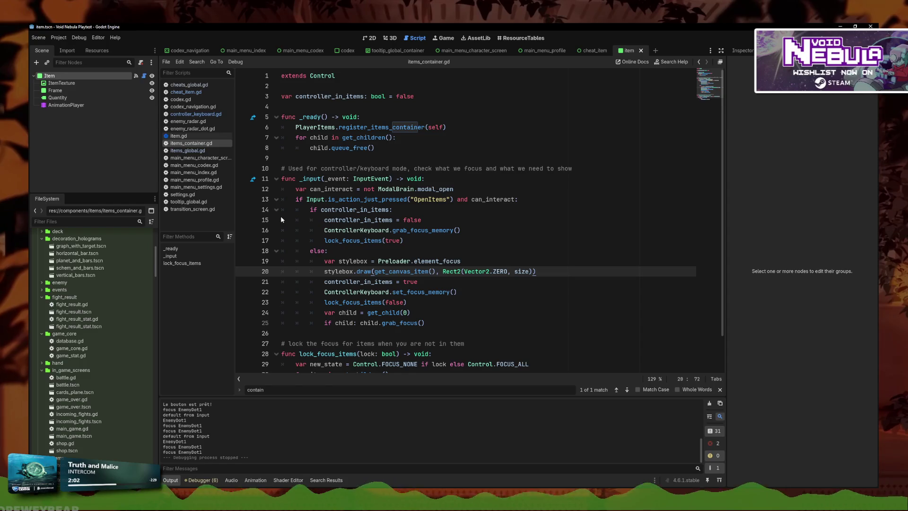
click(57, 222)
key(F5)
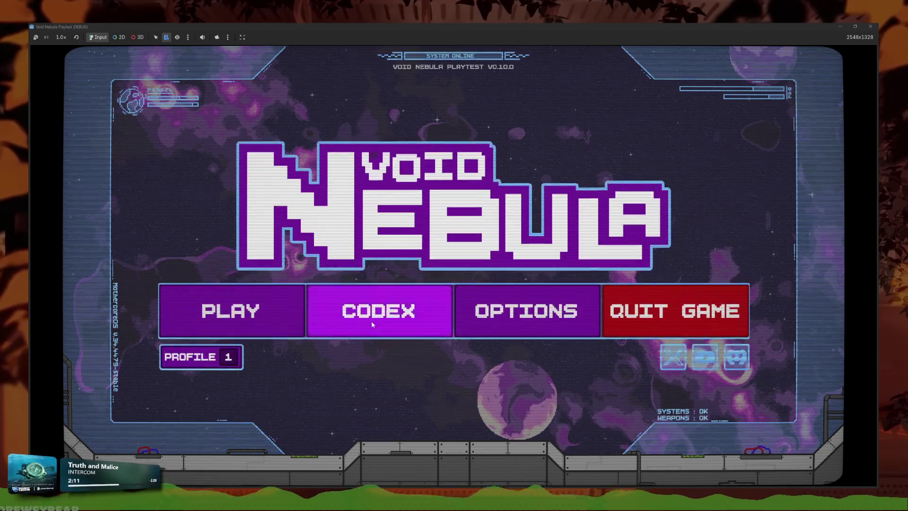
- Choose Codex on the main menu, then Cards
click(371, 321)
click(362, 194)
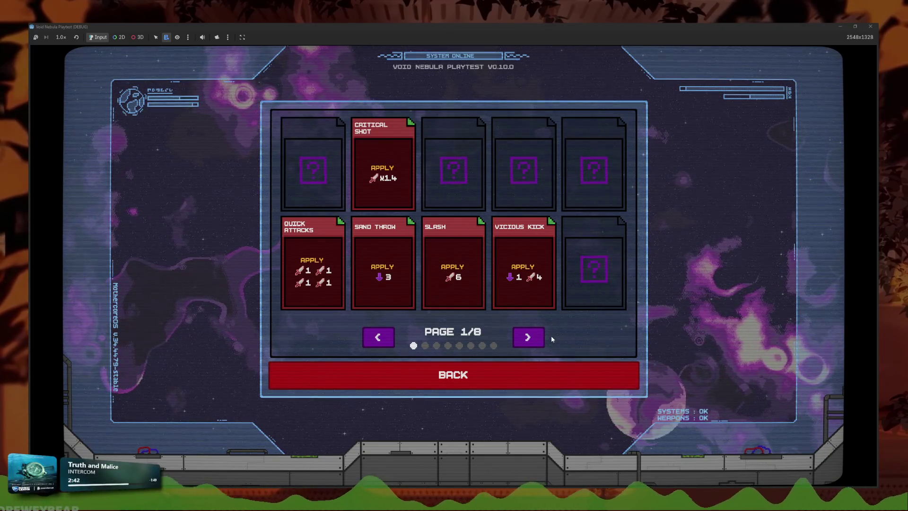
- Page forward through the card codex to page 7
click(529, 337)
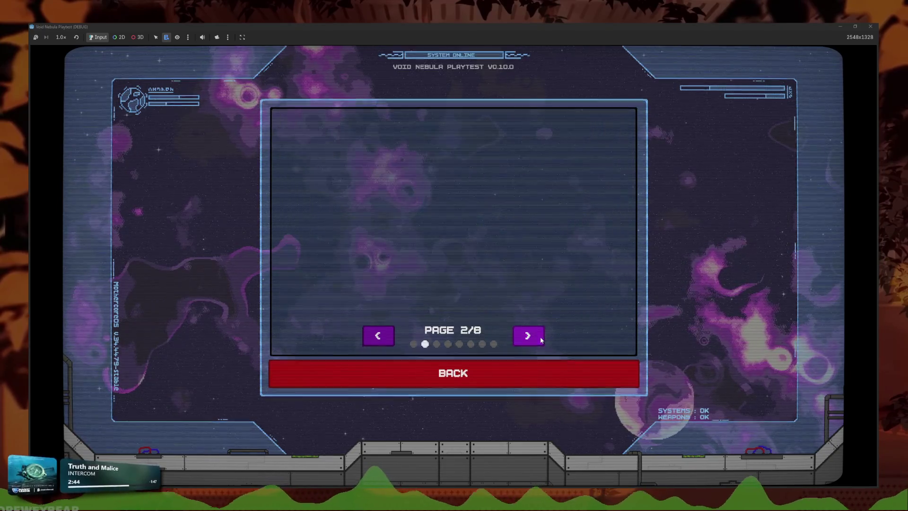
click(529, 337)
click(528, 336)
click(527, 345)
click(528, 344)
click(526, 343)
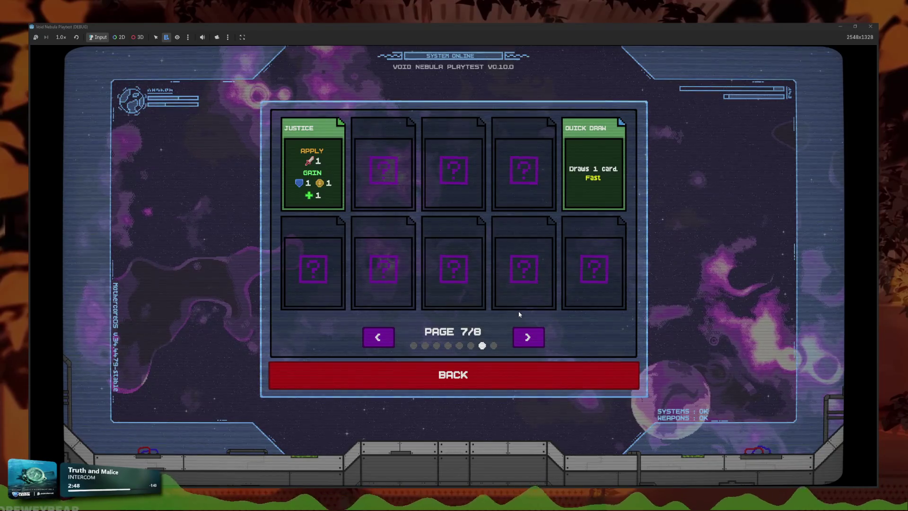
mouse_move(404, 144)
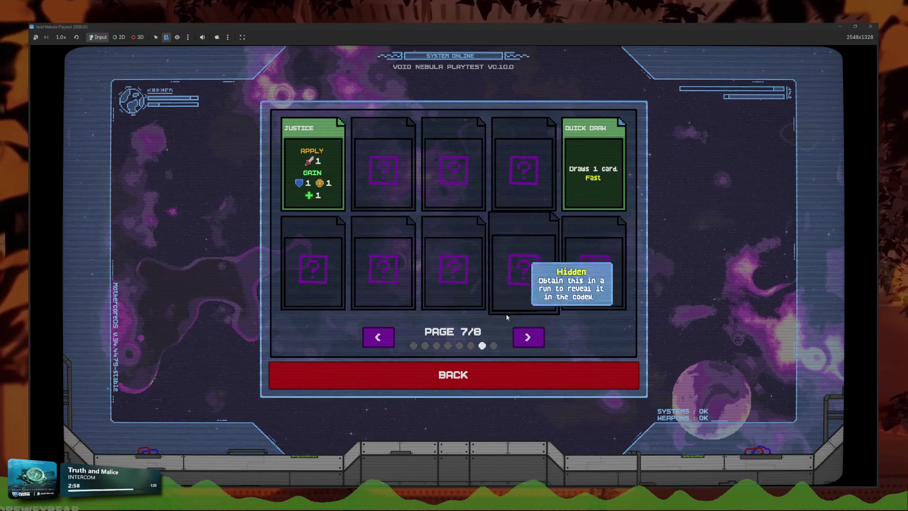
- Page back to card page 1, then back out through the Codex to the title menu
click(381, 342)
click(381, 342)
click(382, 343)
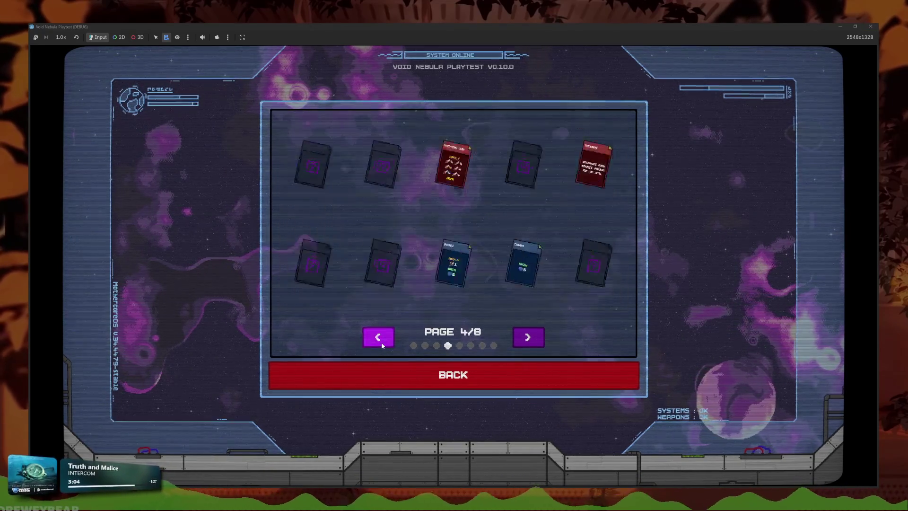
click(382, 343)
click(382, 342)
click(382, 342)
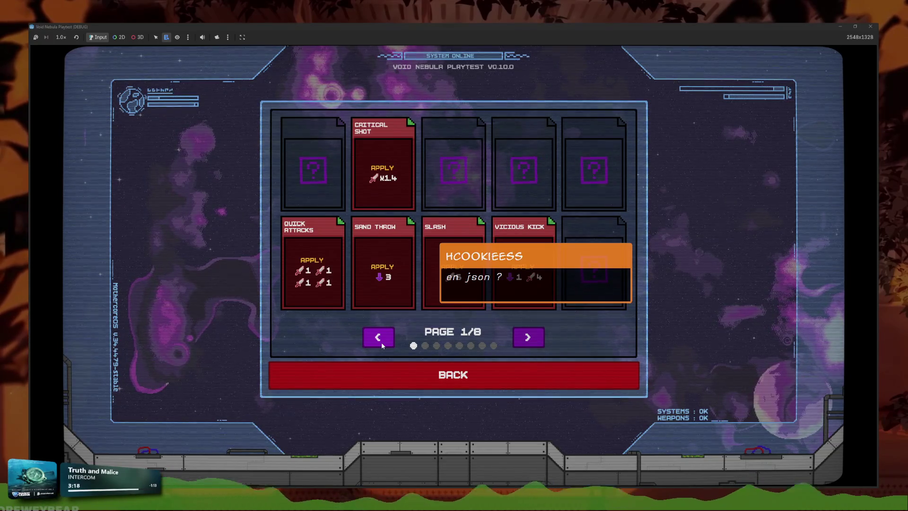
click(490, 385)
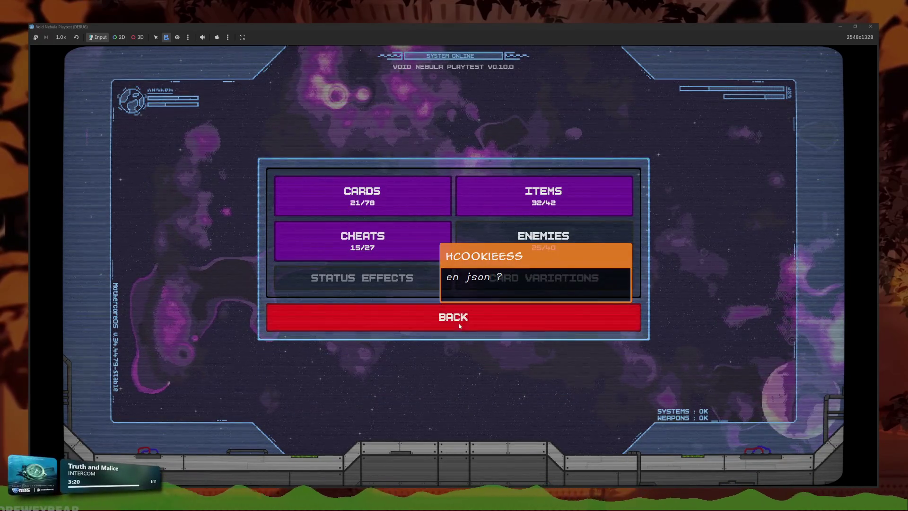
click(458, 322)
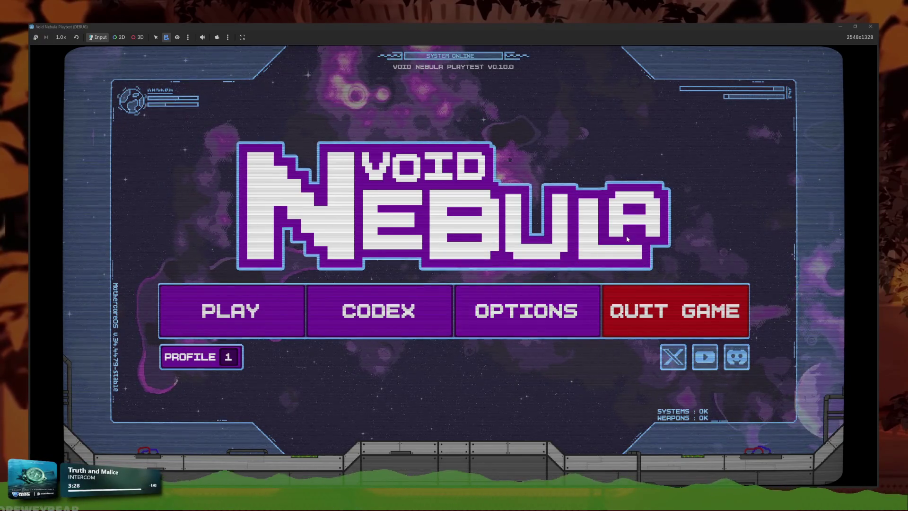
- Stop the running game, filter FileSystem by 'card_data' and open card_data.gd
click(870, 26)
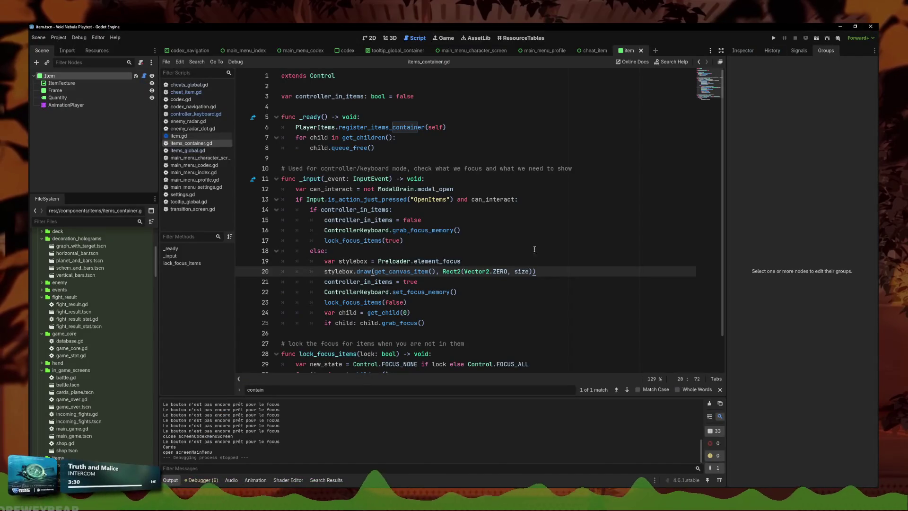
scroll(95, 332, up, 5)
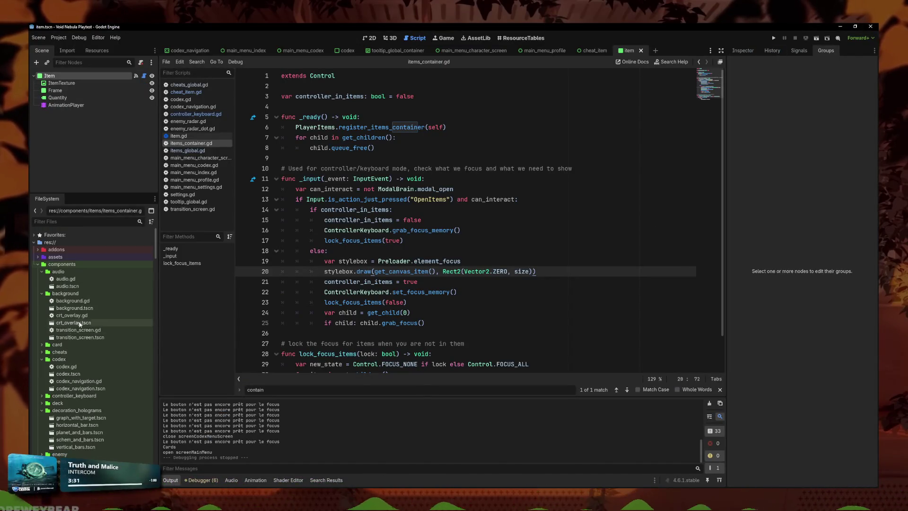
click(76, 223)
text(.tres)
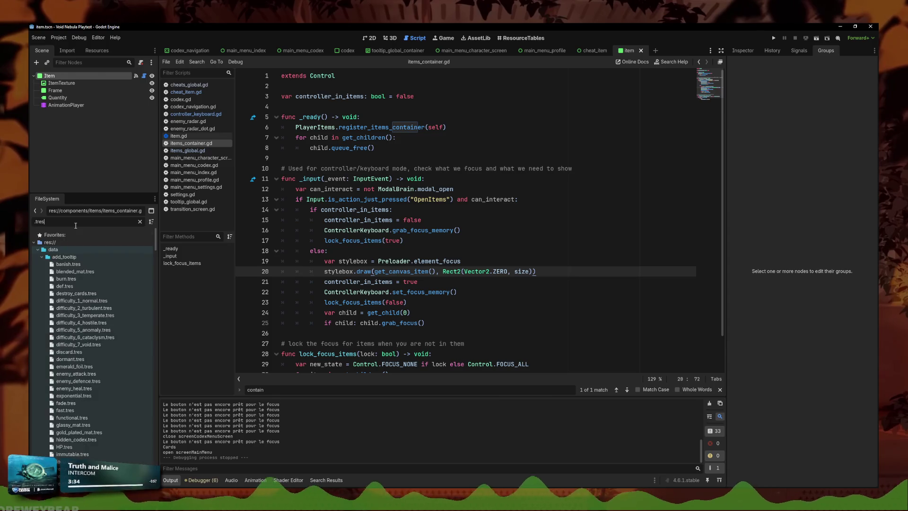
key(BackSpace)
key(BackSpace)
key(BackSpace)
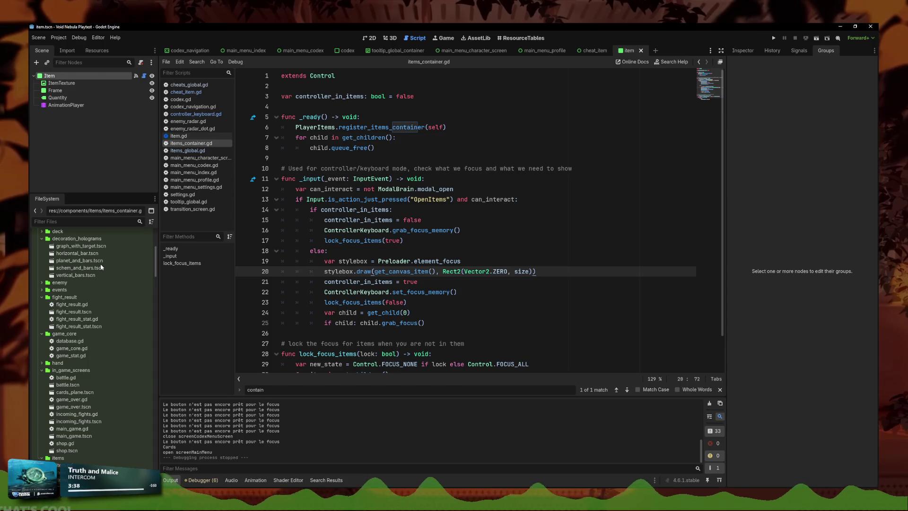
text(card_data)
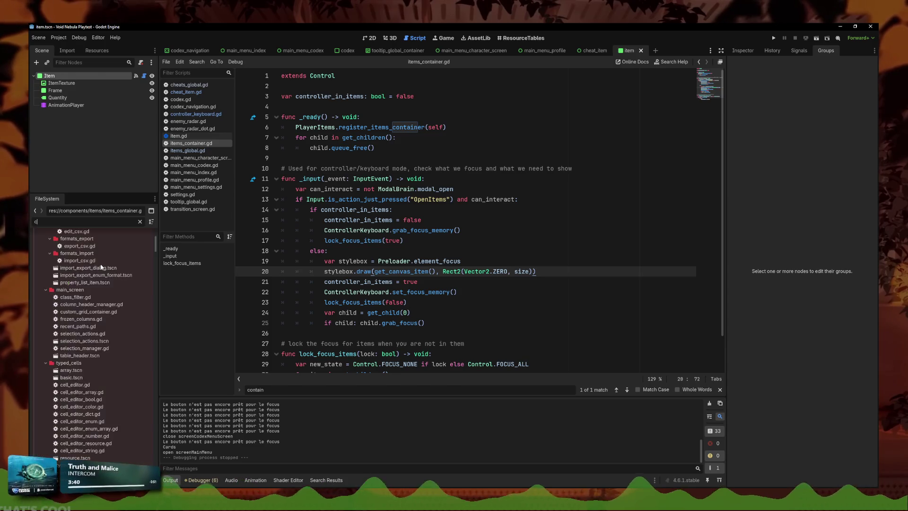
double_click(67, 257)
- Scroll through card_data.gd and point out the stay, burn and fade property lines
scroll(427, 284, down, 3)
scroll(428, 284, up, 2)
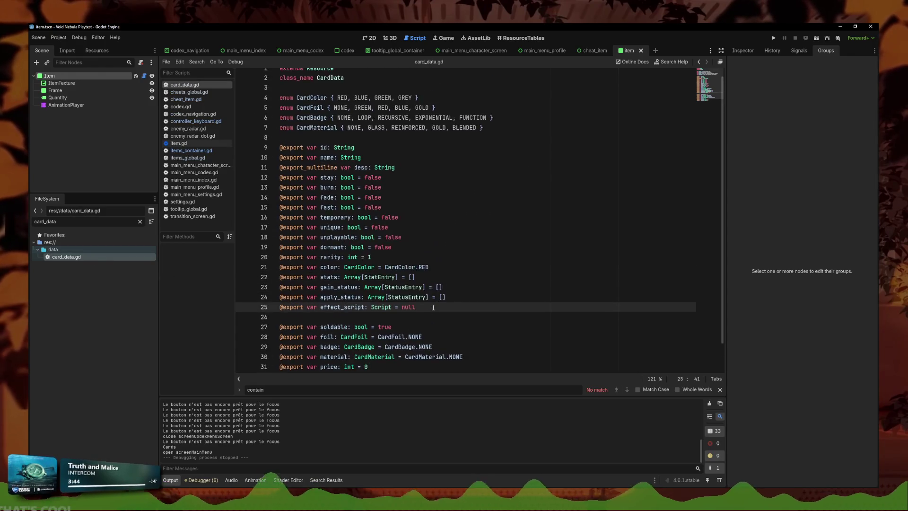
scroll(541, 252, down, 1)
scroll(437, 267, up, 2)
ctrl+scroll(387, 204, up, 3)
scroll(388, 205, down, 3)
scroll(403, 236, up, 3)
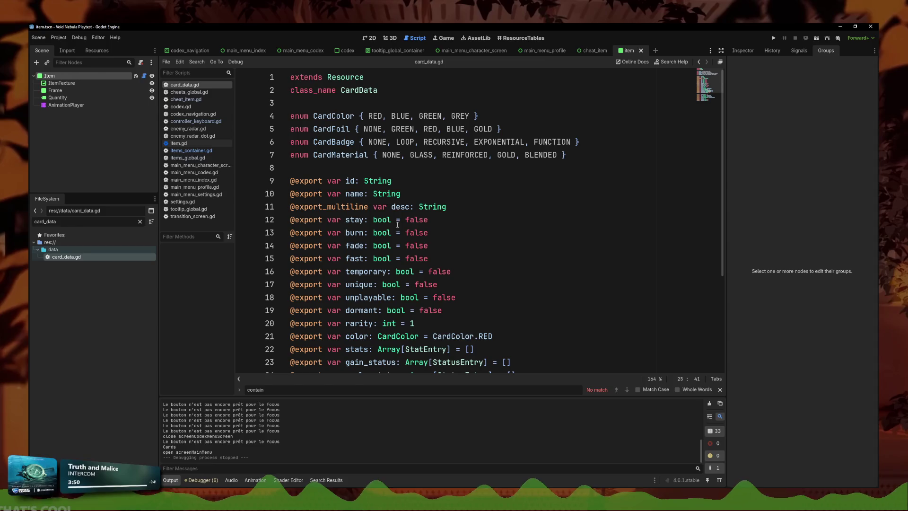
click(366, 220)
click(365, 232)
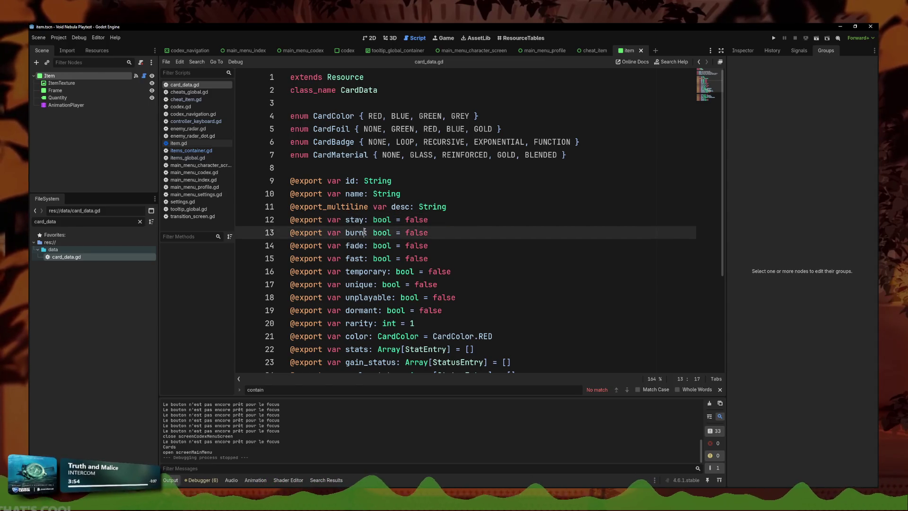
click(365, 245)
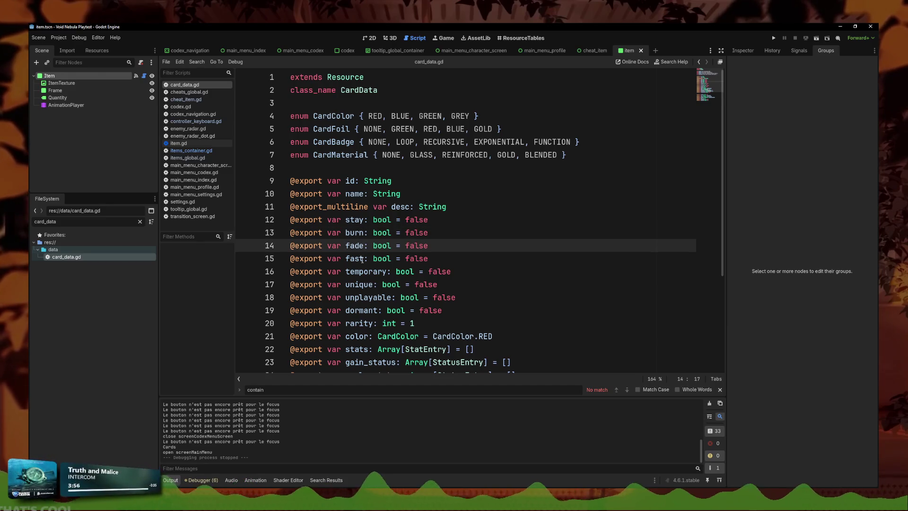
- Step down through the card properties to the unplayable and rarity lines
click(362, 259)
click(365, 272)
click(369, 284)
click(374, 298)
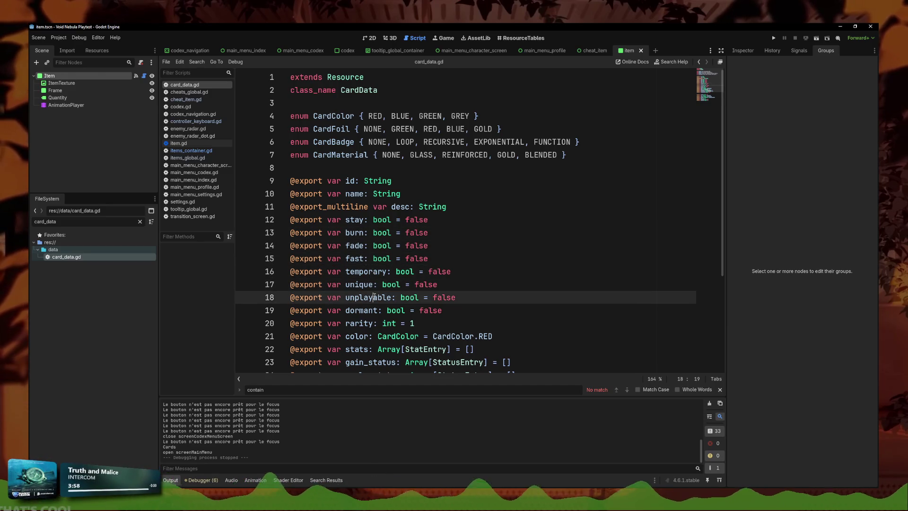
scroll(374, 296, down, 2)
click(366, 245)
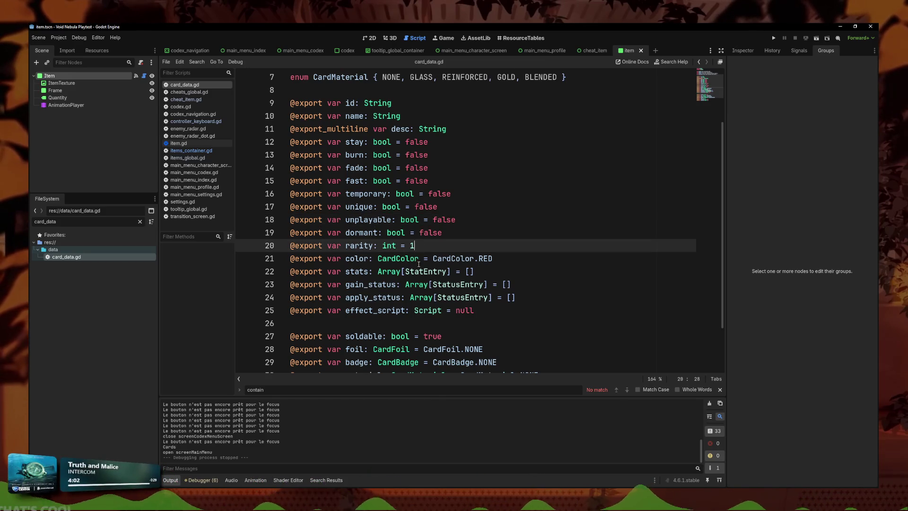
- Highlight the color, gain_status/apply_status and effect_script property declarations
drag(508, 256, 293, 258)
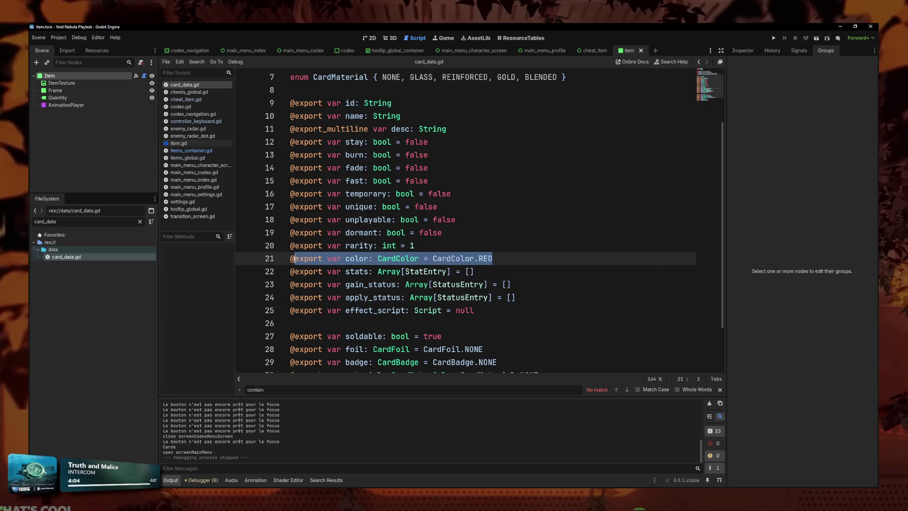
click(513, 285)
key(shift+Right)
key(shift+Right)
key(shift+Right)
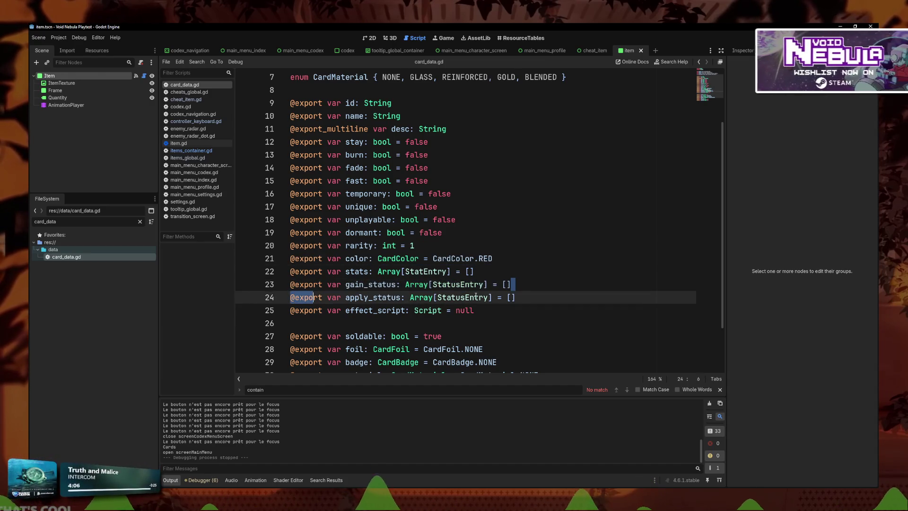
click(514, 297)
scroll(426, 276, down, 2)
drag(529, 244, 291, 250)
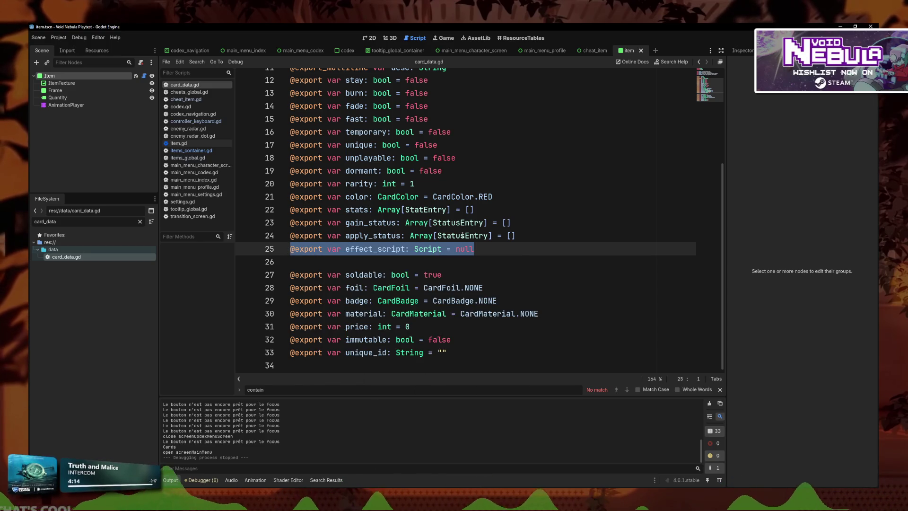
- Highlight the soldable through unique_id declarations, including foil, badge and material, then select the filter text
click(466, 276)
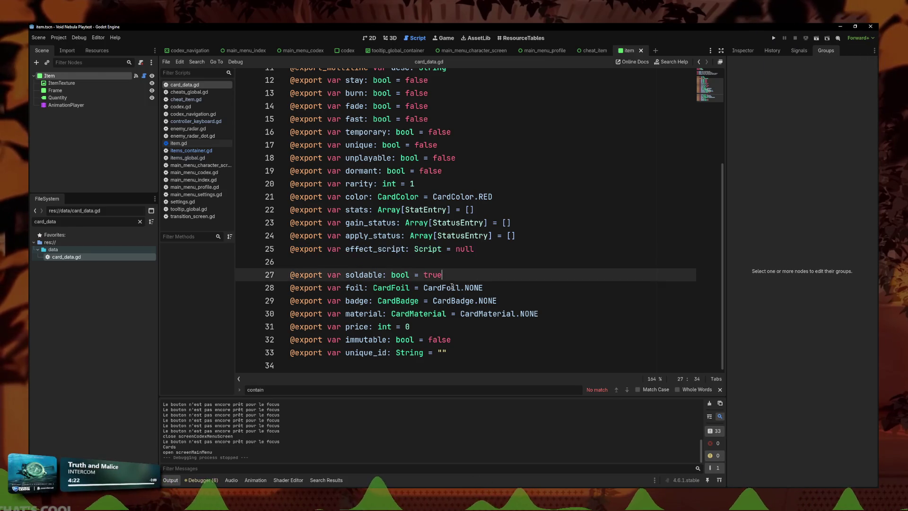
mouse_move(449, 353)
mouse_down()
mouse_move(289, 340)
mouse_move(284, 289)
mouse_move(219, 275)
mouse_up()
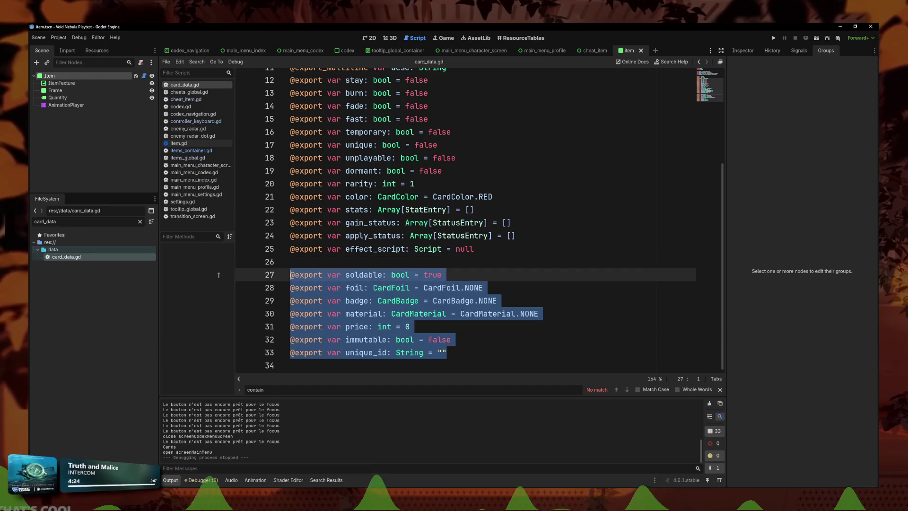
drag(287, 314, 267, 288)
click(410, 314)
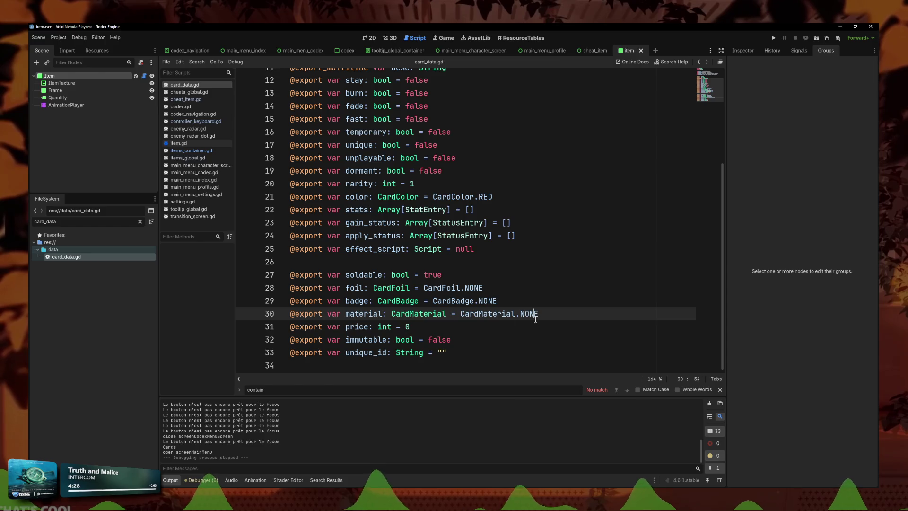
drag(535, 320, 497, 301)
mouse_move(449, 352)
mouse_down()
mouse_move(290, 288)
mouse_move(288, 275)
mouse_up()
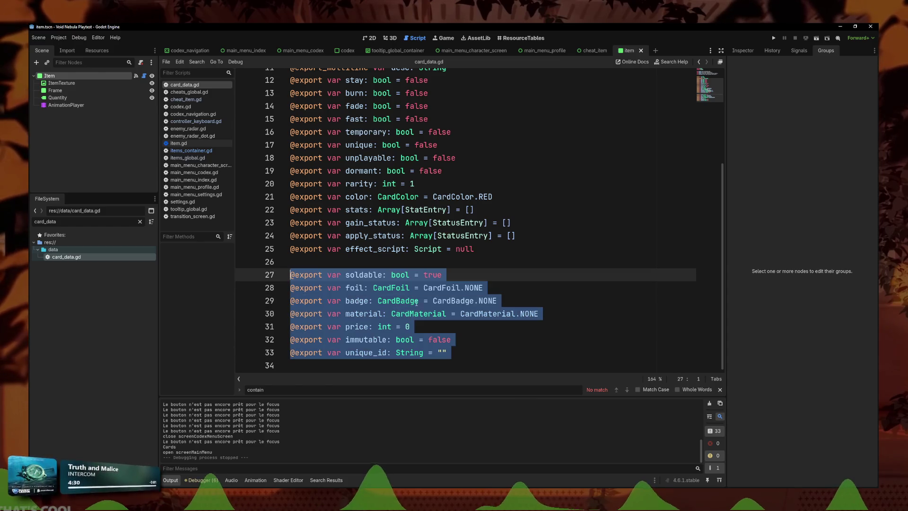
double_click(45, 222)
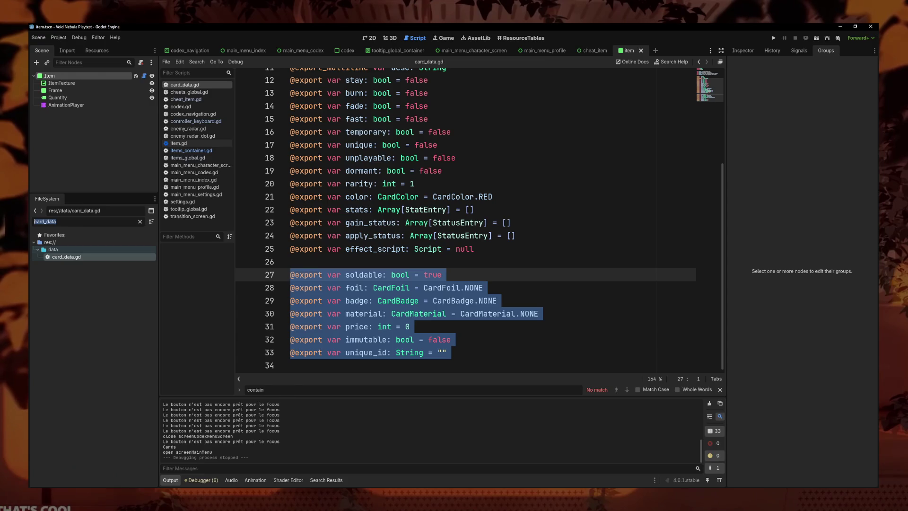
- Filter files by 'red', inspect red_conversion.tres in the Inspector, then open database.gd via 'datab'
text(red_)
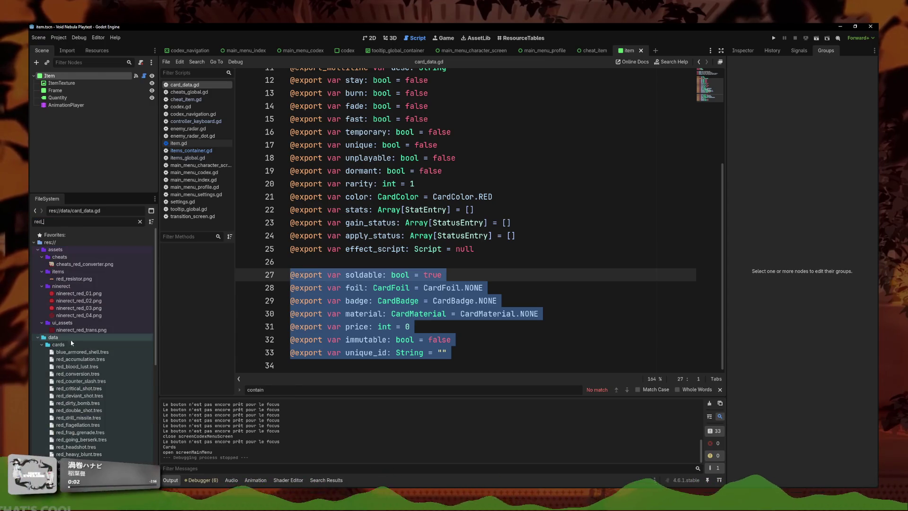
scroll(472, 289, up, 4)
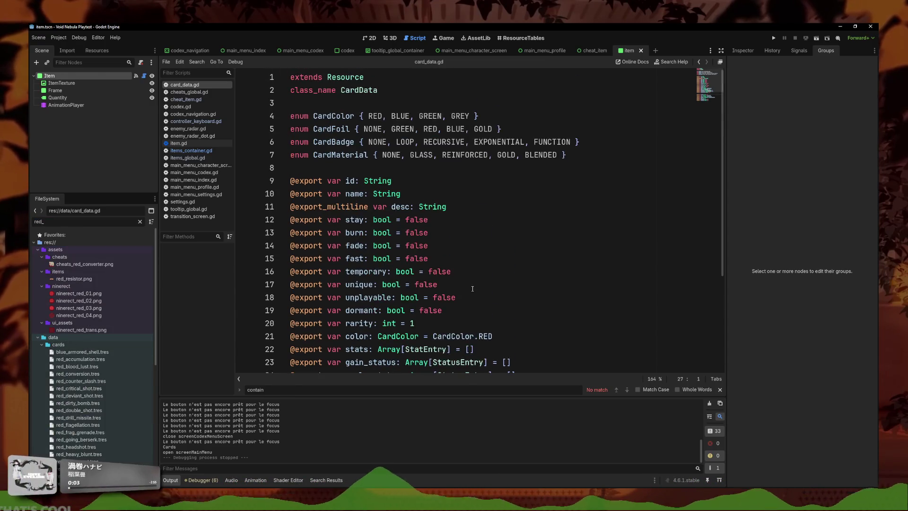
click(91, 380)
click(99, 374)
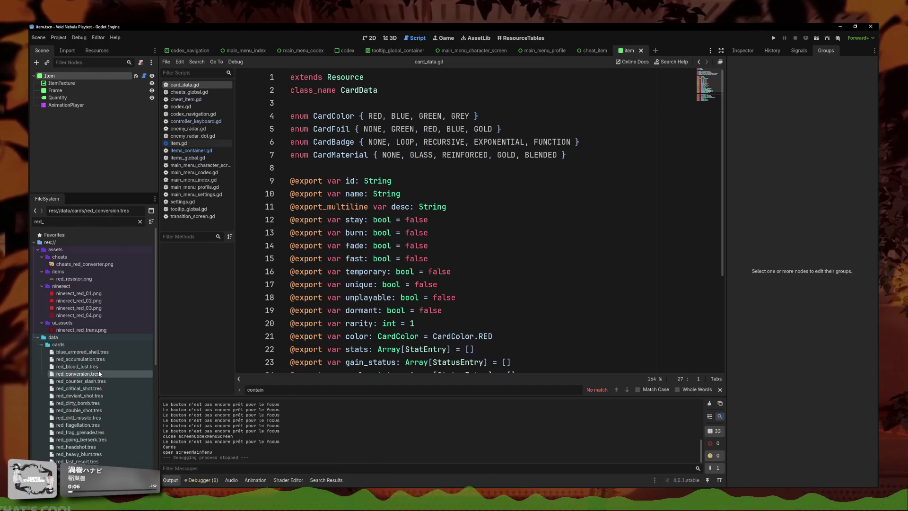
click(743, 50)
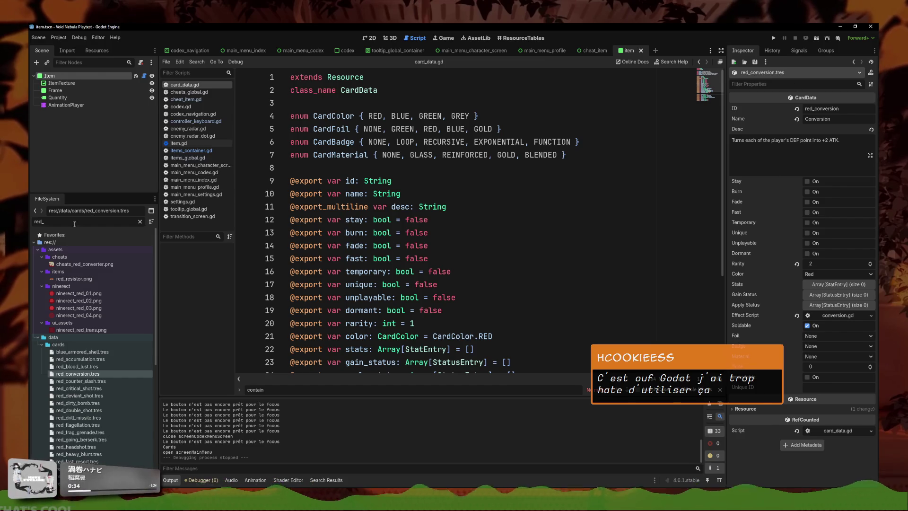
text(datab)
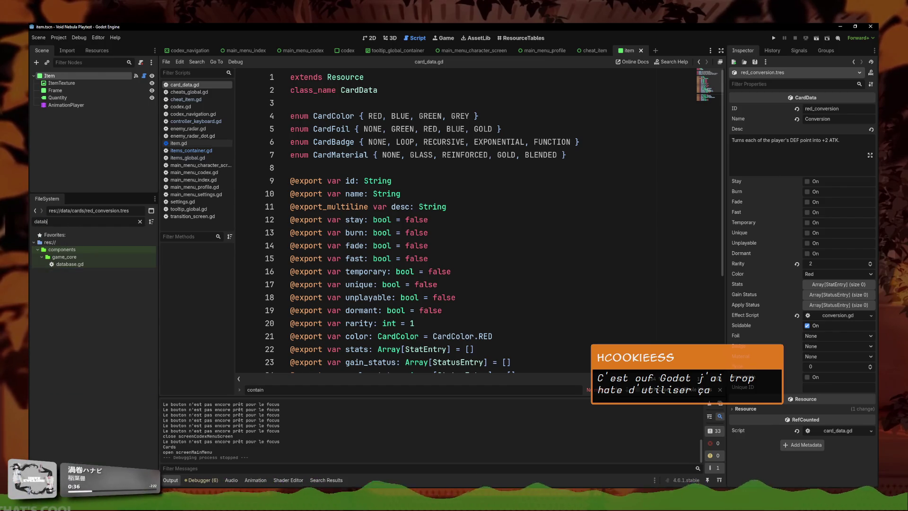
double_click(70, 264)
- Review database.gd, highlighting the players data folder path and the _ready loading code
scroll(445, 235, up, 15)
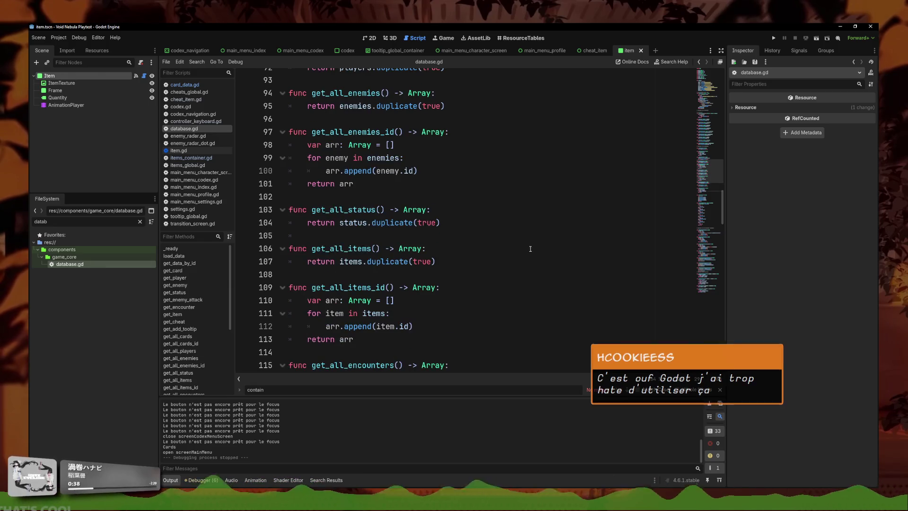
scroll(445, 235, up, 20)
scroll(443, 202, down, 4)
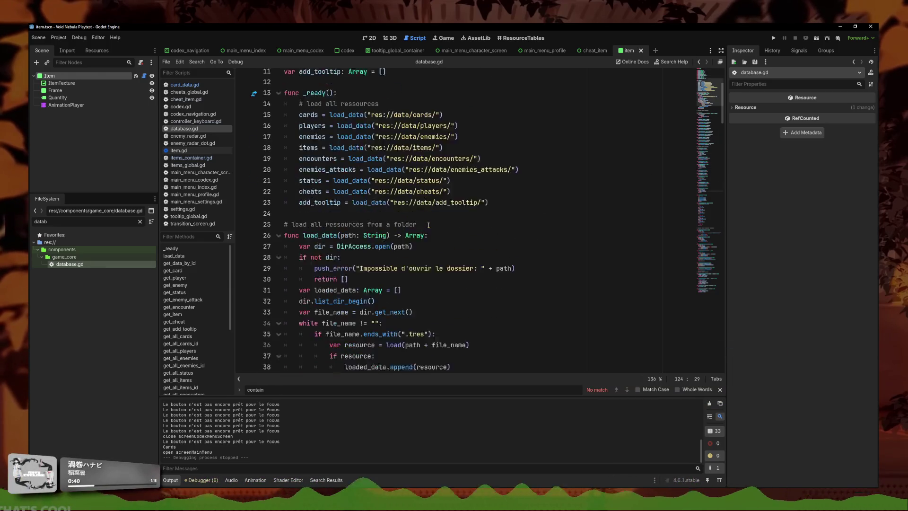
scroll(430, 161, up, 4)
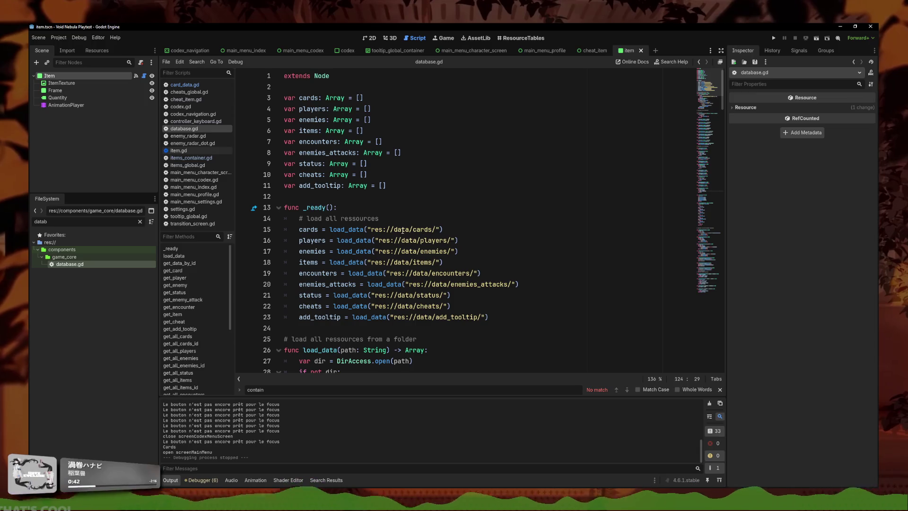
mouse_move(403, 230)
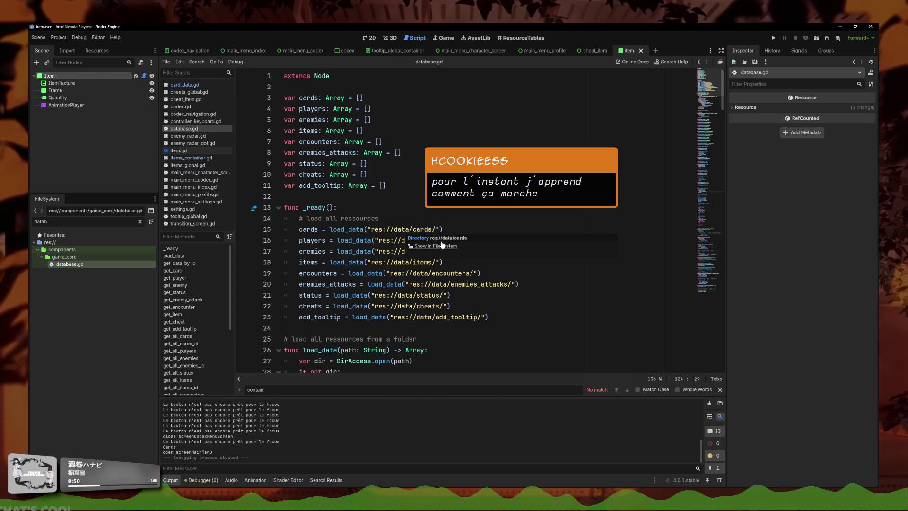
mouse_move(443, 230)
mouse_down()
mouse_move(370, 229)
mouse_move(450, 240)
mouse_move(373, 240)
mouse_up()
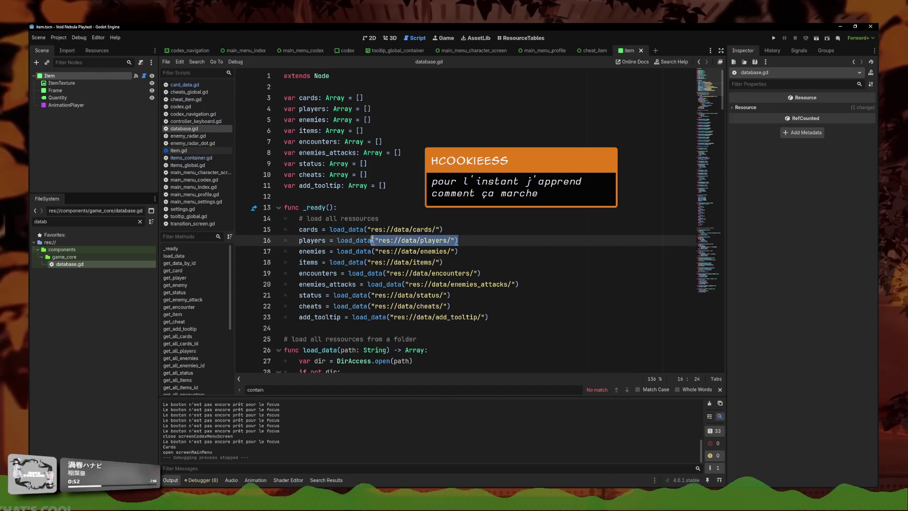
mouse_move(458, 251)
mouse_down()
mouse_move(373, 251)
mouse_move(368, 262)
mouse_up()
click(566, 284)
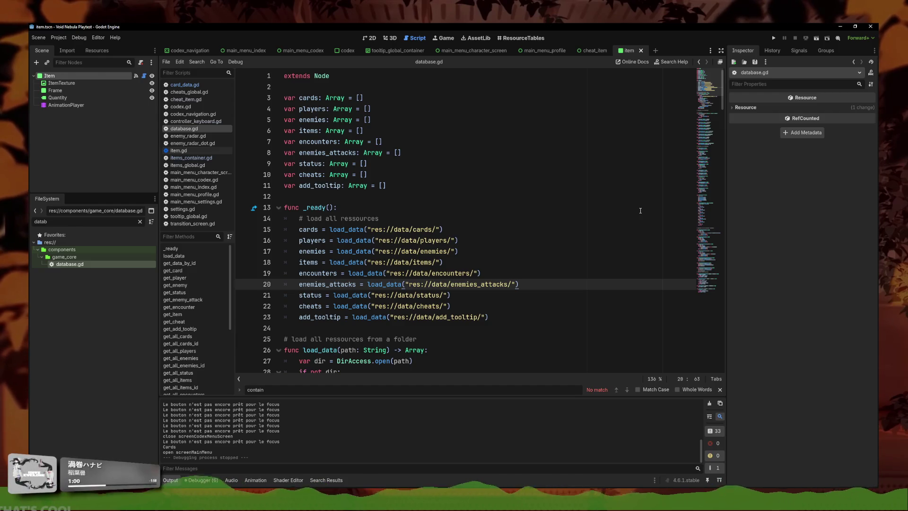
- Select the var declarations on lines 3–11 and open Project Settings
drag(407, 186, 247, 95)
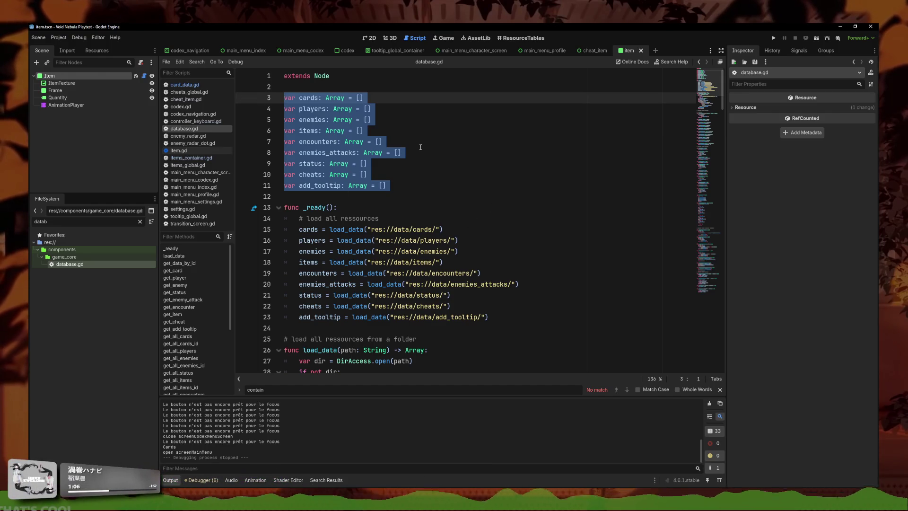
click(58, 38)
click(65, 47)
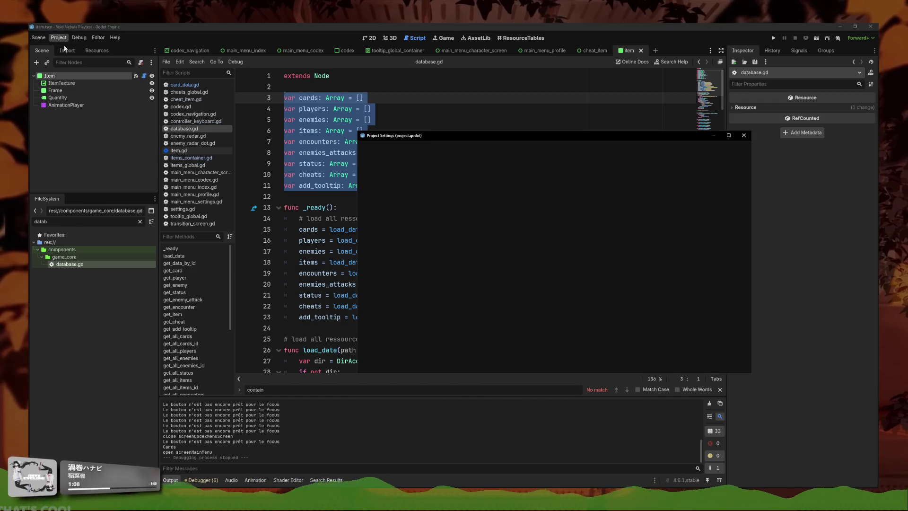
- Show the Globals Autoload list, scroll through it, and close Project Settings
click(473, 148)
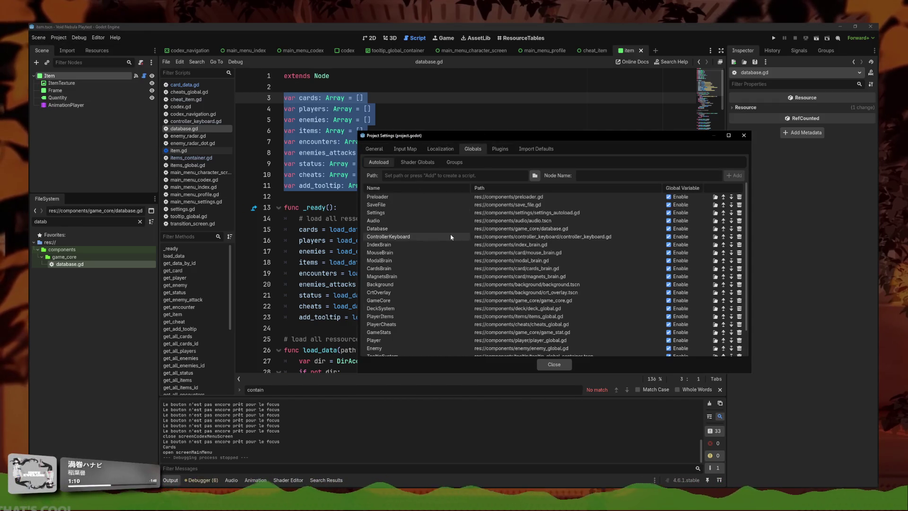
scroll(451, 237, down, 2)
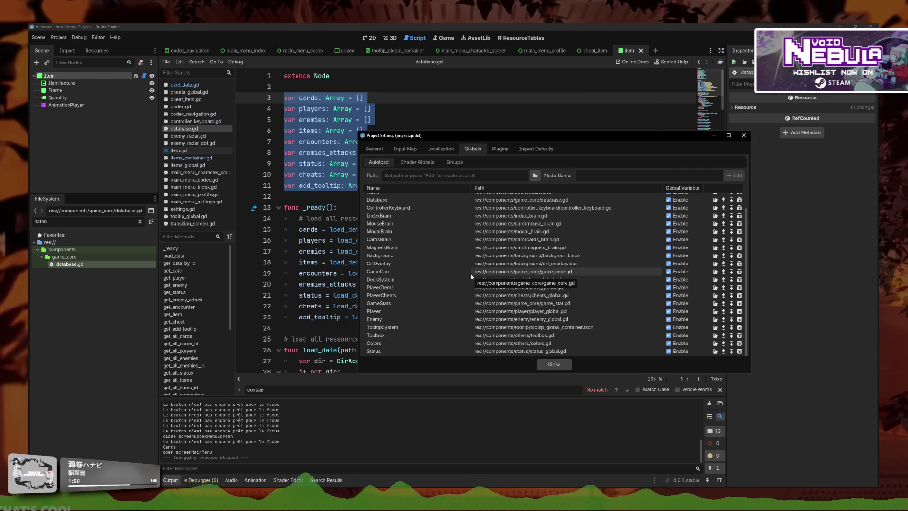
click(554, 365)
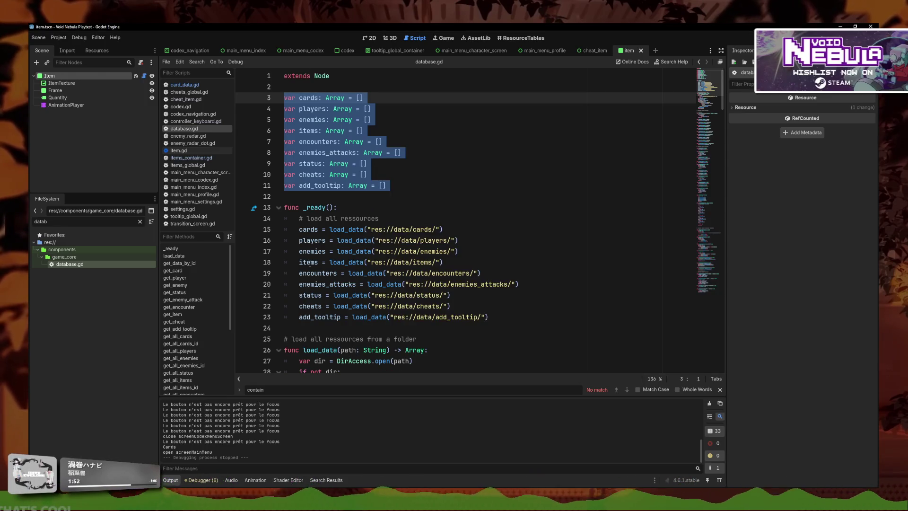
key(Up)
scroll(467, 301, down, 5)
scroll(454, 275, up, 5)
scroll(428, 228, down, 15)
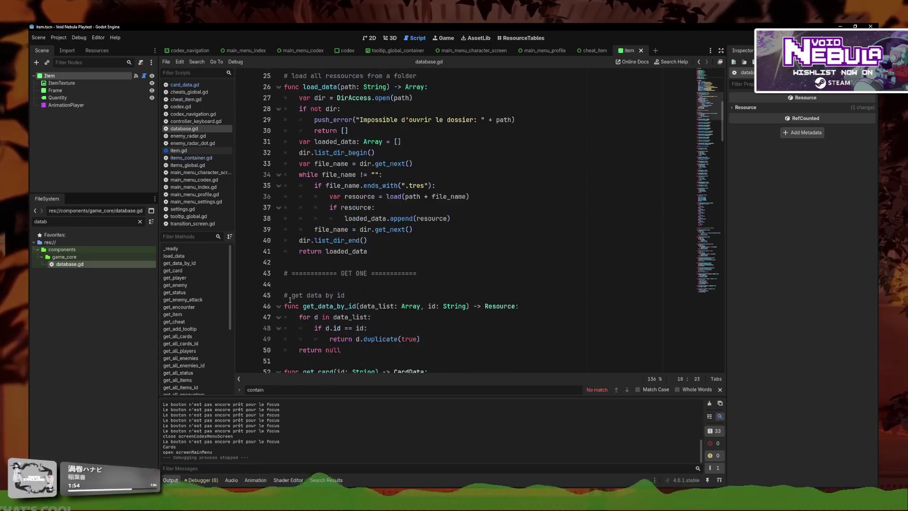
scroll(427, 228, down, 7)
scroll(378, 204, up, 8)
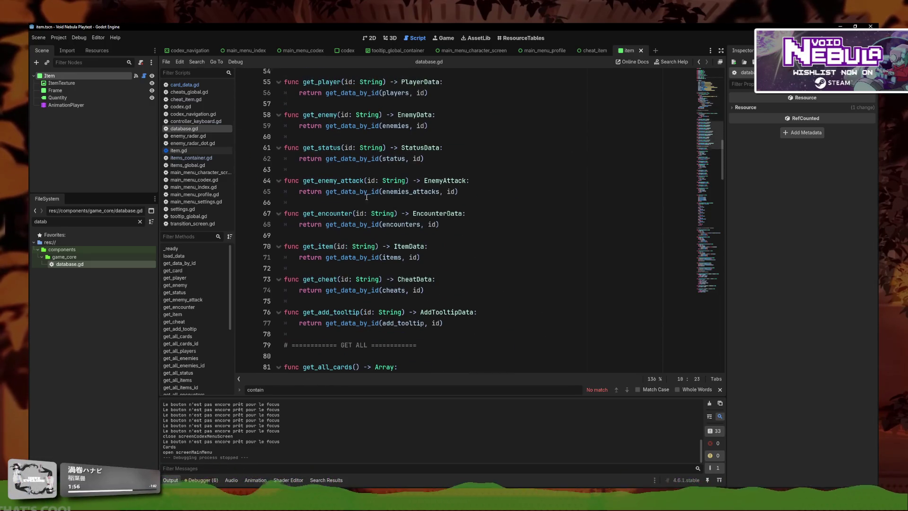
scroll(399, 217, up, 1)
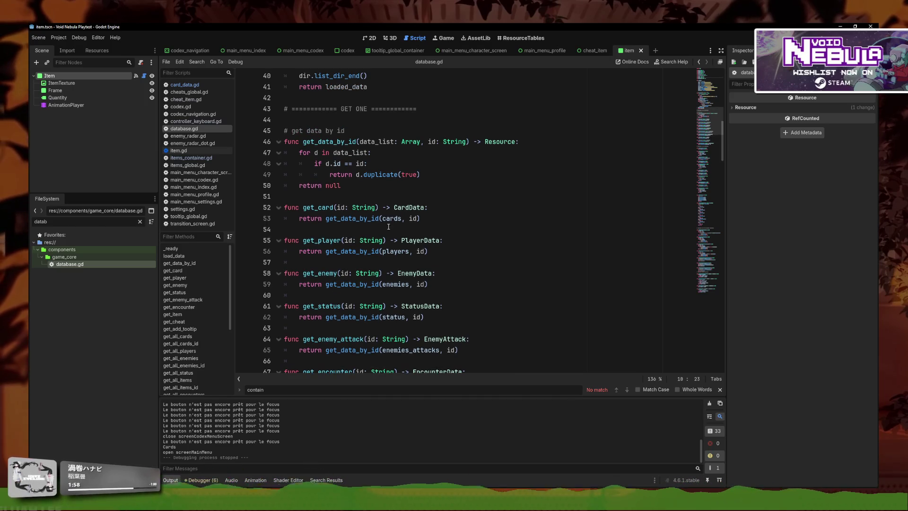
scroll(393, 228, down, 9)
scroll(389, 228, down, 14)
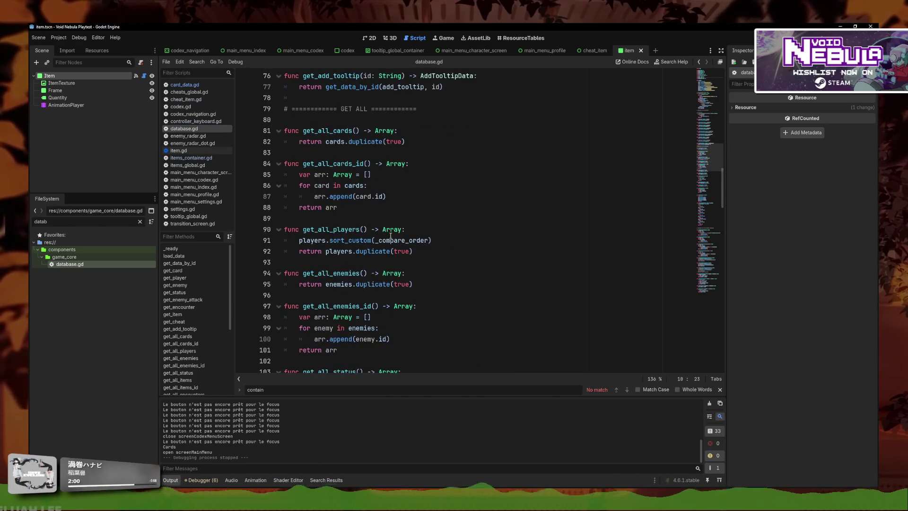
scroll(399, 208, down, 4)
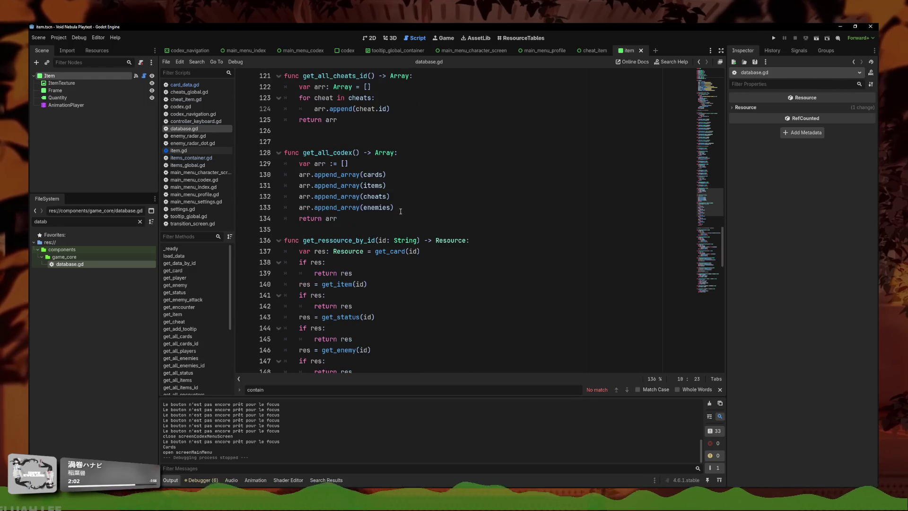
drag(394, 207, 284, 152)
click(337, 218)
drag(337, 218, 283, 152)
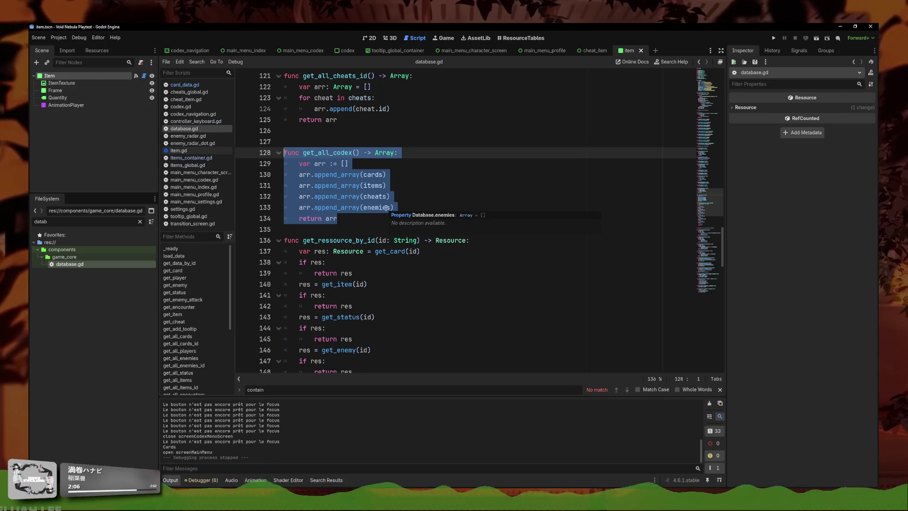
scroll(387, 208, down, 12)
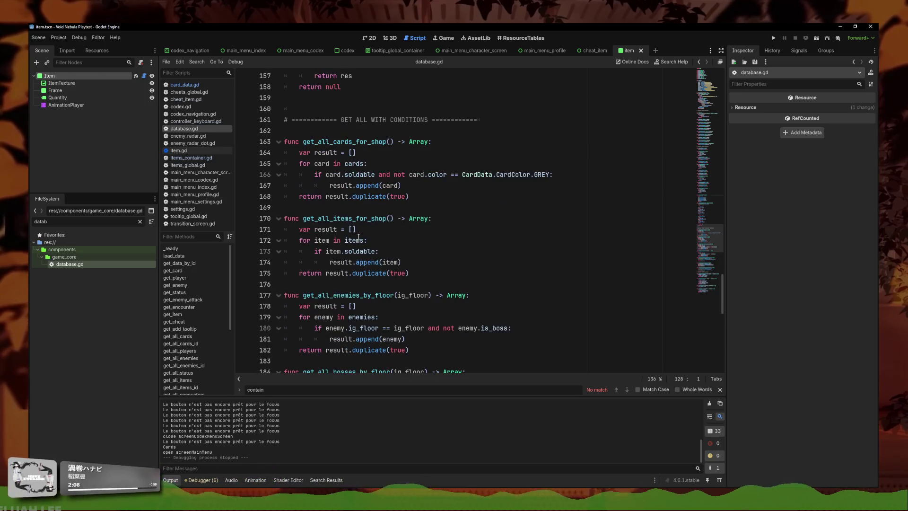
scroll(410, 204, down, 10)
mouse_move(449, 279)
mouse_down()
mouse_move(303, 230)
mouse_move(299, 204)
mouse_move(299, 226)
mouse_move(284, 230)
mouse_up()
click(286, 240)
scroll(389, 227, down, 1)
mouse_move(409, 273)
mouse_down()
mouse_move(331, 240)
mouse_move(230, 217)
mouse_up()
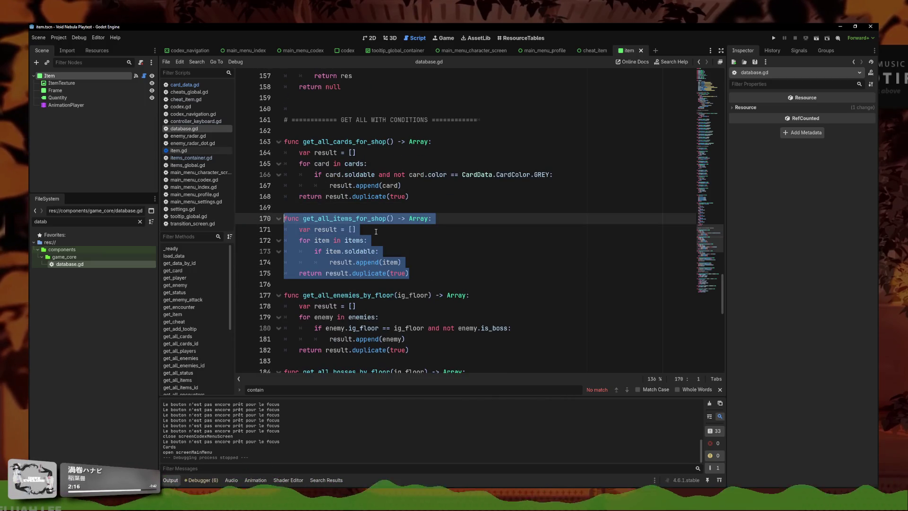
scroll(396, 254, down, 4)
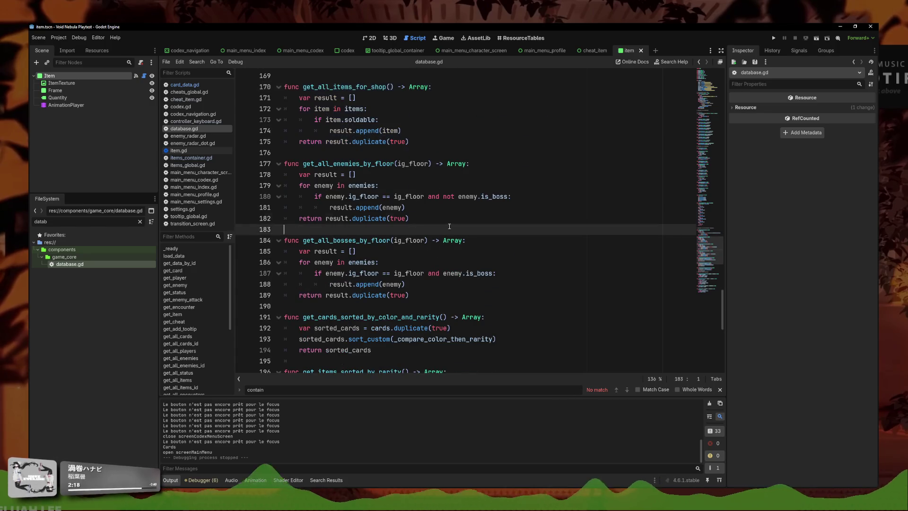
drag(412, 229, 235, 156)
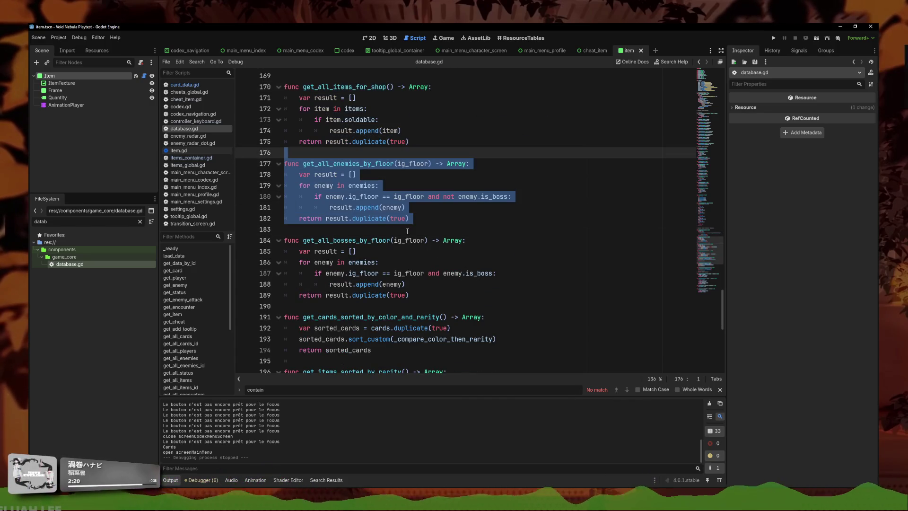
click(440, 230)
scroll(442, 243, down, 4)
scroll(442, 243, down, 6)
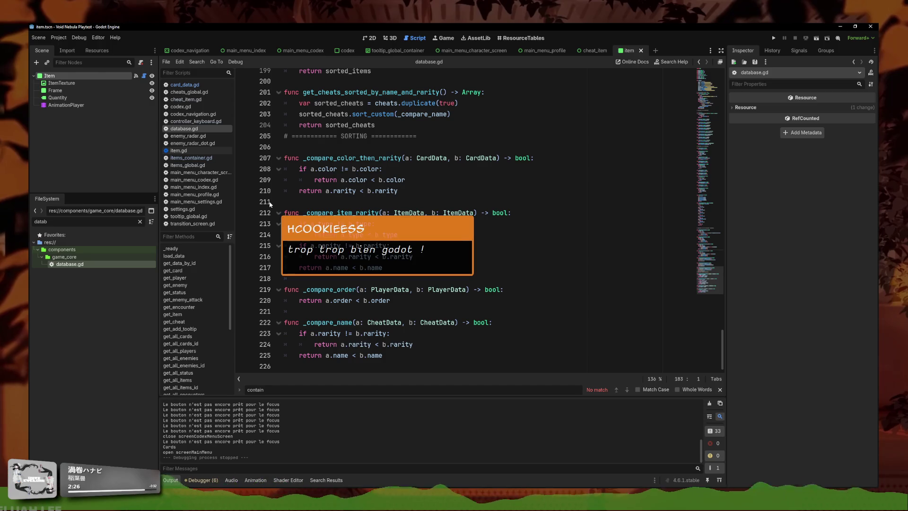
scroll(445, 260, up, 8)
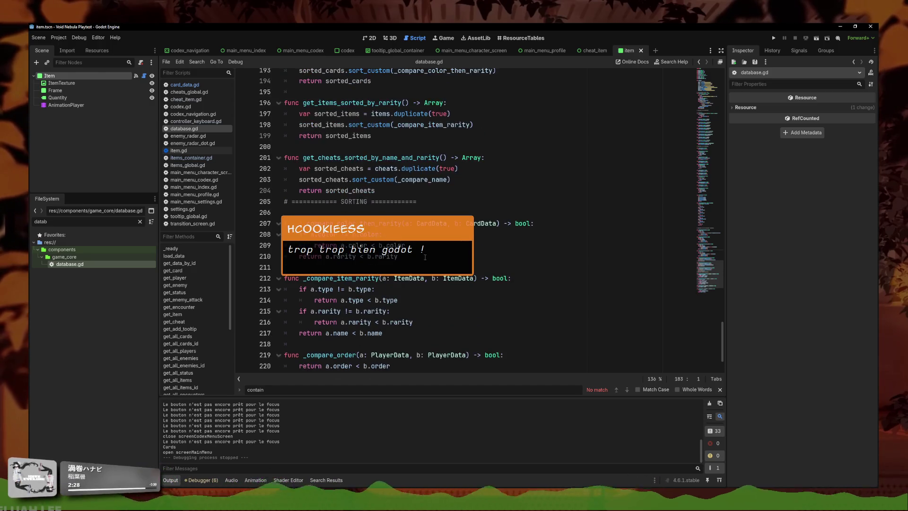
scroll(446, 259, up, 8)
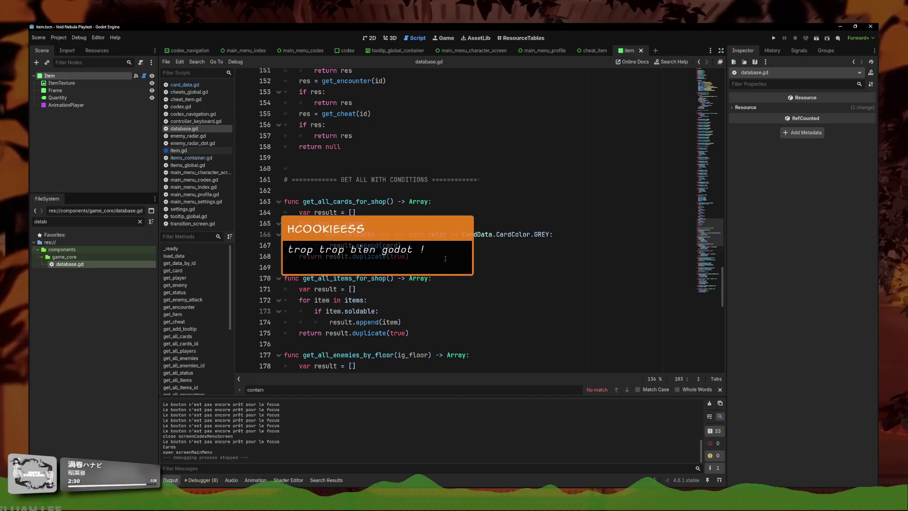
click(507, 237)
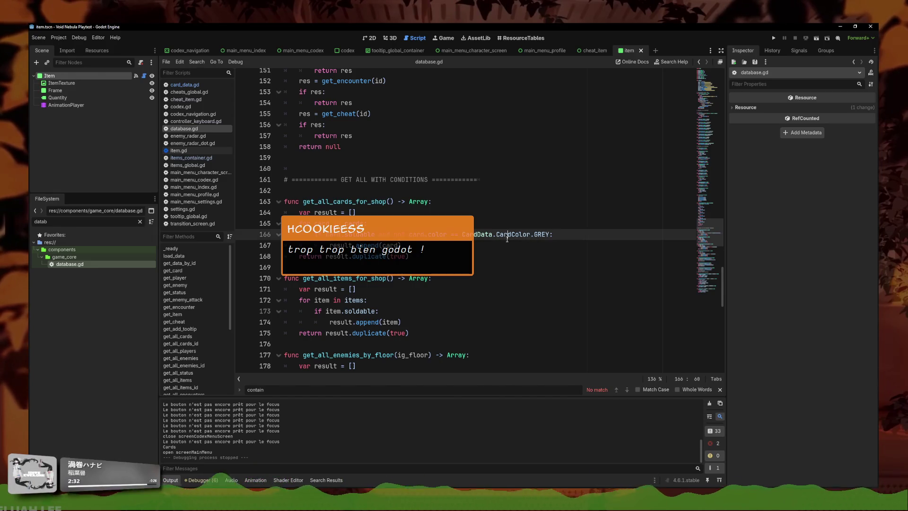
scroll(508, 239, up, 1)
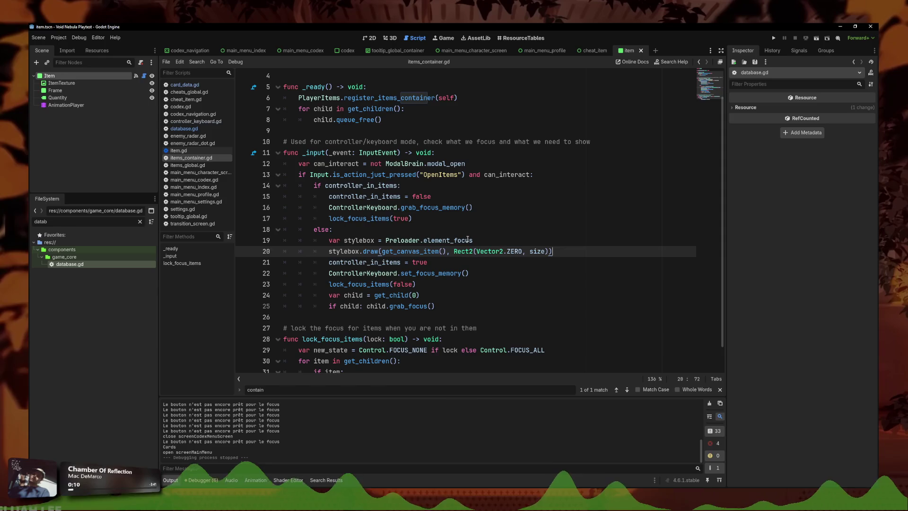
- Delete stylebox lines 19–20, undo the deletion, then select Preloader.element_focus on line 19
click(509, 220)
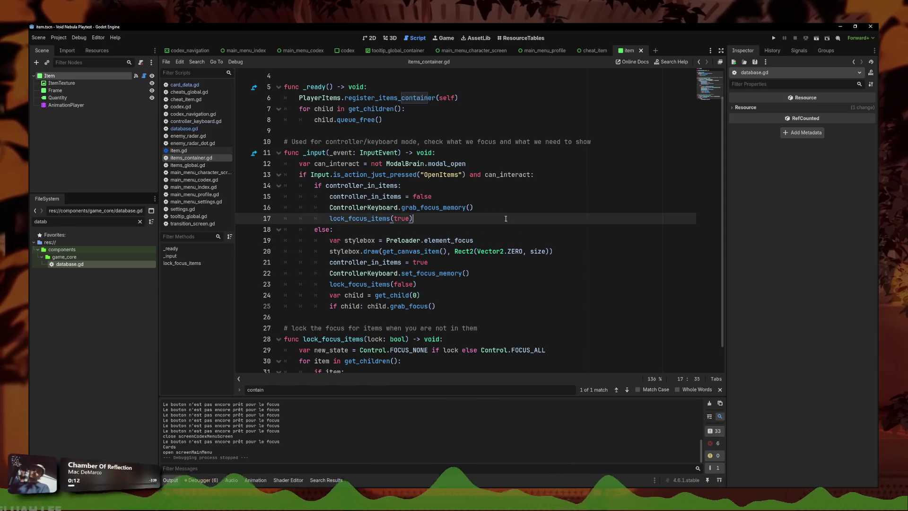
click(579, 246)
drag(579, 248, 265, 237)
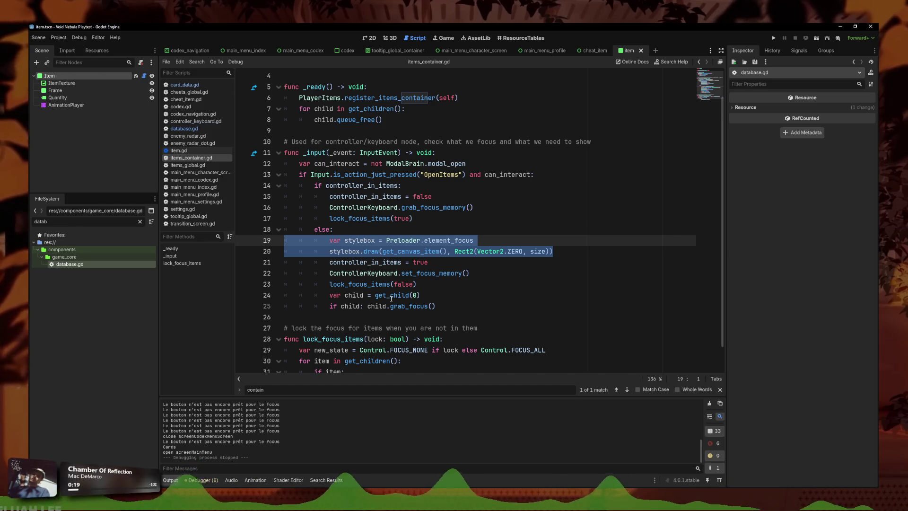
key(BackSpace)
key(BackSpace)
key(ctrl+z)
key(ctrl+z)
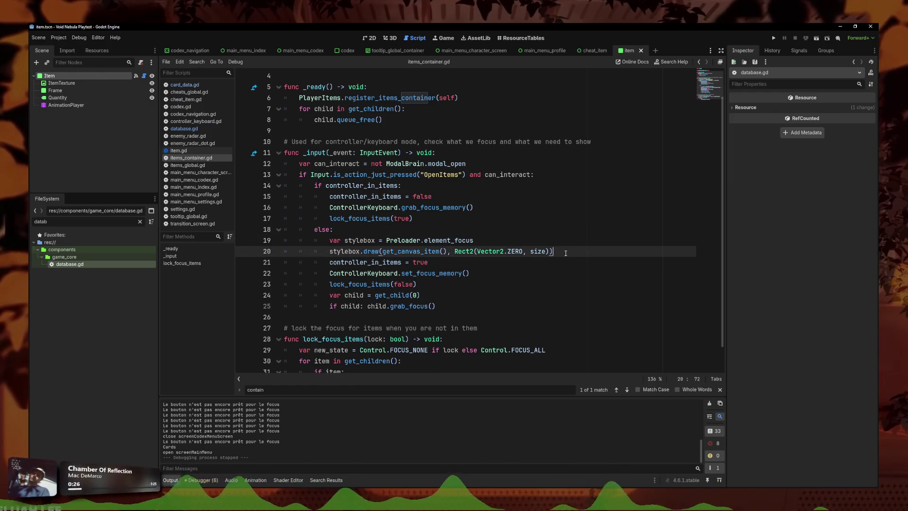
key(Down)
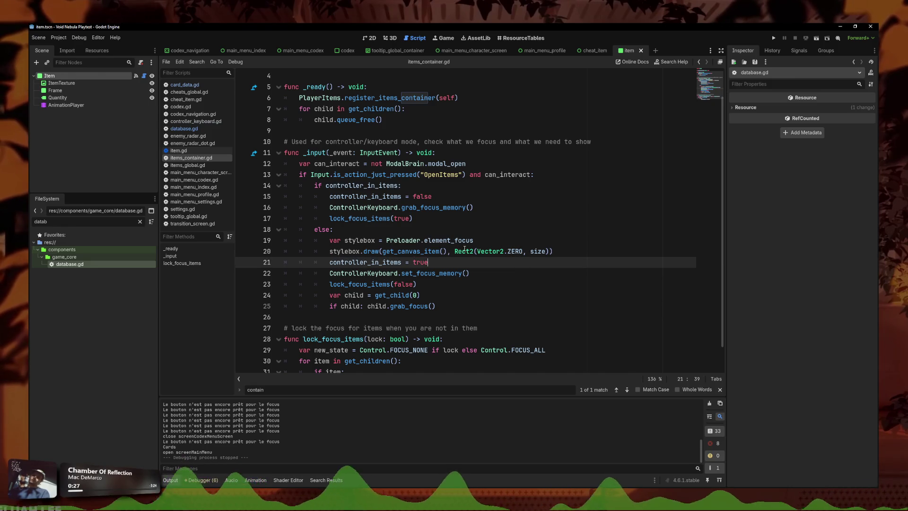
key(Up)
key(Up)
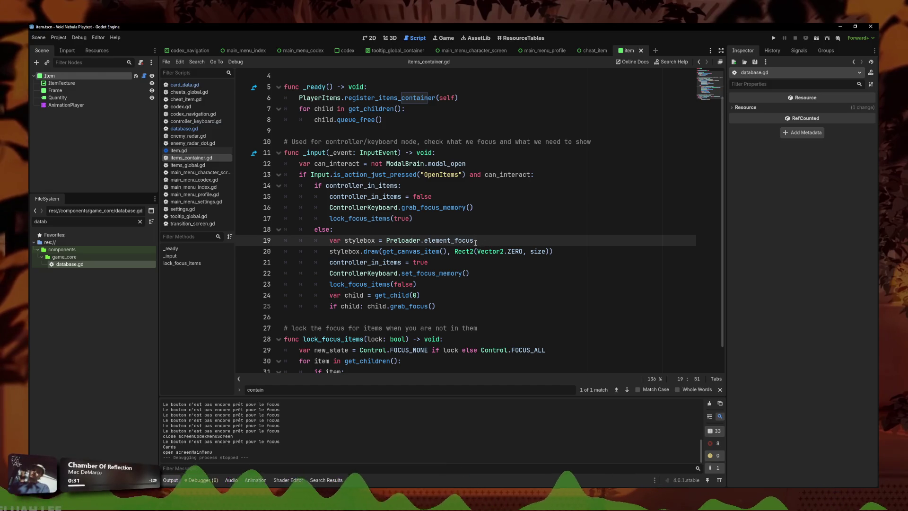
drag(474, 241, 386, 241)
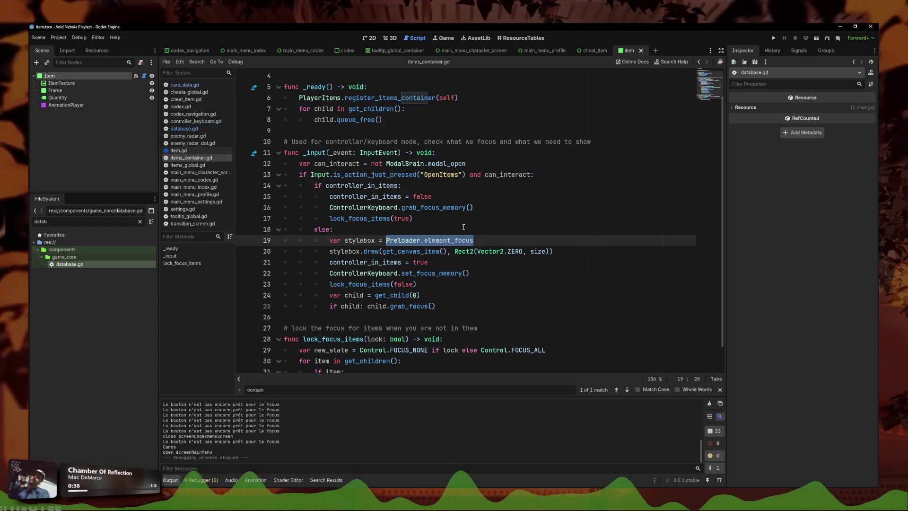
- Replace the stylebox value with preload("style") and step down through the path suggestions
text(preloa)
key(ctrl+BackSpace)
text("res://components/preloader.gd")
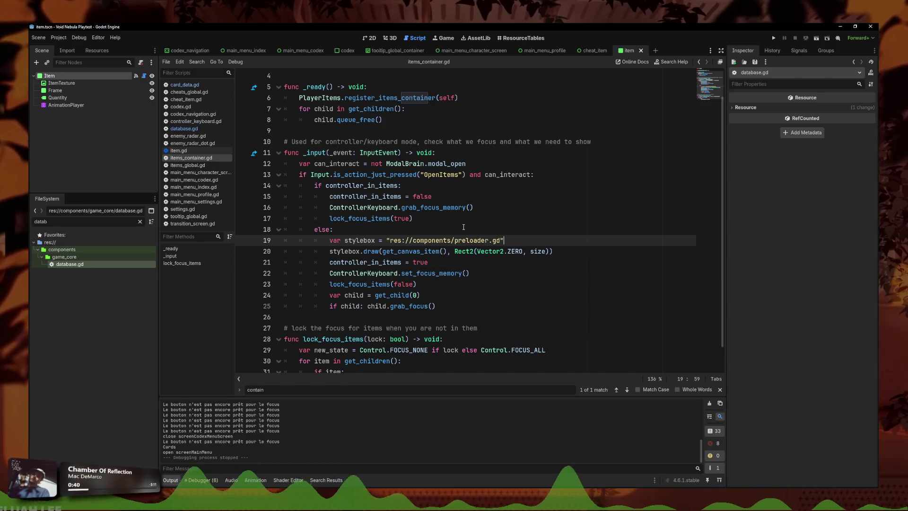
key(ctrl+z)
key(ctrl+z)
text(d(")
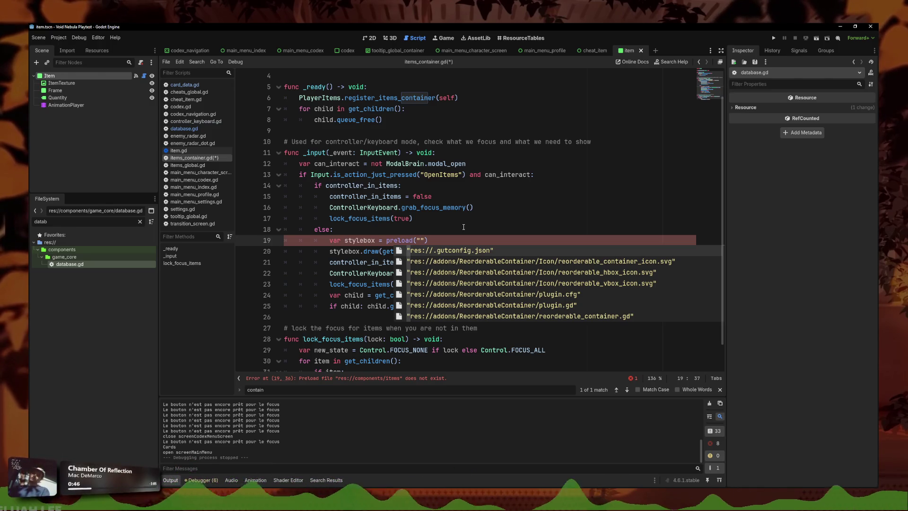
text(style)
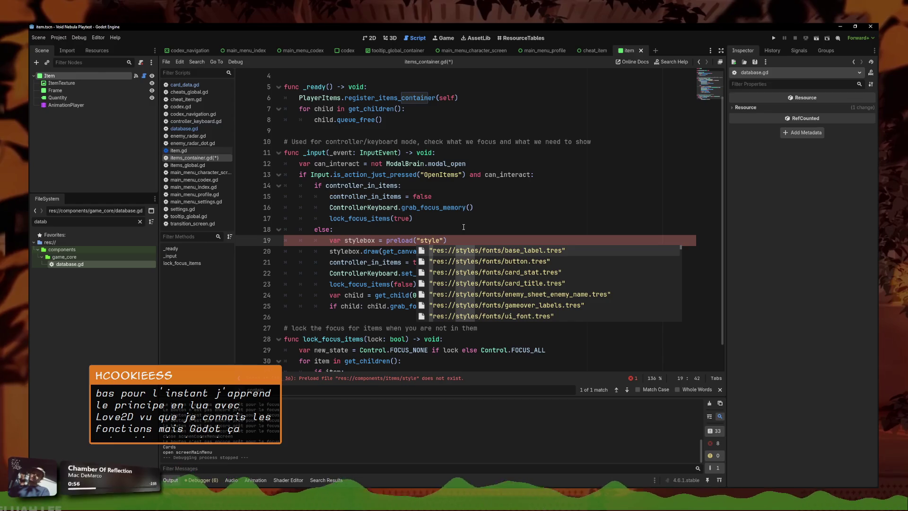
key(Down)
key(Down)
key(Down)
key(Down)
key(Down)
key(Down)
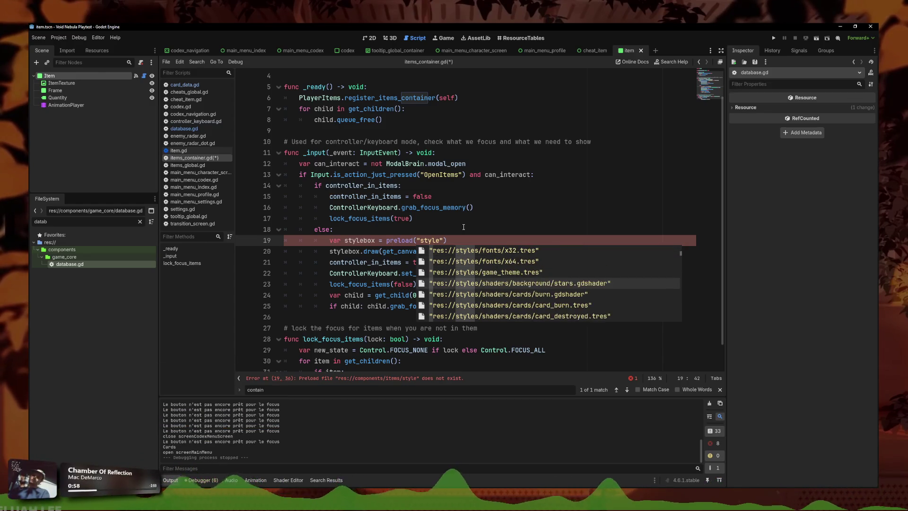
key(Down)
key(Down)
key(Down)
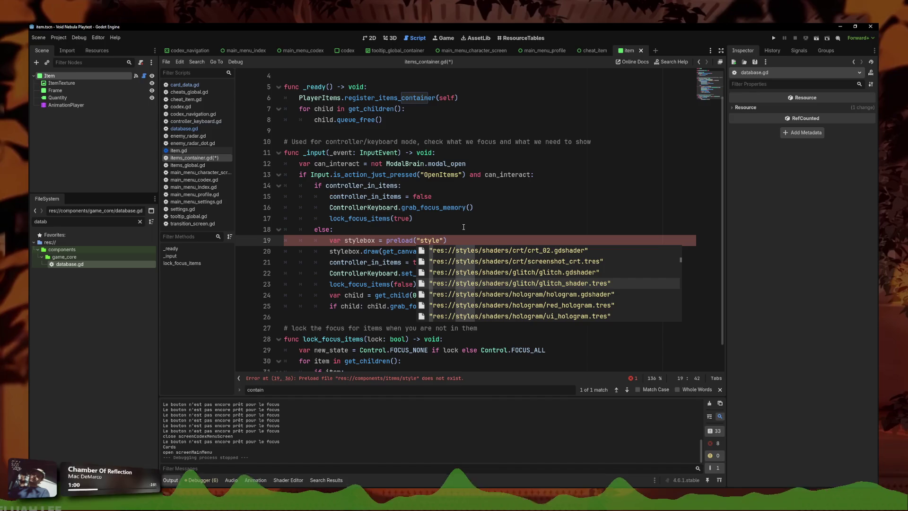
key(Down)
key(Down)
key(Down)
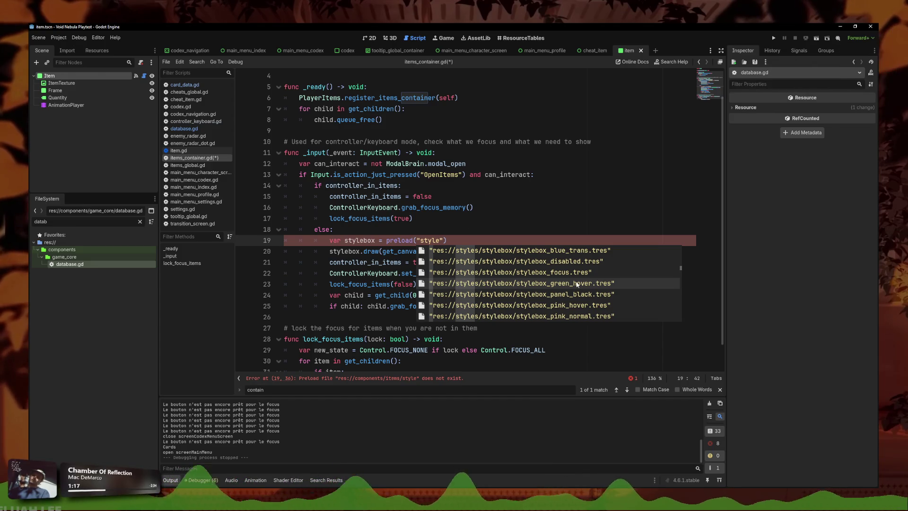
- Open the autoload list in Project Settings, enlarge the window, and select Audio, Settings and SaveFile
click(59, 37)
click(71, 47)
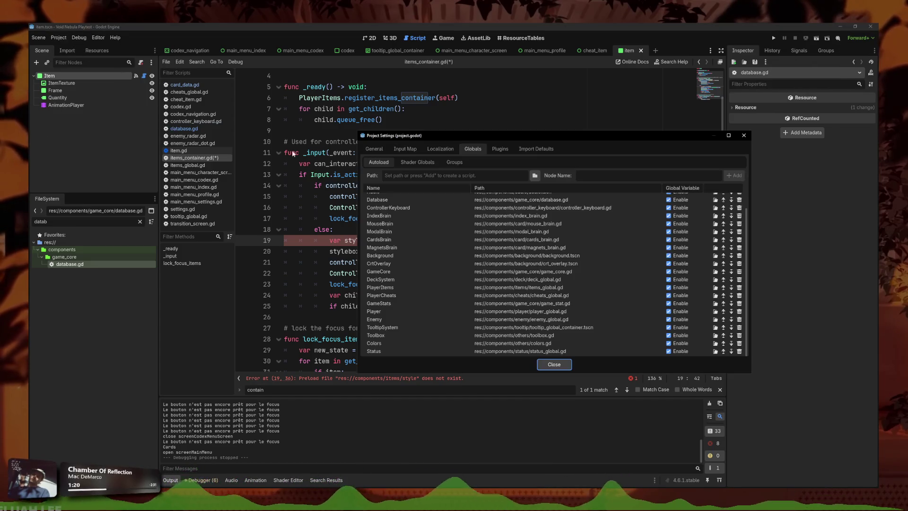
scroll(450, 258, up, 2)
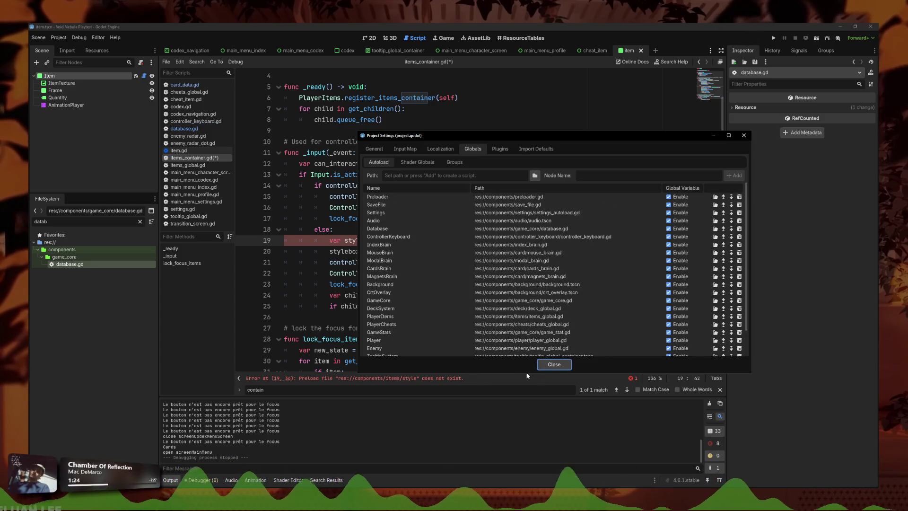
drag(527, 376, 527, 433)
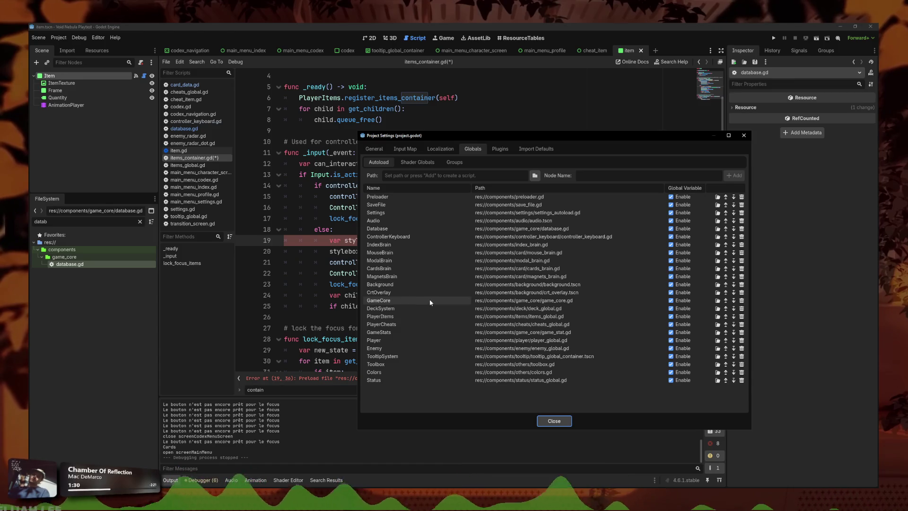
mouse_move(448, 133)
mouse_down()
mouse_move(446, 119)
mouse_move(420, 162)
mouse_move(395, 126)
mouse_up()
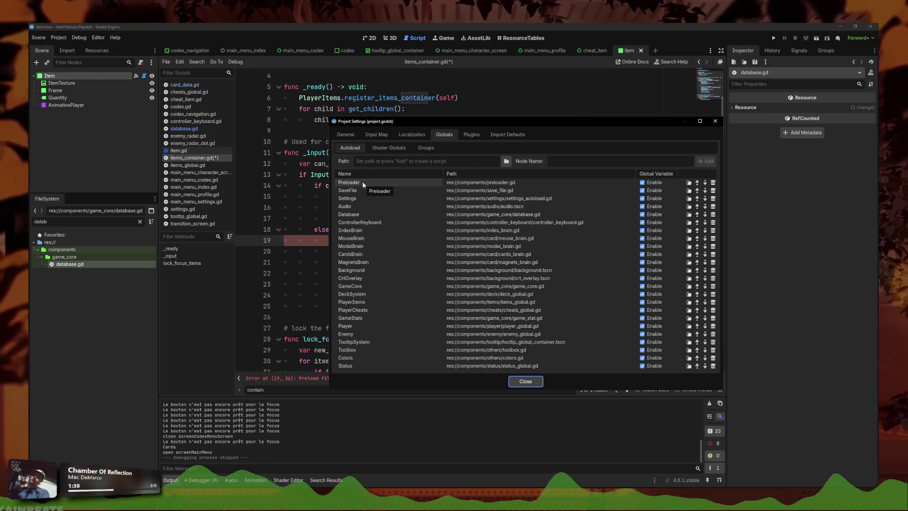
click(369, 206)
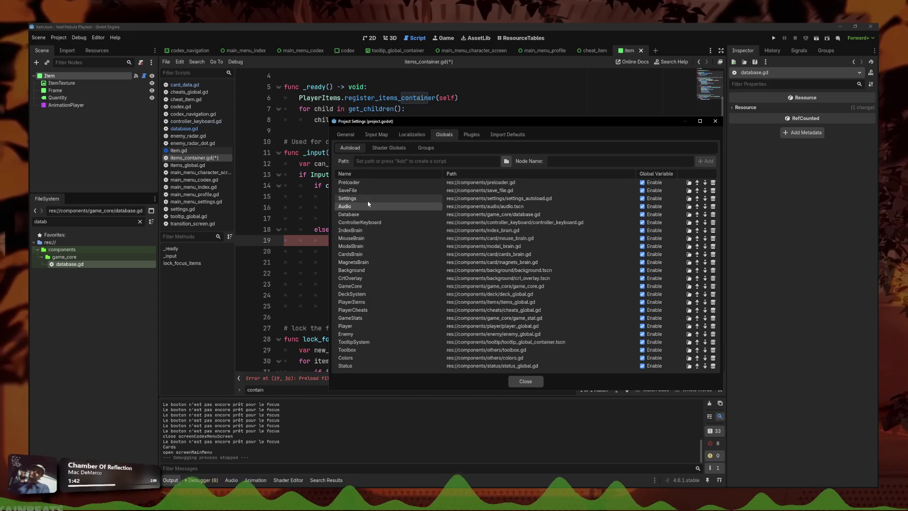
click(369, 200)
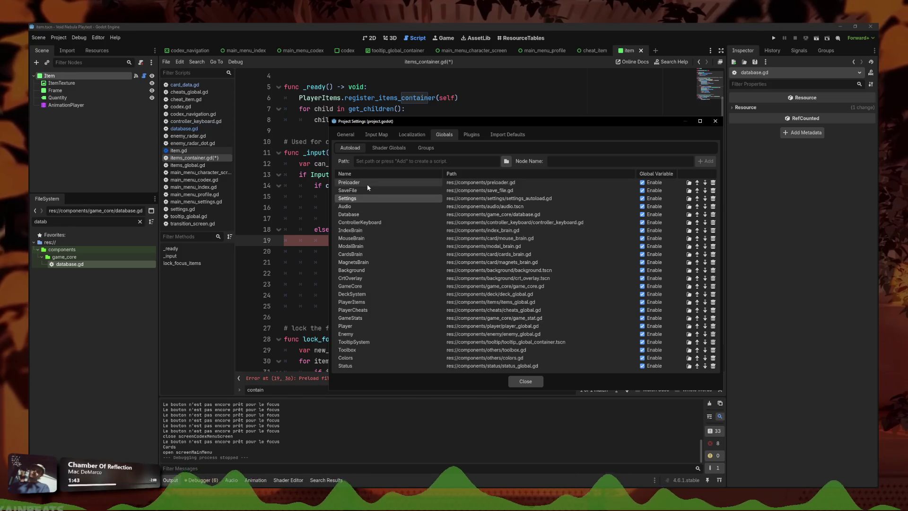
click(369, 191)
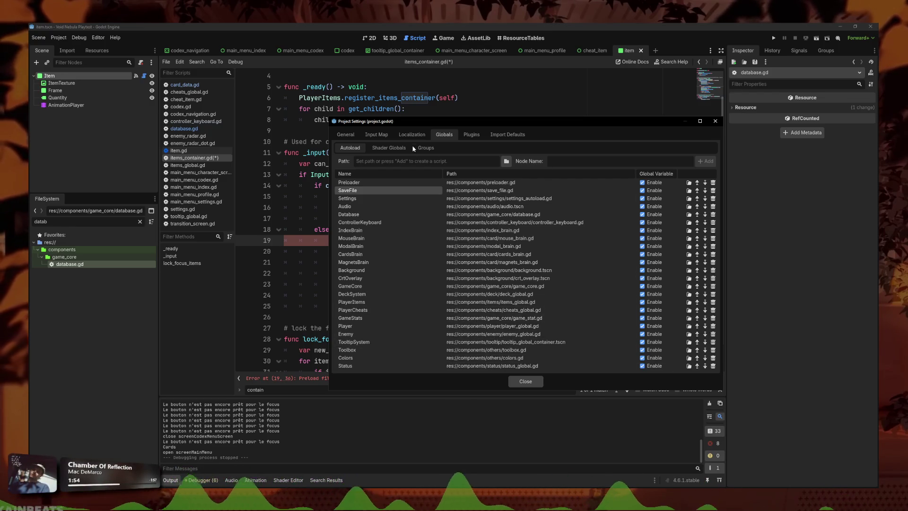
- Close Project Settings and save items_container.gd with Ctrl+S
click(526, 381)
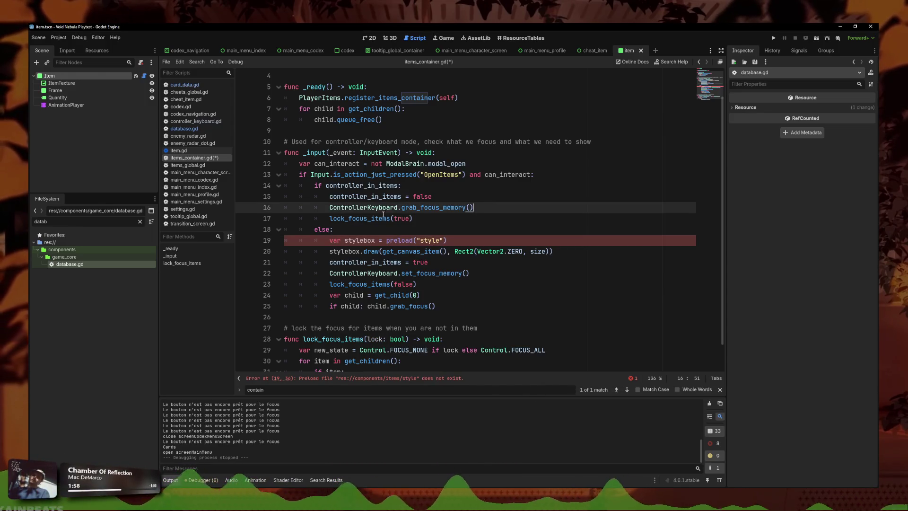
scroll(389, 224, up, 2)
scroll(390, 224, down, 3)
click(364, 244)
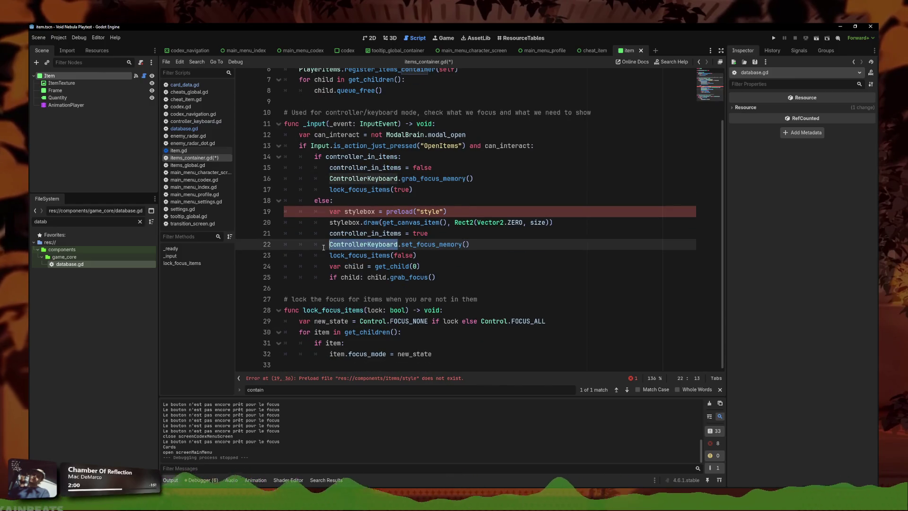
ctrl+scroll(426, 237, up, 3)
click(438, 242)
key(ctrl+s)
- Glance at controller_keyboard.gd, then return to items_container.gd at the line 19 stylebox preload
ctrl+scroll(437, 235, down, 4)
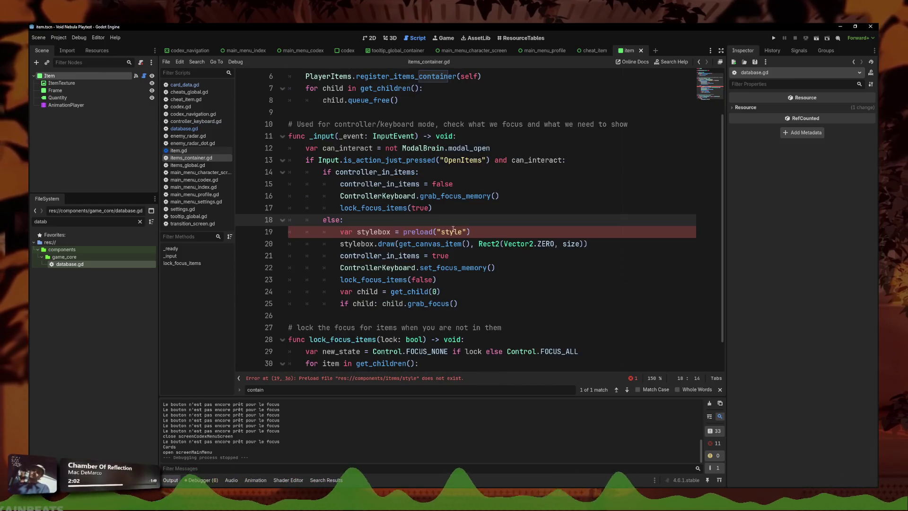
click(435, 241)
scroll(433, 291, up, 1)
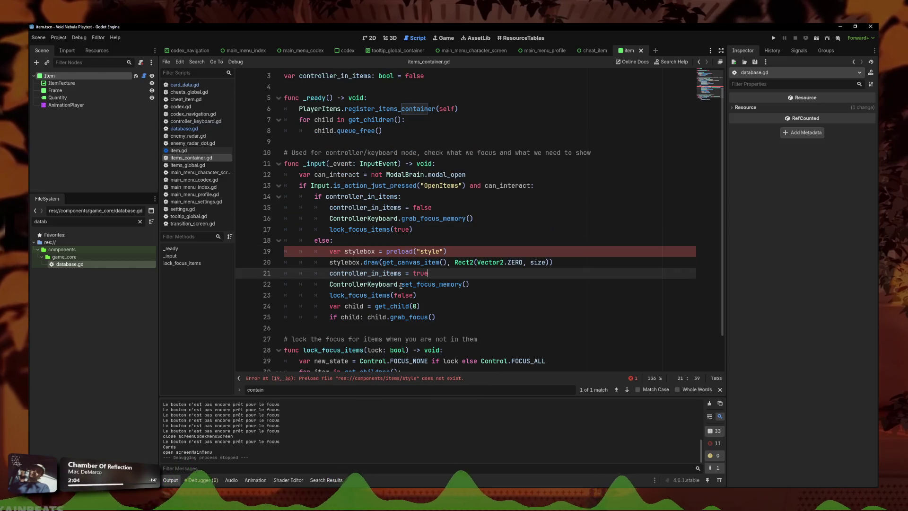
mouse_move(706, 100)
mouse_down()
mouse_move(706, 251)
mouse_move(705, 79)
mouse_move(705, 102)
mouse_move(686, 81)
mouse_up()
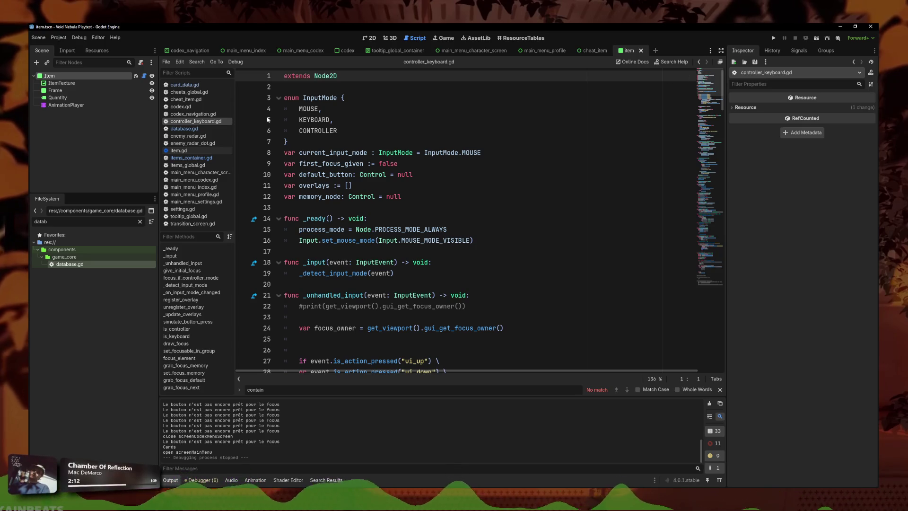
click(191, 157)
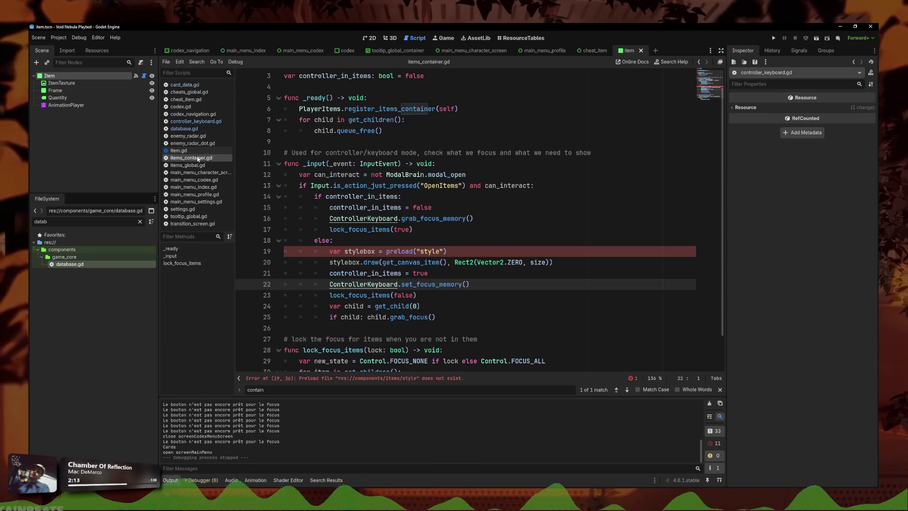
click(434, 208)
click(475, 253)
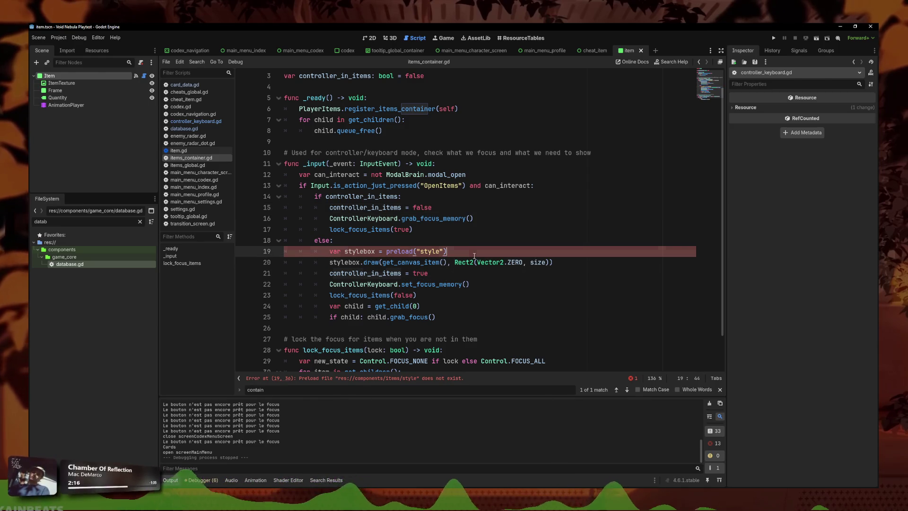
- Launch the game with F5 and start a new run as Kali
key(F5)
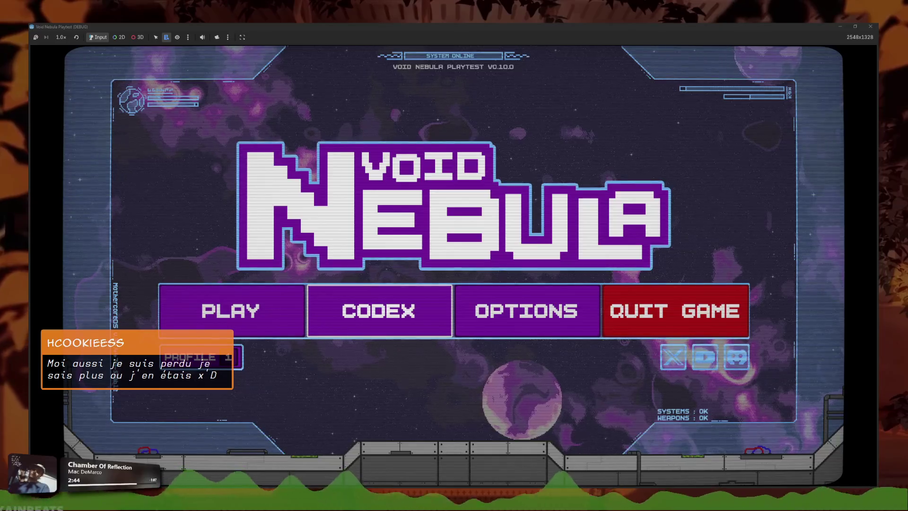
key(Left)
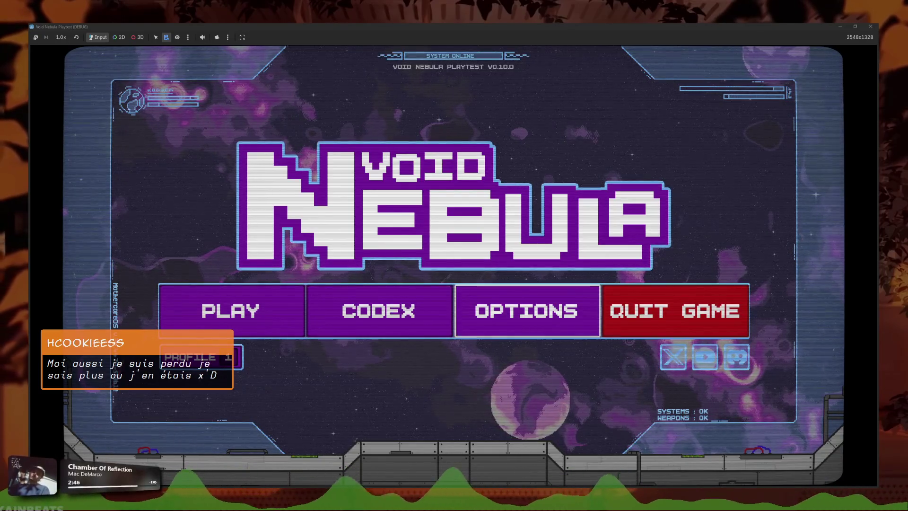
key(Left)
key(Left)
key(Return)
key(q)
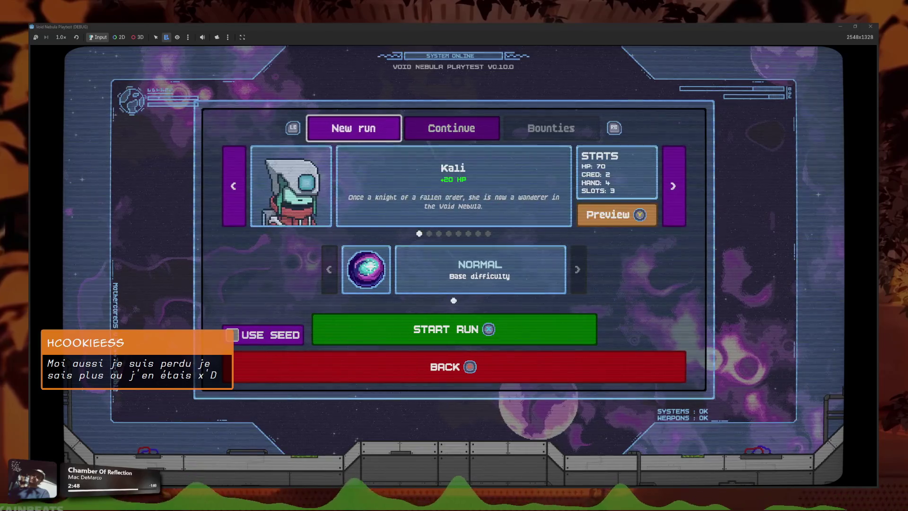
key(Right)
key(Right)
key(Left)
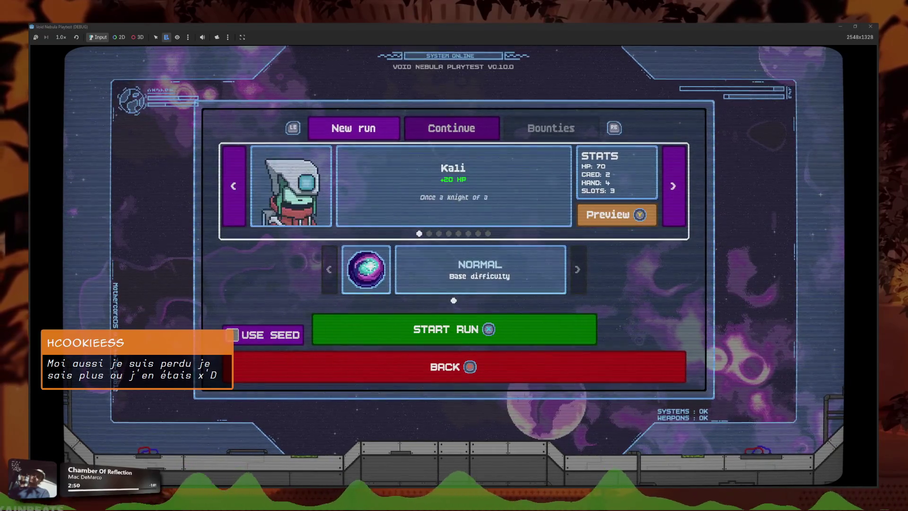
key(Return)
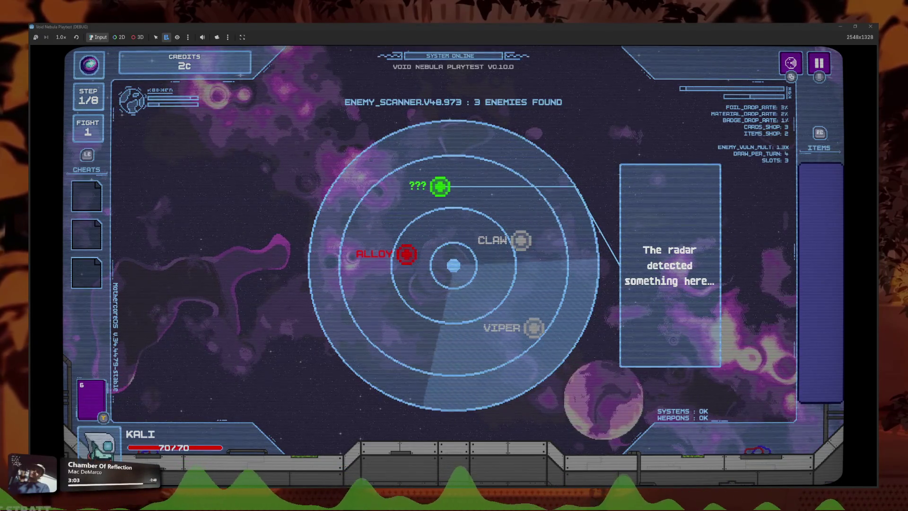
- Quit to the main menu, start a new run as Faceless, and enter the Alloy fight
key(Escape)
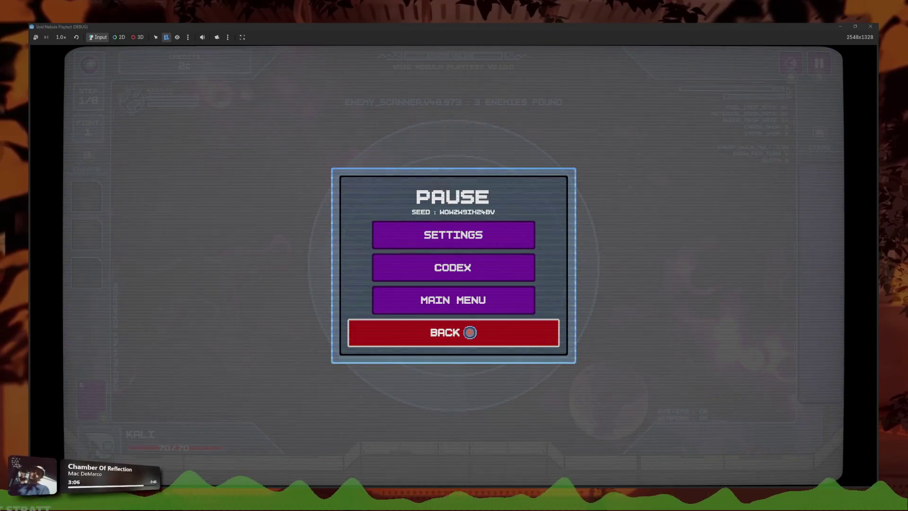
key(Return)
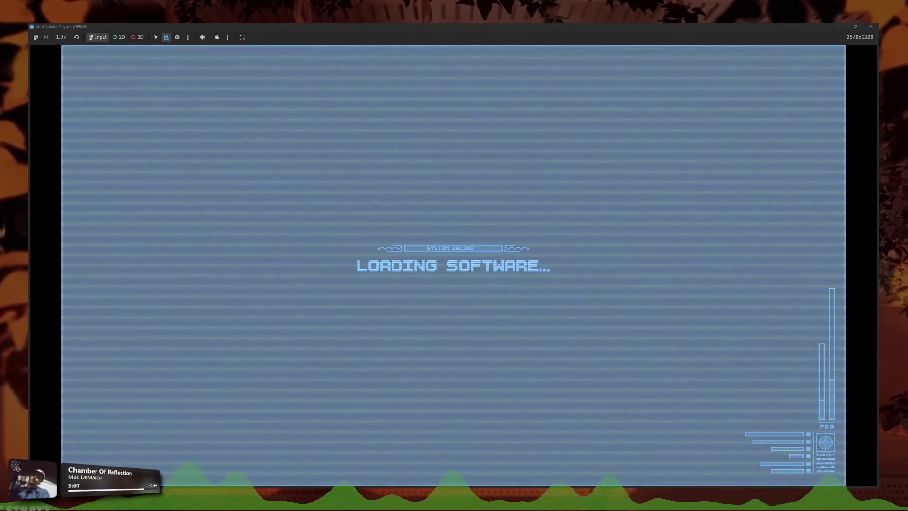
key(Return)
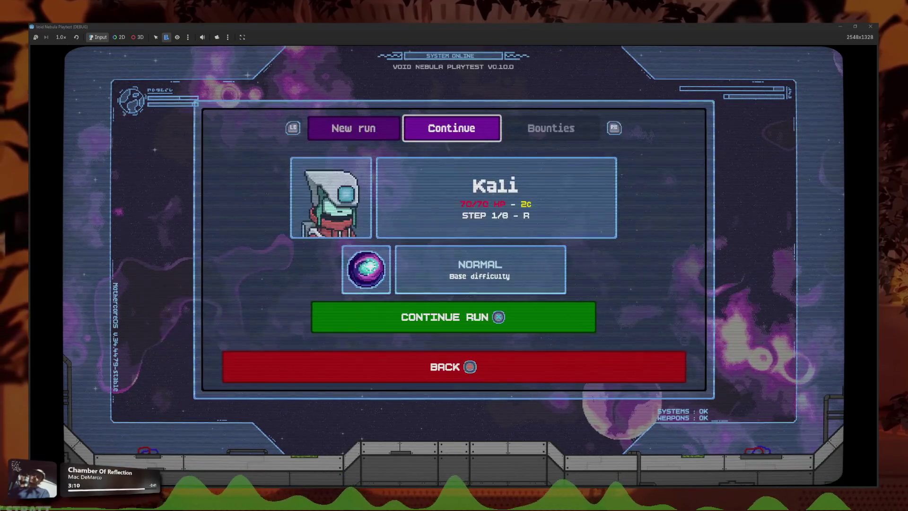
key(Down)
key(Right)
key(Right)
key(Right)
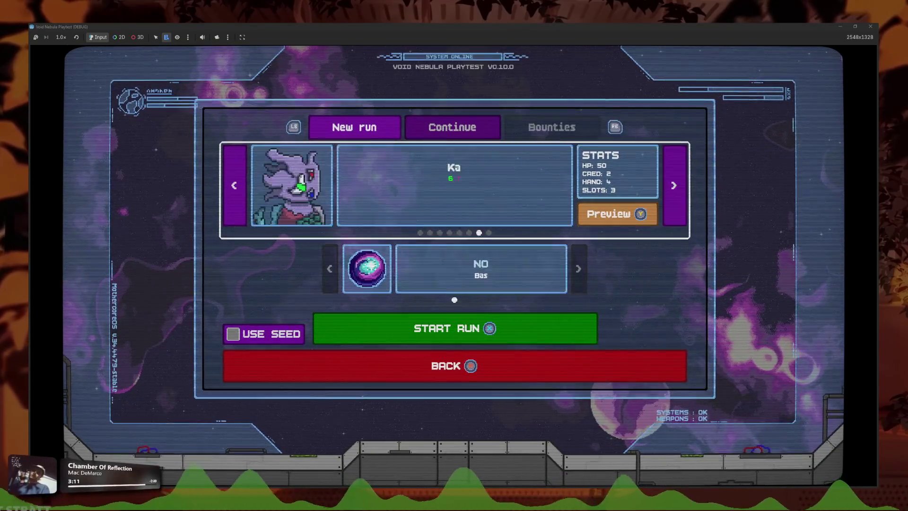
key(Return)
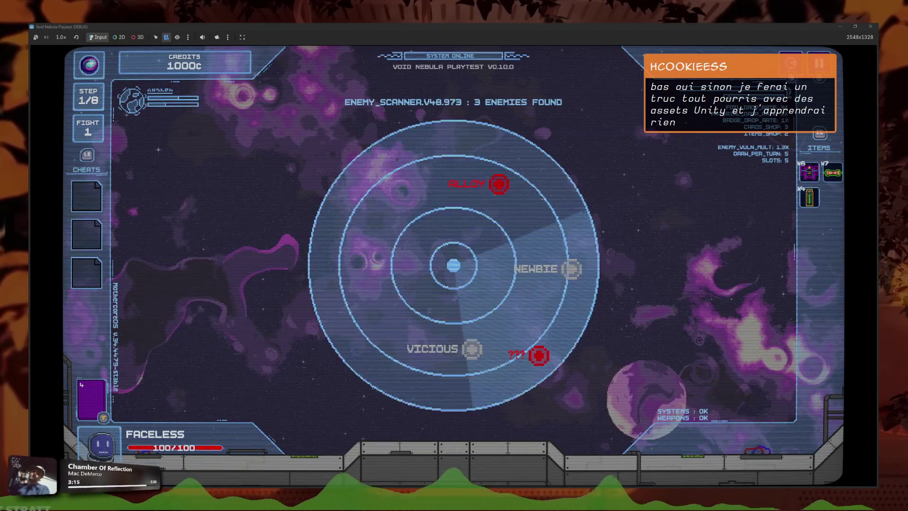
key(Return)
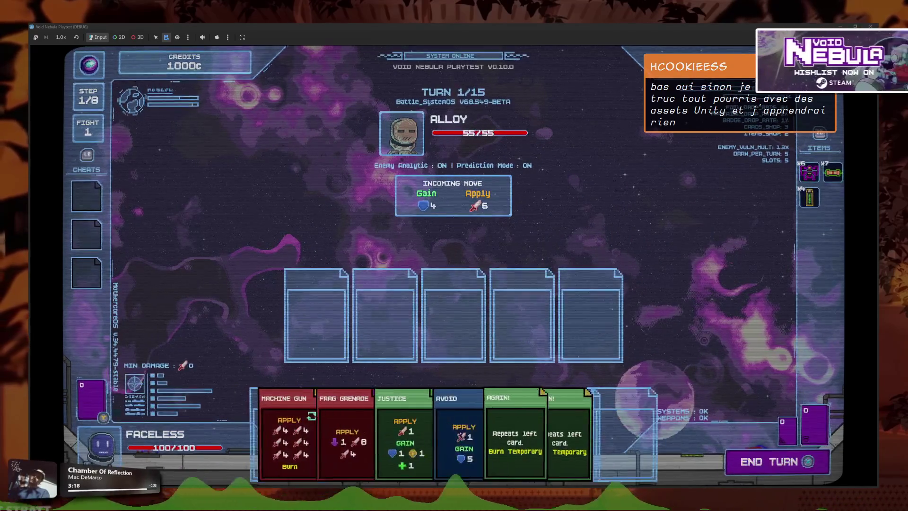
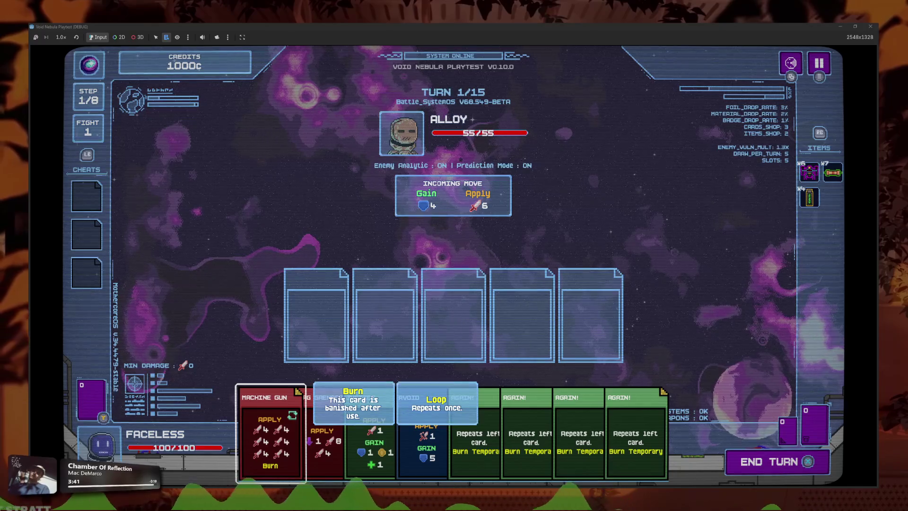
- Move focus across the Again!, Justice and Avoid cards with the D-pad to check their tooltips
key(Right)
key(Right)
key(Right)
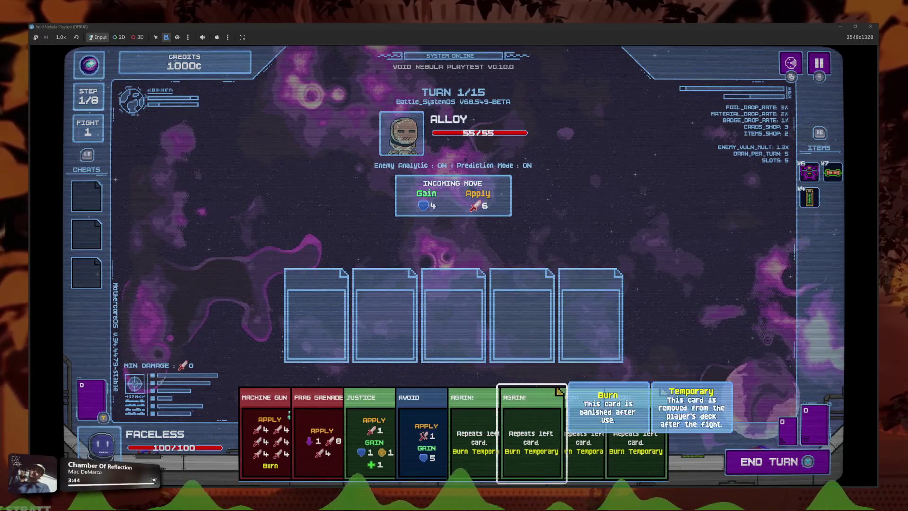
key(Left)
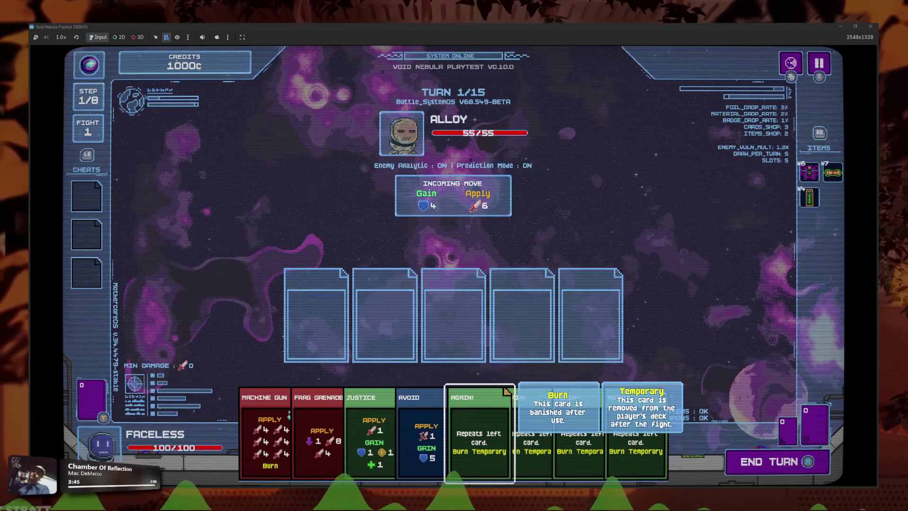
key(Right)
key(Right)
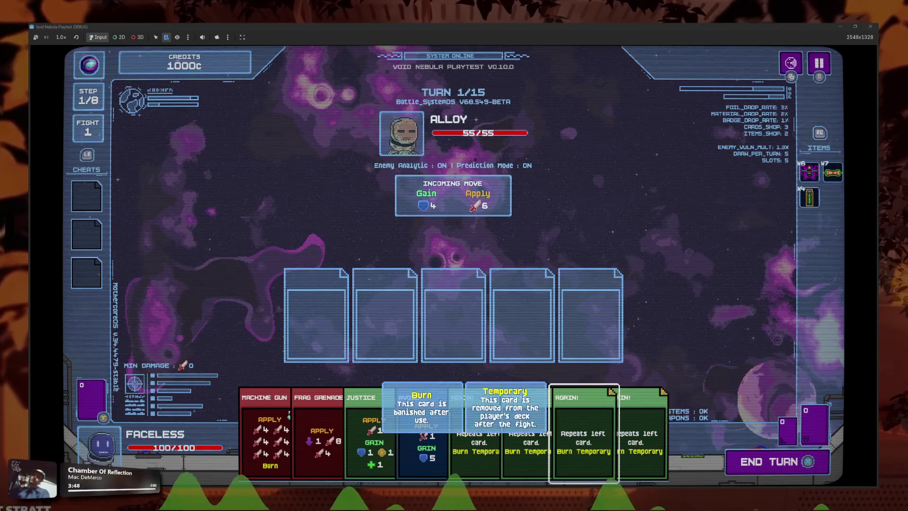
key(Right)
key(Left)
key(Left)
key(Left)
key(Right)
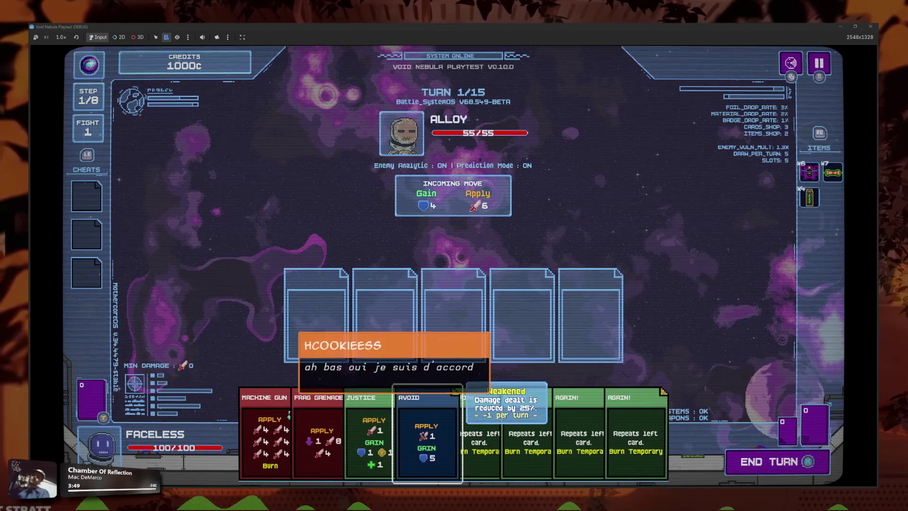
- Check the remaining Again!, Justice and Machine Gun card tooltips, then close the playtest window
key(Right)
key(Right)
key(Right)
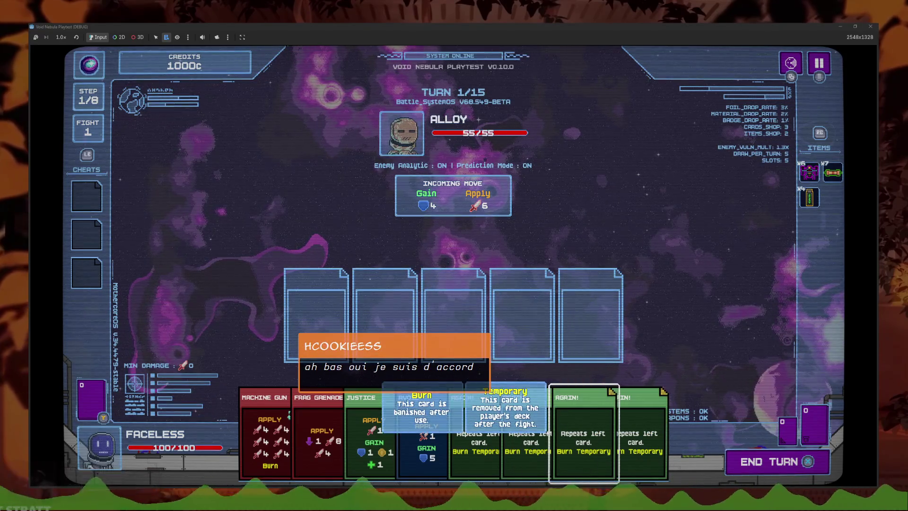
key(Left)
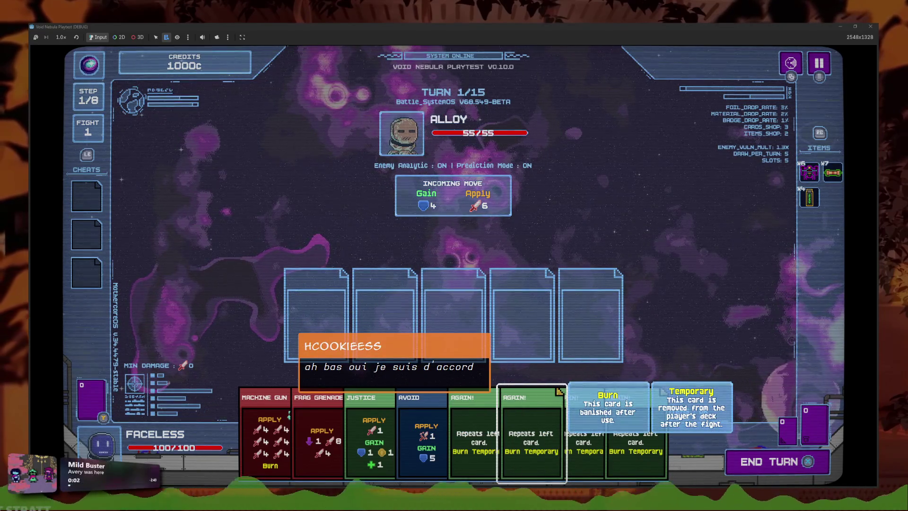
key(Left)
key(Left)
key(Left)
key(Left)
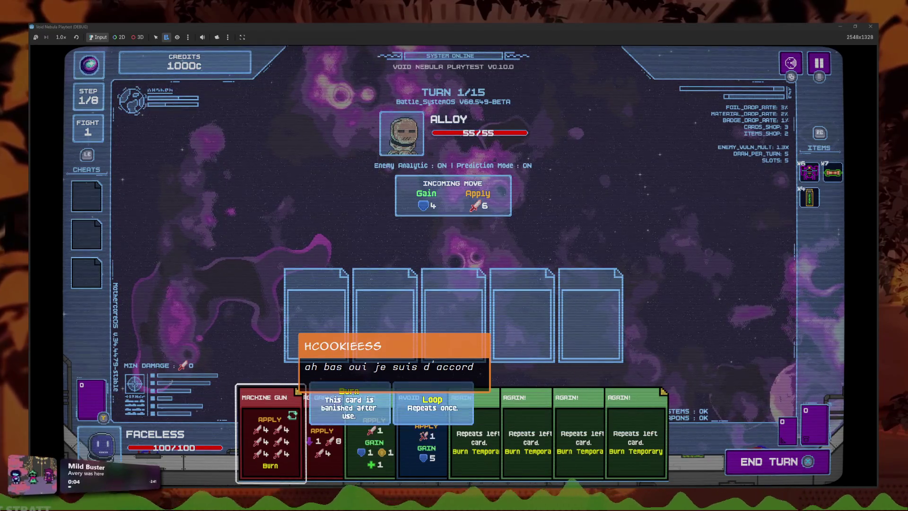
key(Right)
key(Left)
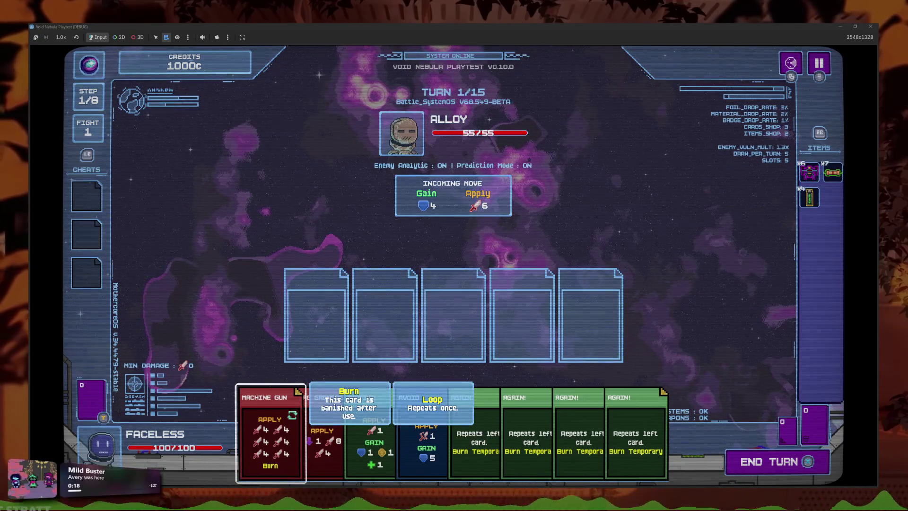
click(870, 26)
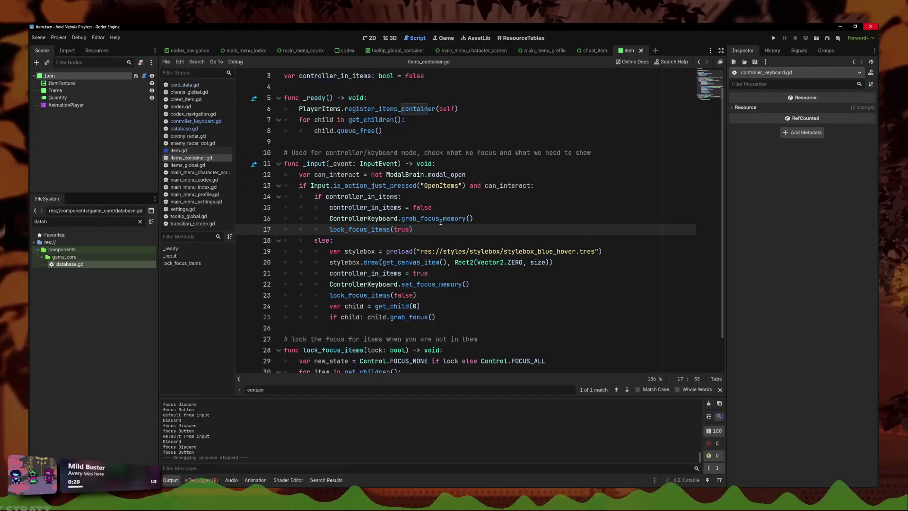
- Comment out the stylebox preload and draw lines (19–20) with Ctrl+K and save
drag(554, 263, 303, 255)
key(ctrl+k)
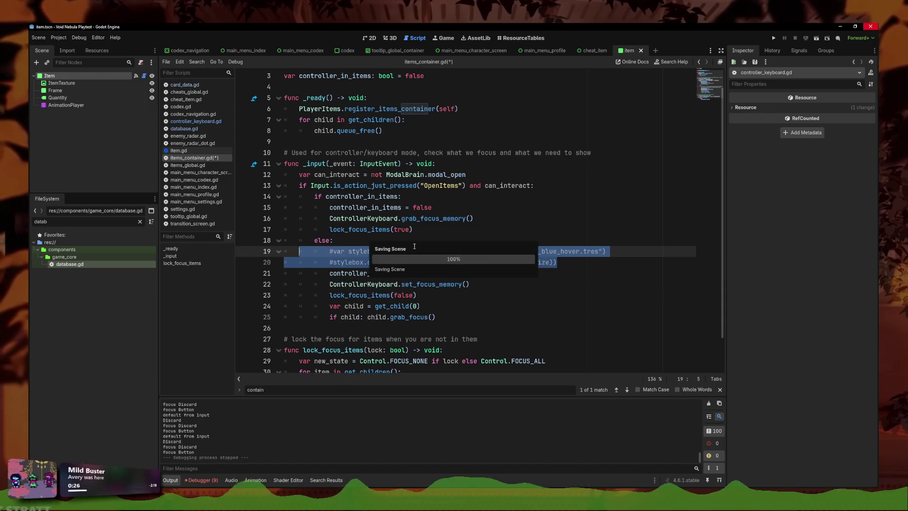
key(ctrl+s)
click(393, 238)
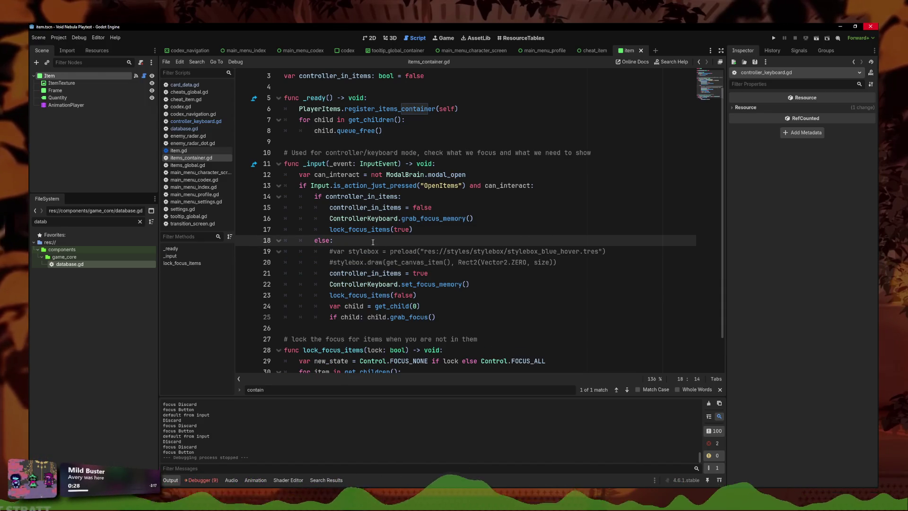
- Add a #TODO comment about the items container after else: and save the script
key(Return)
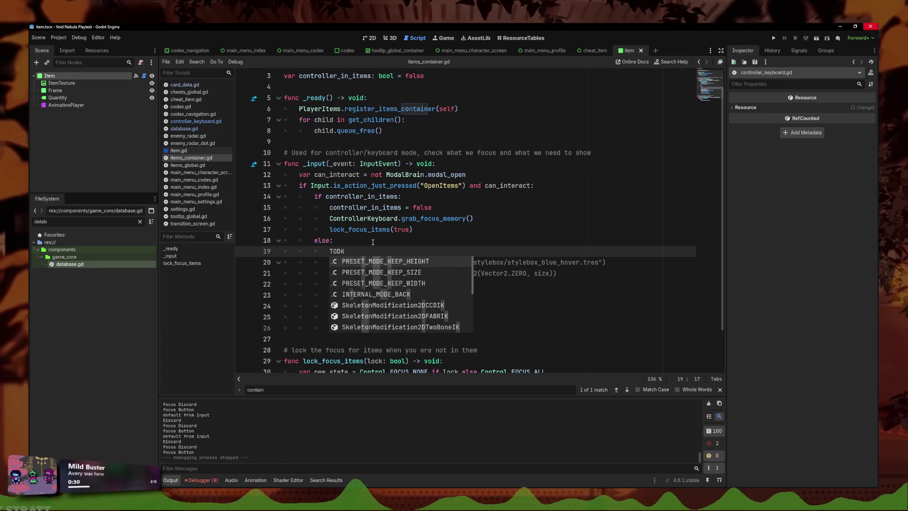
key(BackSpace)
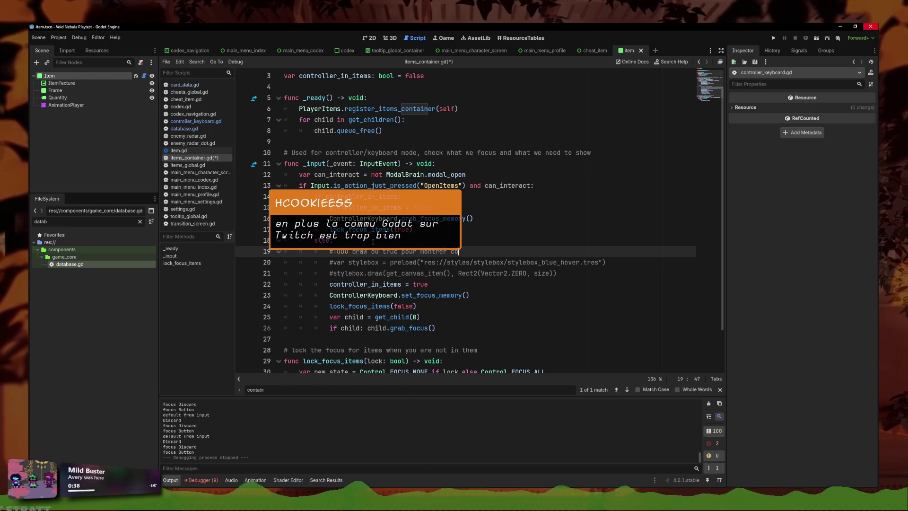
text(trer contaienr)
key(BackSpace)
key(BackSpace)
key(BackSpace)
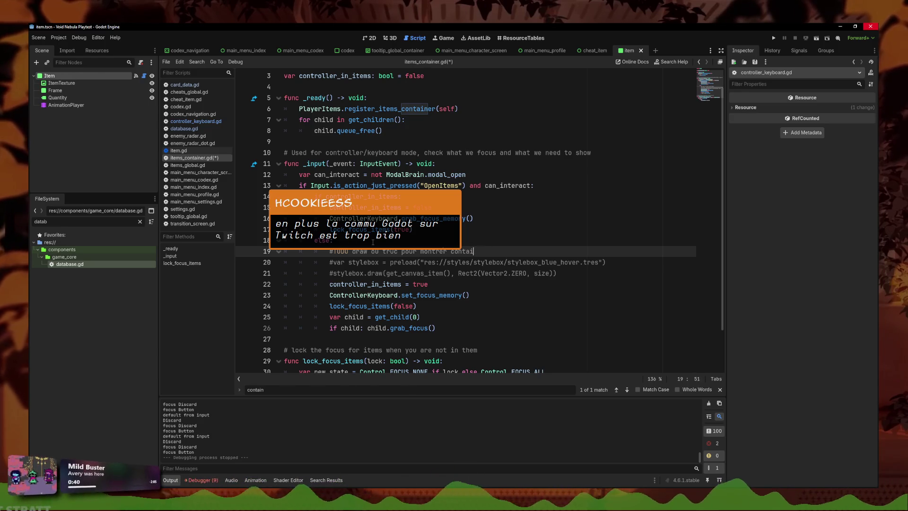
text(ner items)
key(ctrl+s)
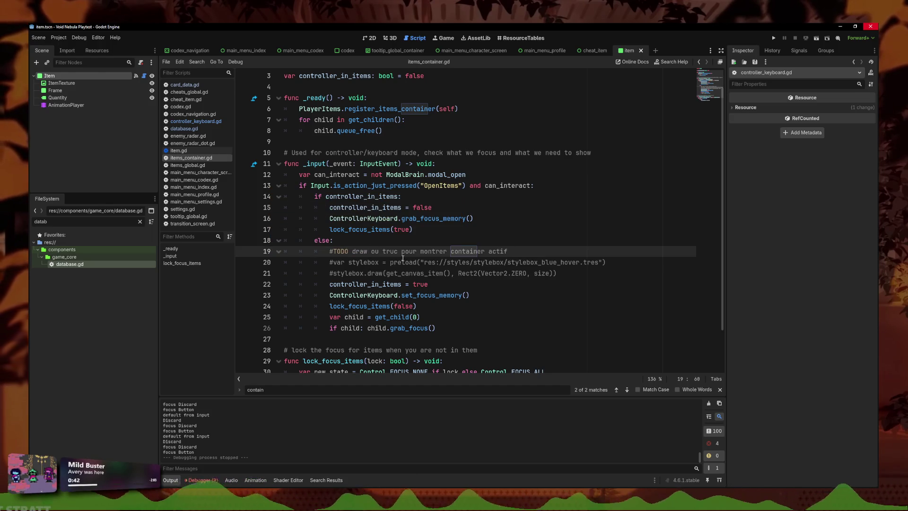
- Review the commented draw call on line 21, then run the game to test
click(513, 274)
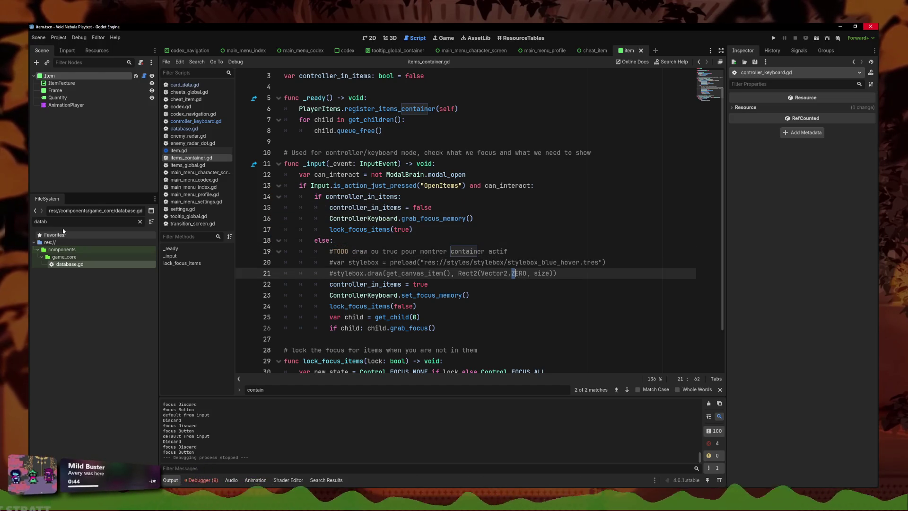
click(592, 272)
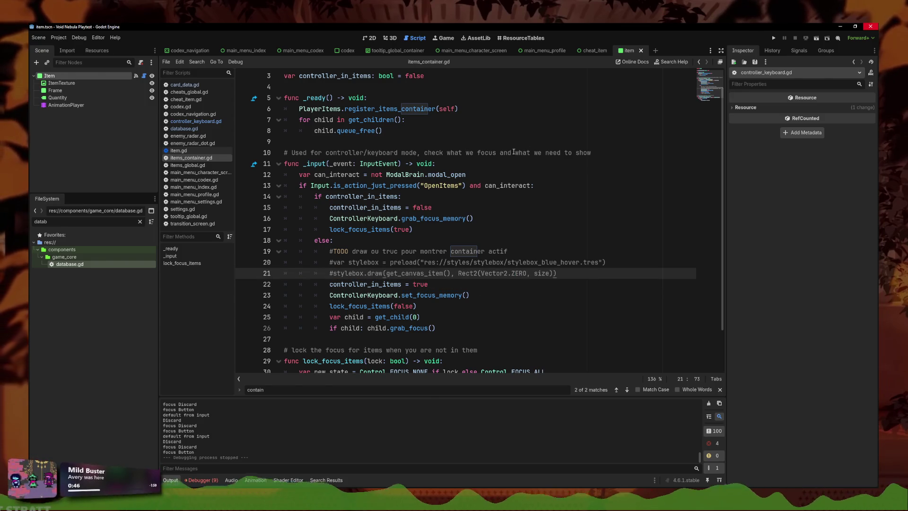
key(Left)
key(Left)
key(Left)
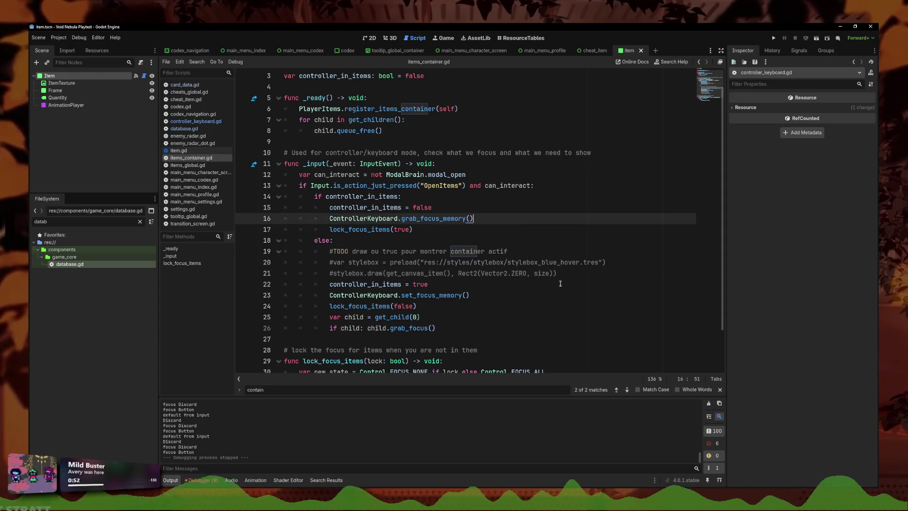
key(alt+Tab)
key(alt+Tab)
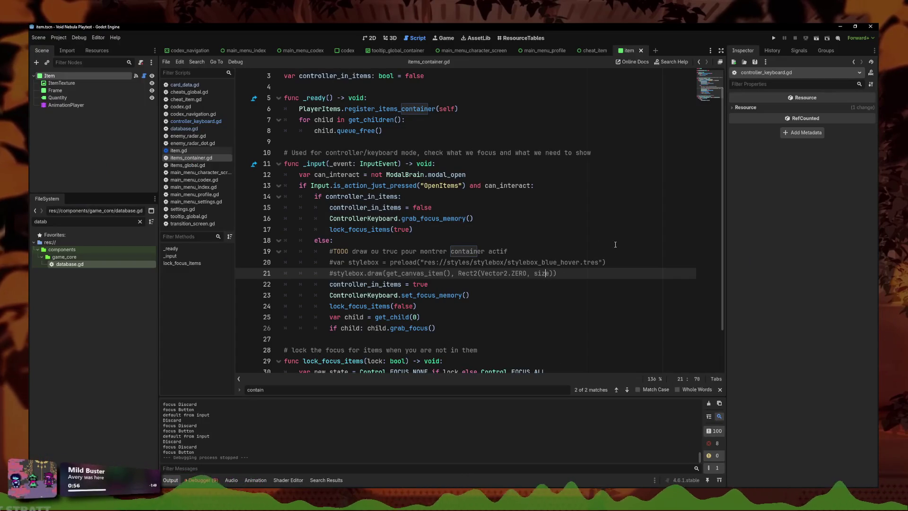
key(alt+Tab)
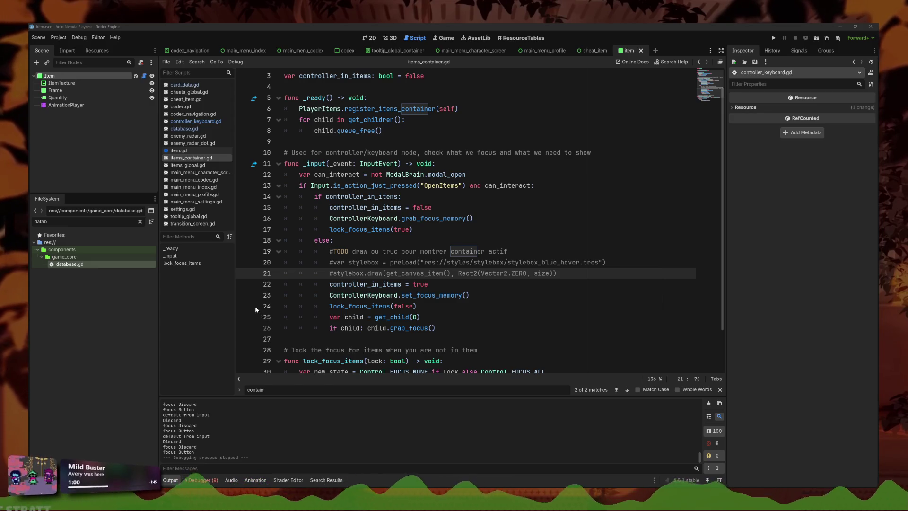
key(Up)
key(Up)
click(774, 38)
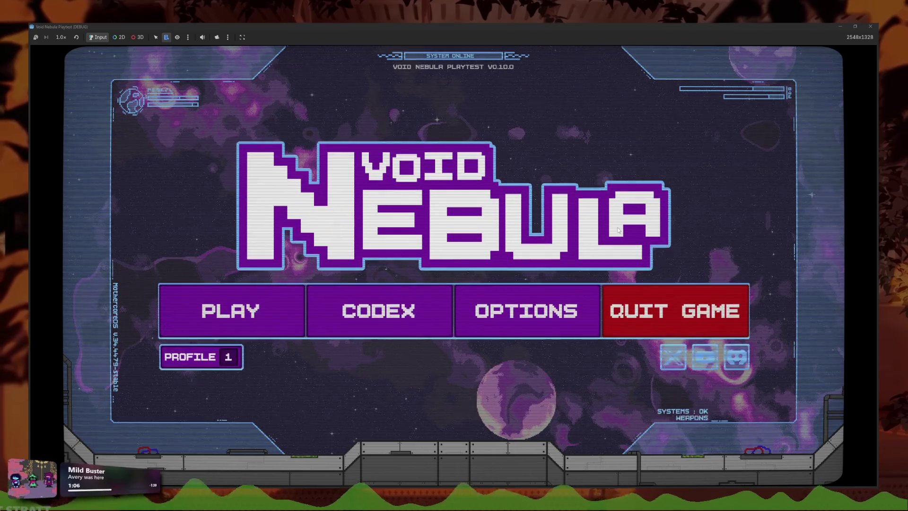
- Continue the saved Faceless run twice, quitting to the main menu from the pause menu each time
key(Return)
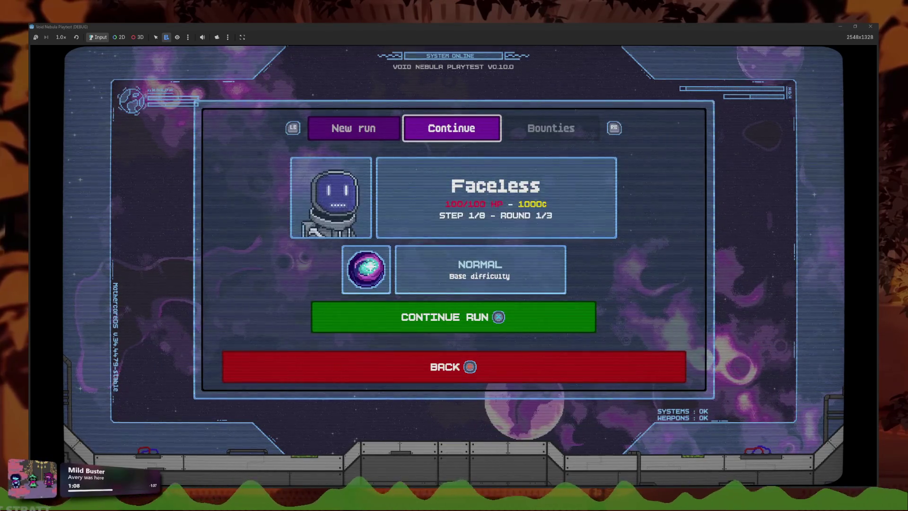
key(q)
key(e)
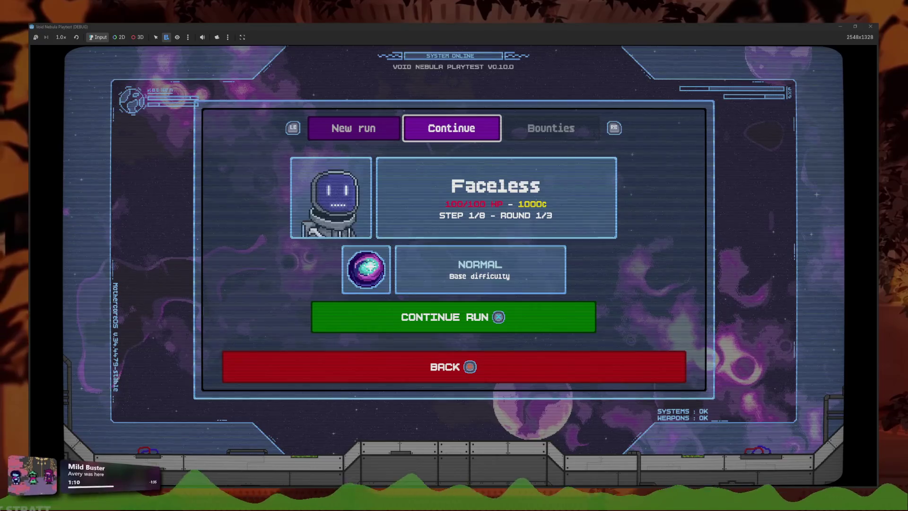
key(Return)
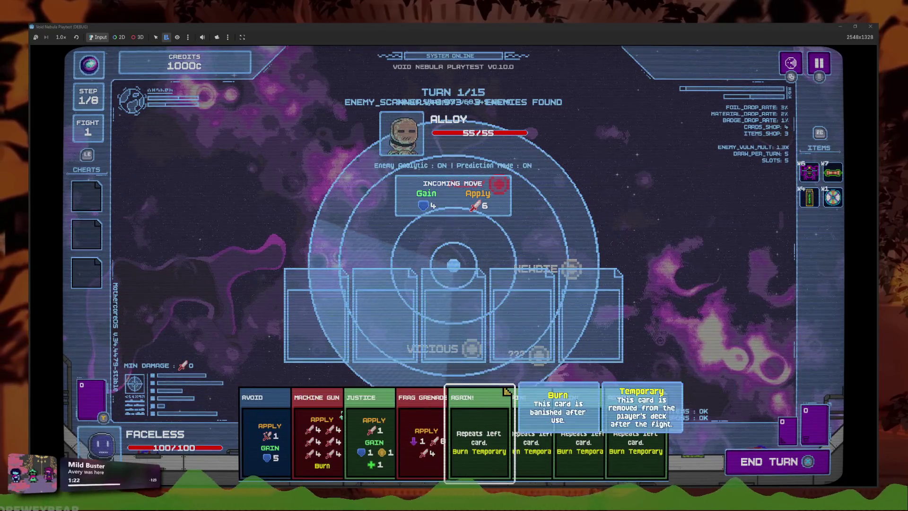
key(Escape)
key(Return)
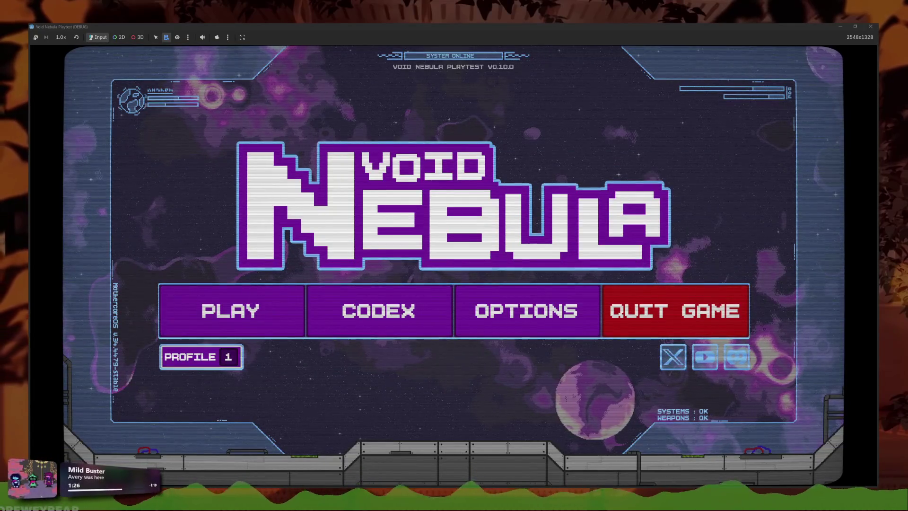
key(Return)
key(Return)
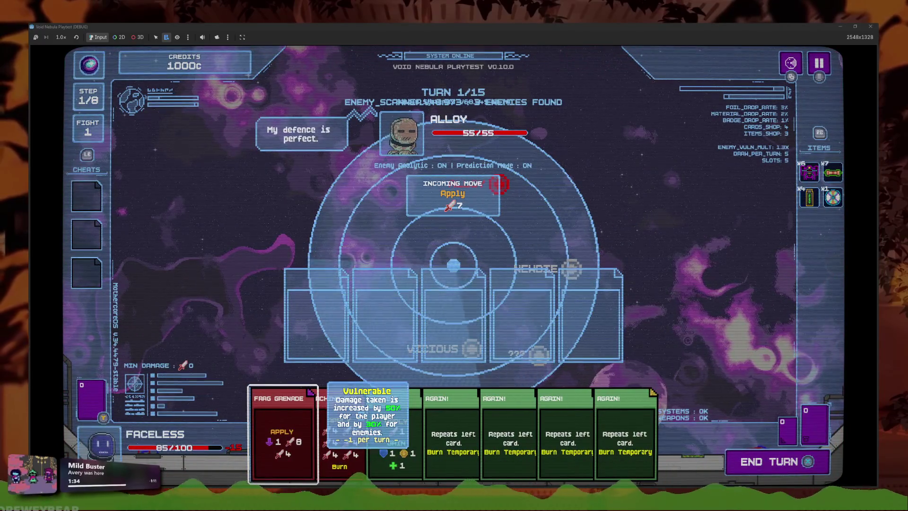
key(Escape)
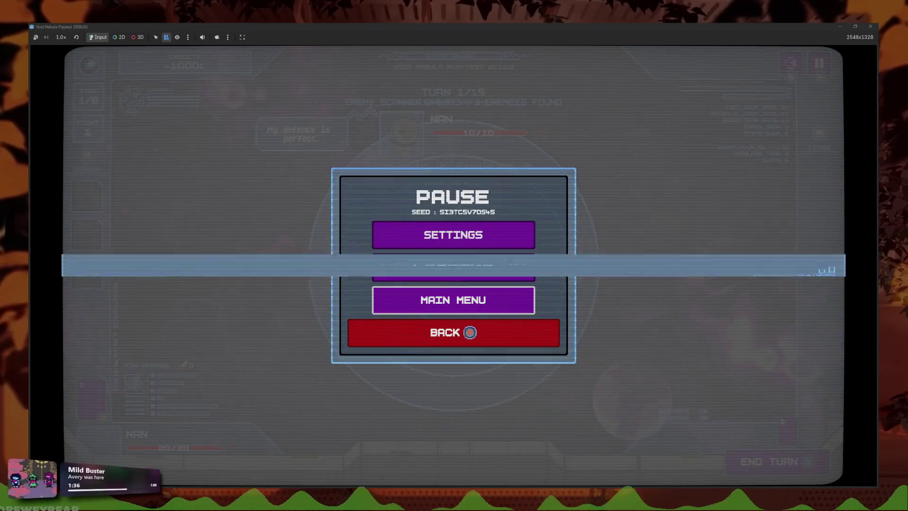
key(Return)
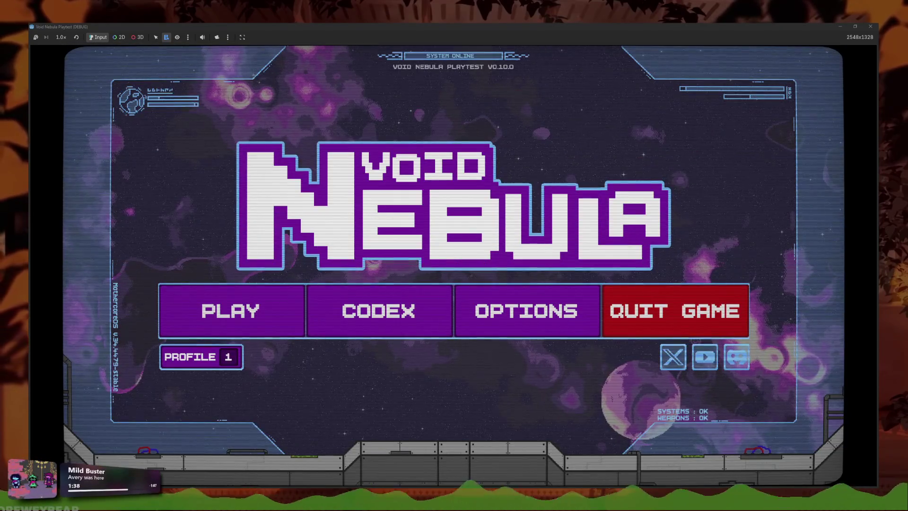
- From the run setup screen, choose Kali and start a new run
key(Return)
key(q)
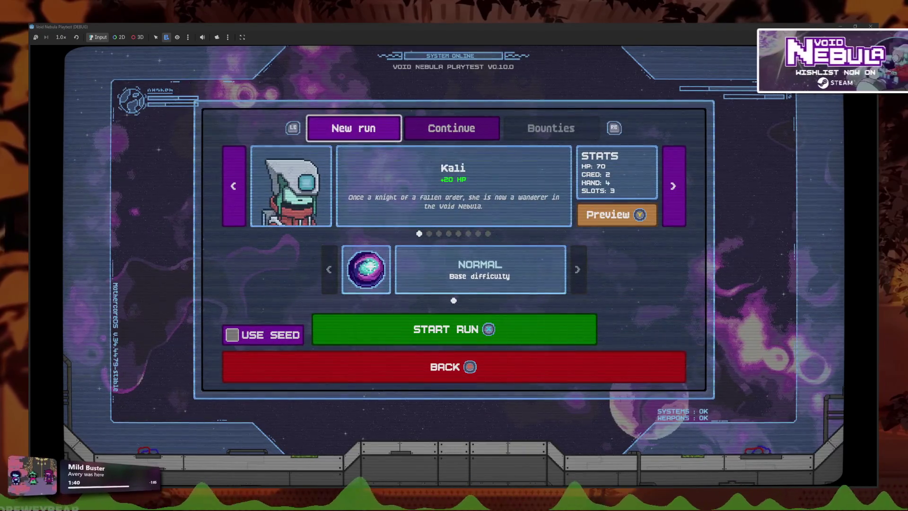
key(e)
key(Right)
key(Right)
key(Left)
key(Left)
key(Return)
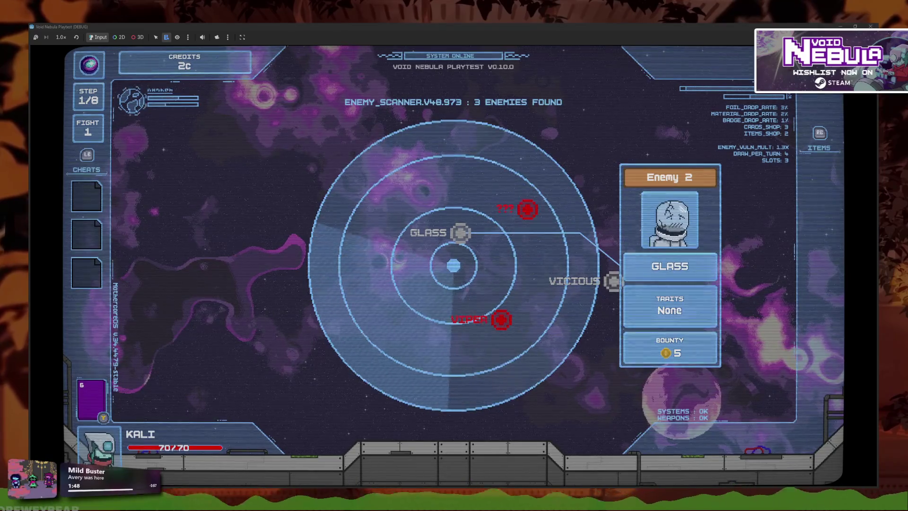
- Move radar focus across enemies, press a dot to reach the Viper Sudden attack, then return to Godot
key(Right)
key(Right)
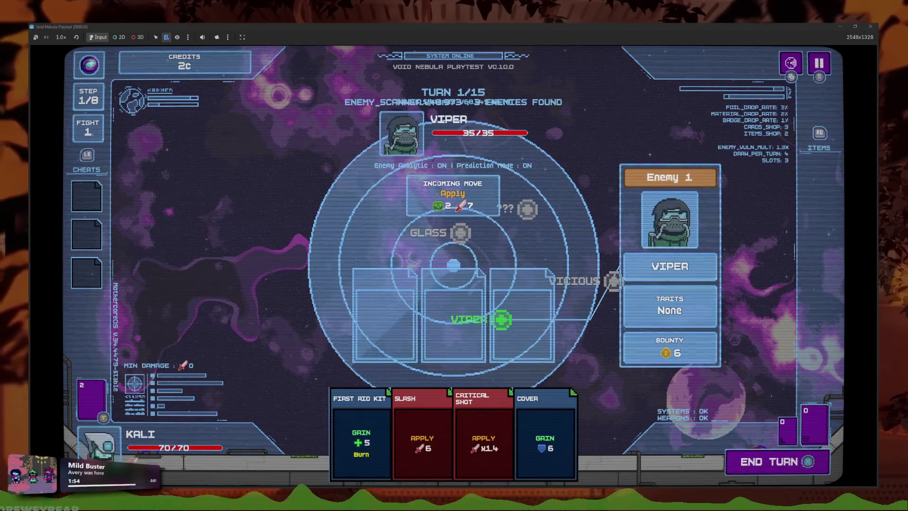
key(Escape)
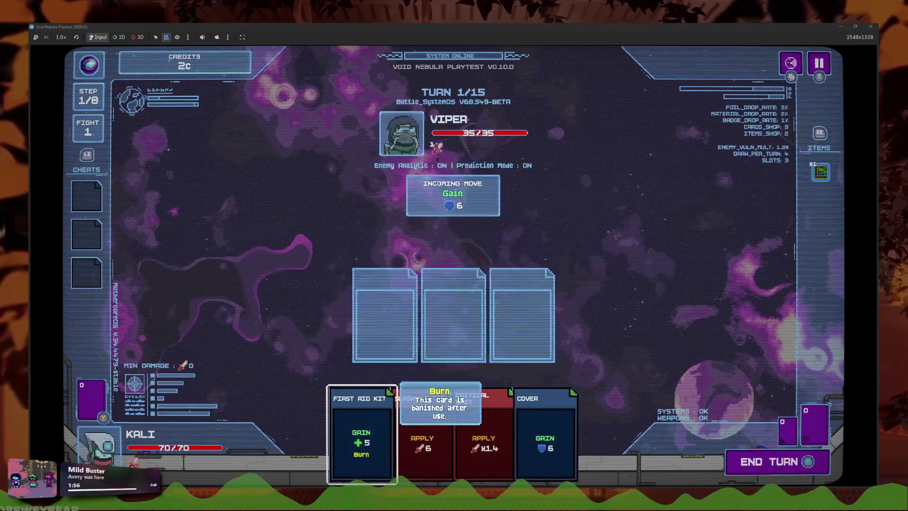
key(Escape)
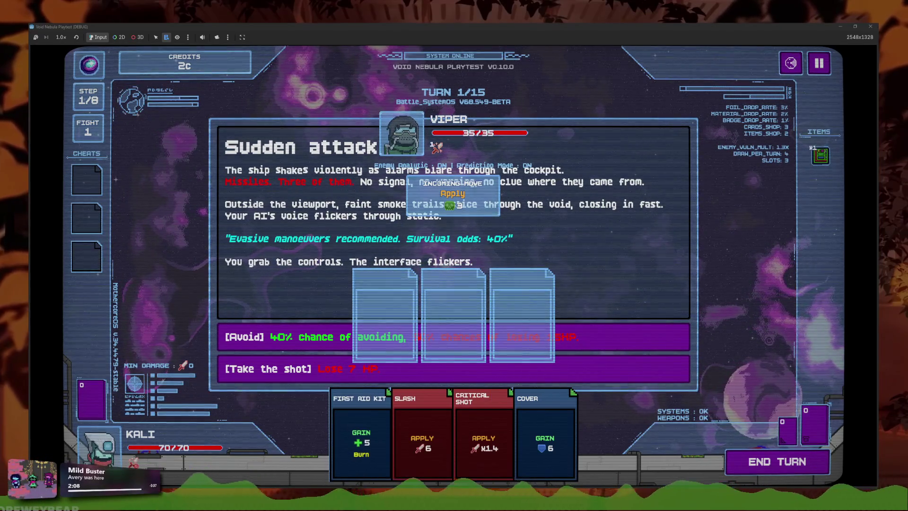
mouse_move(313, 501)
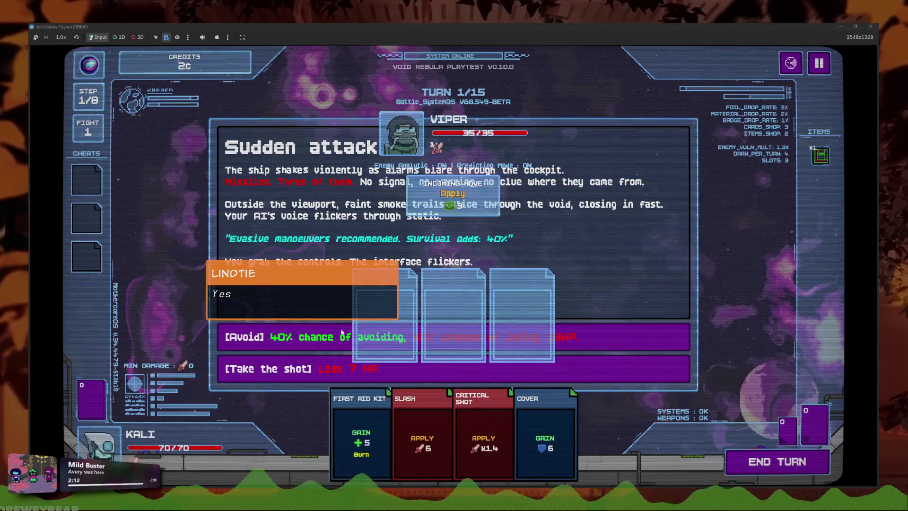
click(310, 469)
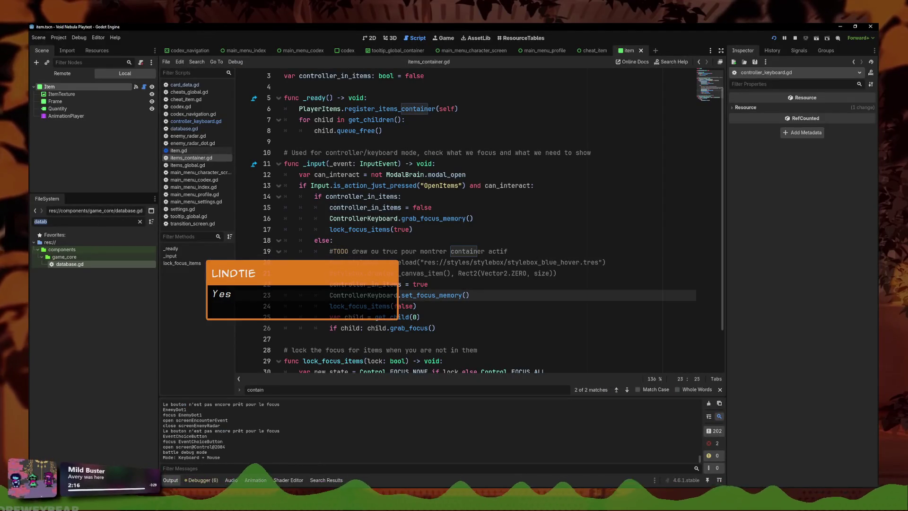
- Filter the FileSystem for 'radar' and open enemy_radar.tscn
text(radar)
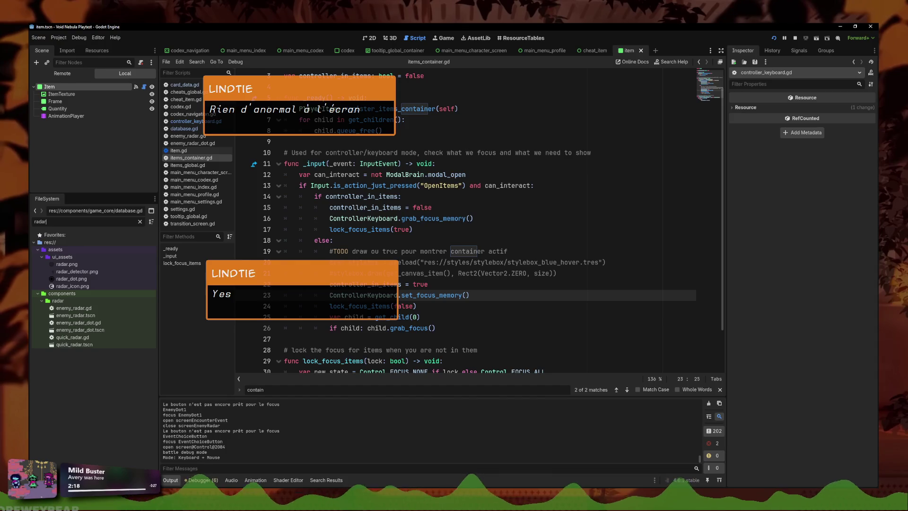
double_click(76, 315)
scroll(381, 307, up, 5)
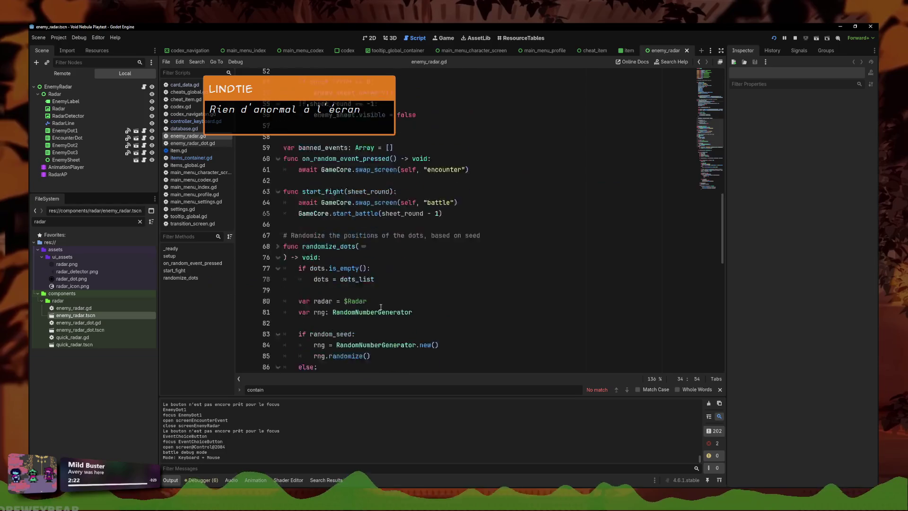
scroll(381, 308, down, 10)
- Open enemy_radar_dot.tscn and scroll its script to the _input function
click(95, 330)
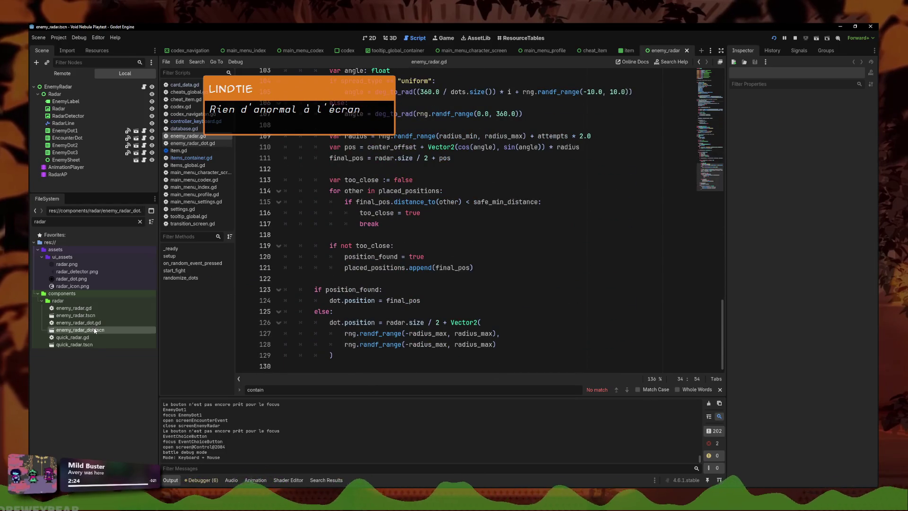
double_click(94, 330)
scroll(384, 300, down, 1)
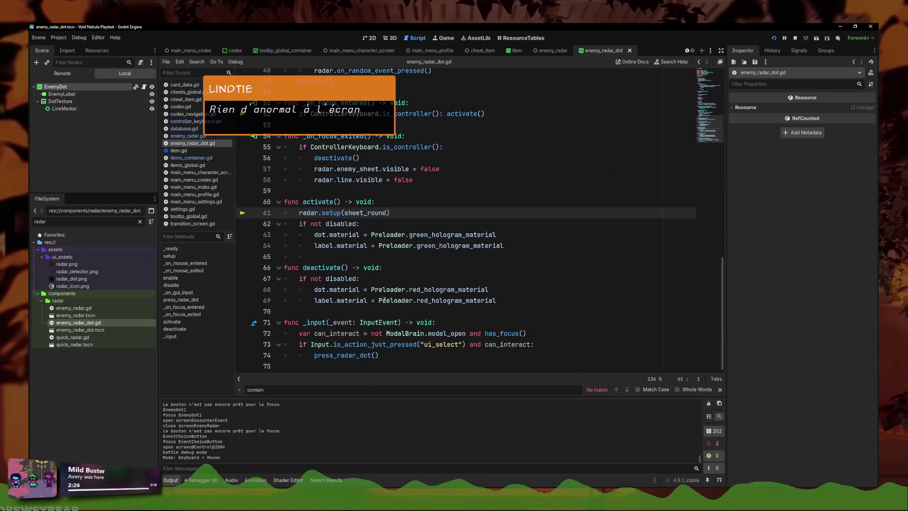
scroll(388, 267, up, 4)
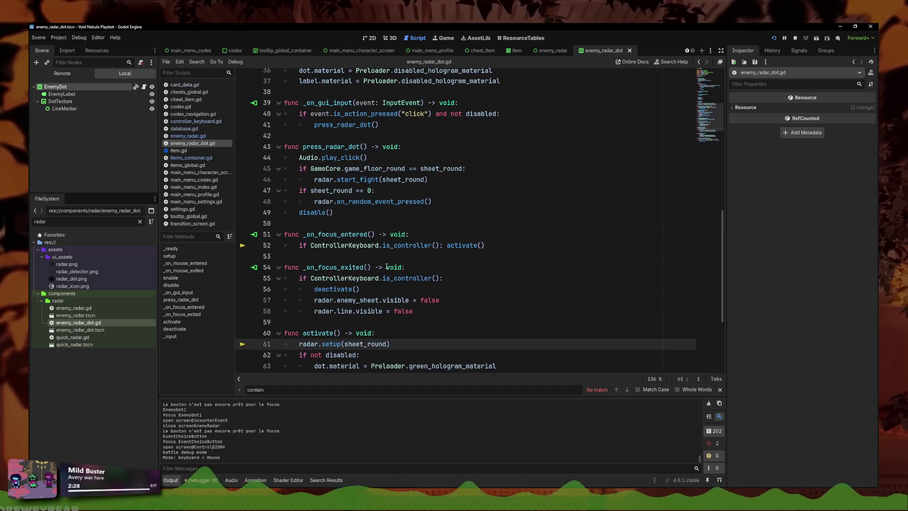
scroll(387, 267, down, 1)
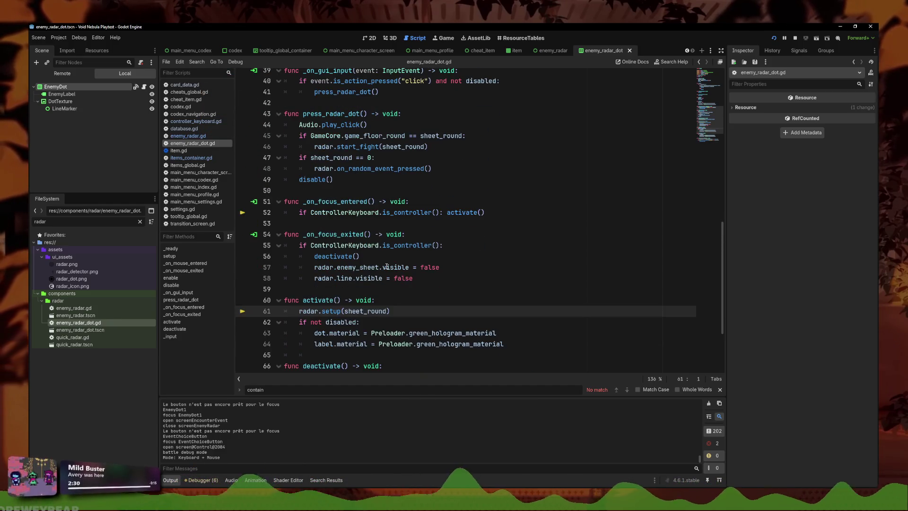
scroll(387, 267, up, 1)
scroll(387, 266, down, 4)
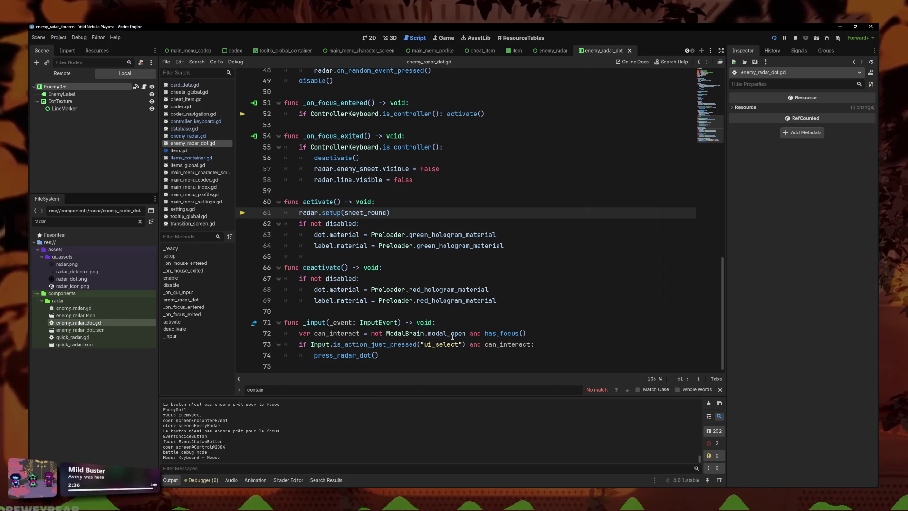
- Inspect lines 72–74 of _input, where press_radar_dot() is gated on has_focus()
click(416, 350)
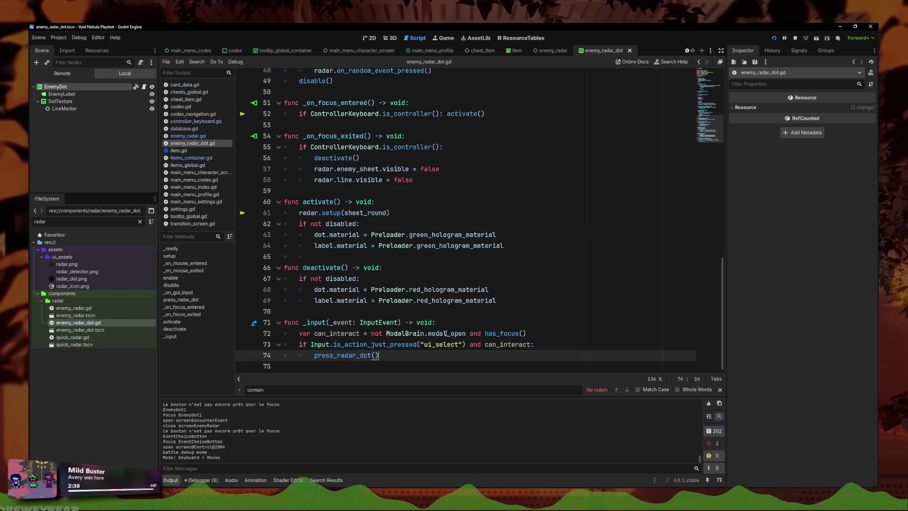
mouse_move(446, 334)
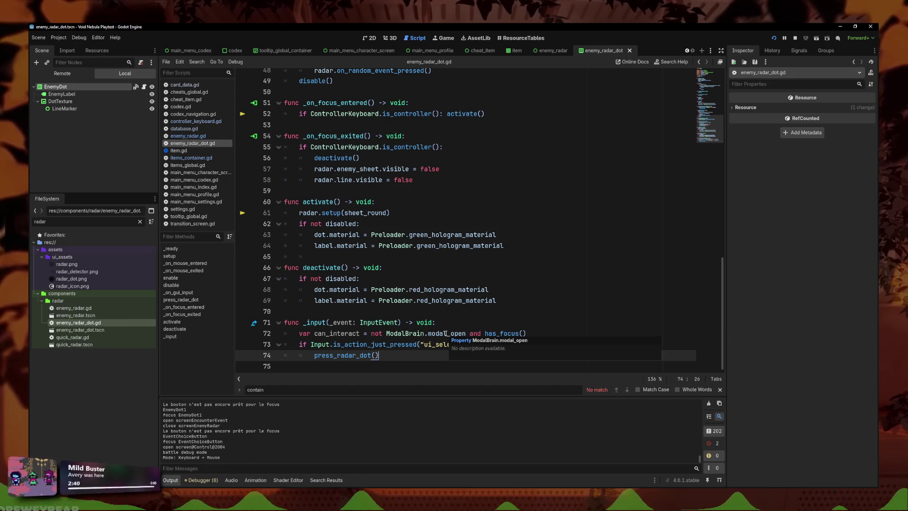
scroll(438, 321, up, 15)
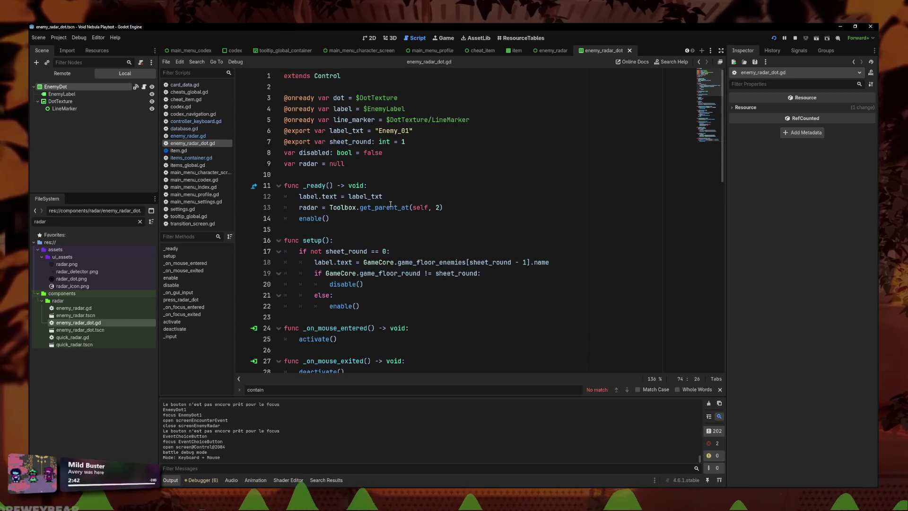
scroll(391, 205, down, 15)
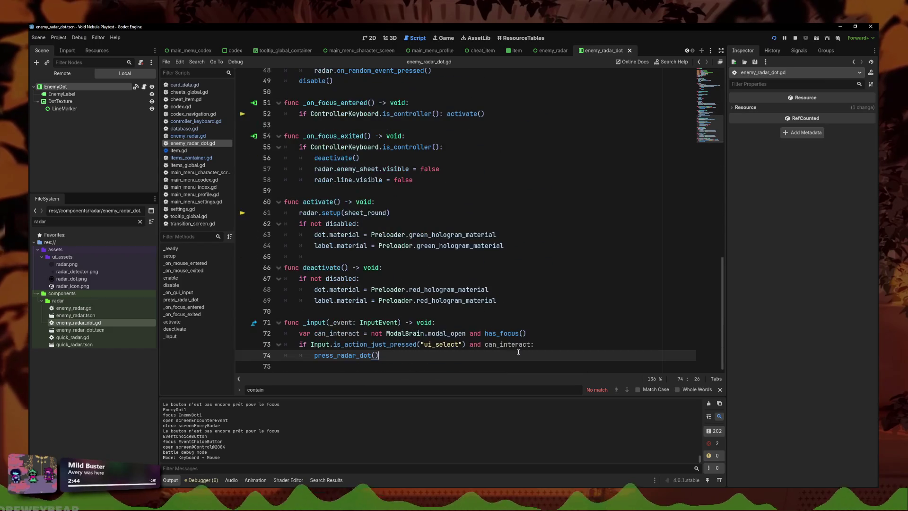
click(531, 334)
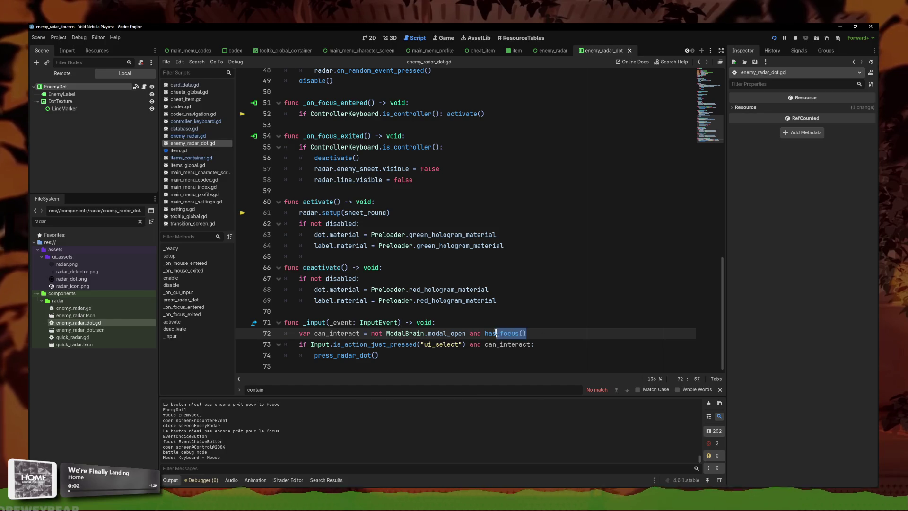
- Add a has_focus() print on a new line after line 72 of _input
click(538, 334)
key(Return)
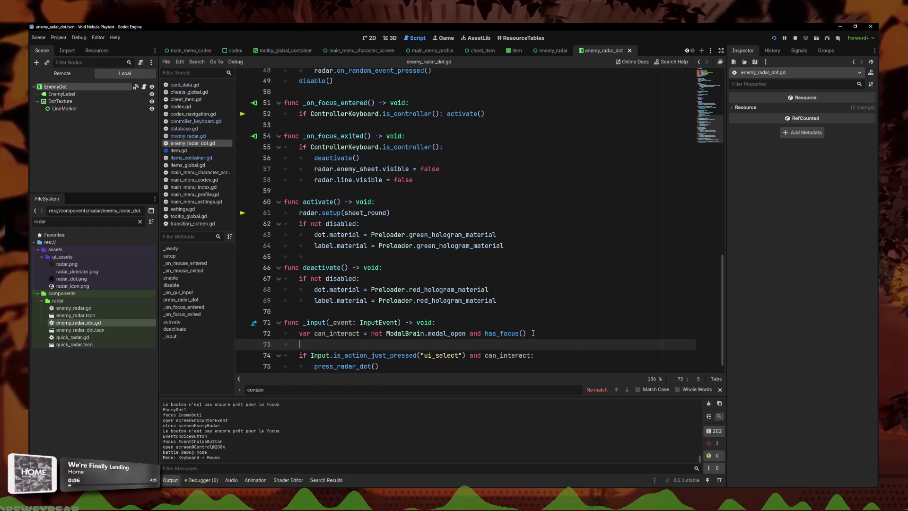
text(as)
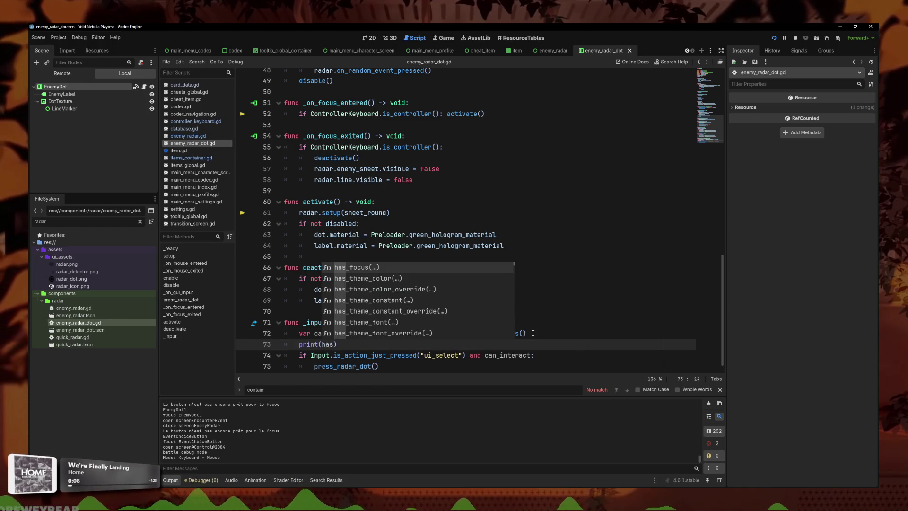
key(Return)
- Run the project, start a new run, and press a radar dot to enter a battle
click(775, 39)
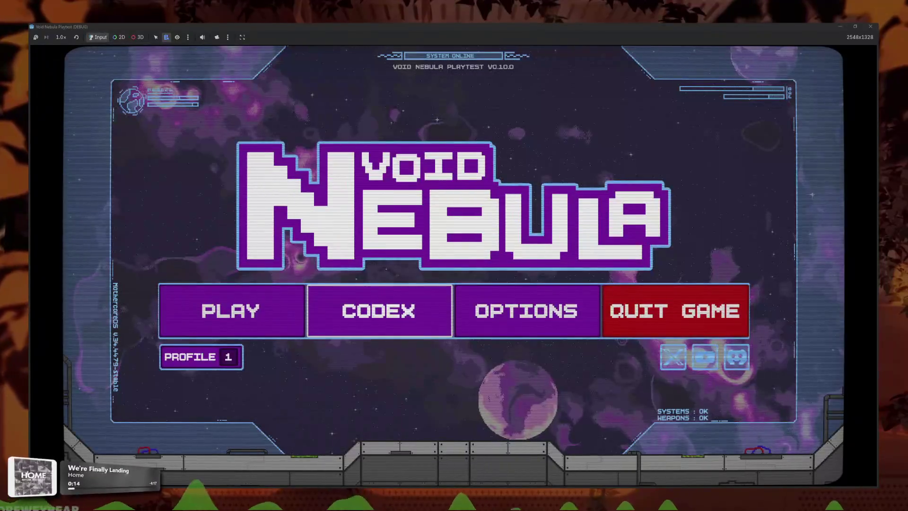
key(Return)
key(Left)
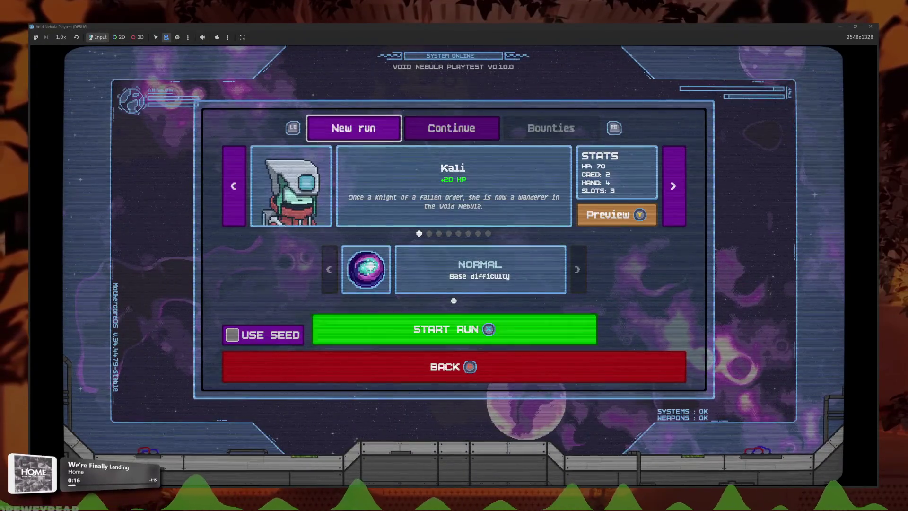
key(Return)
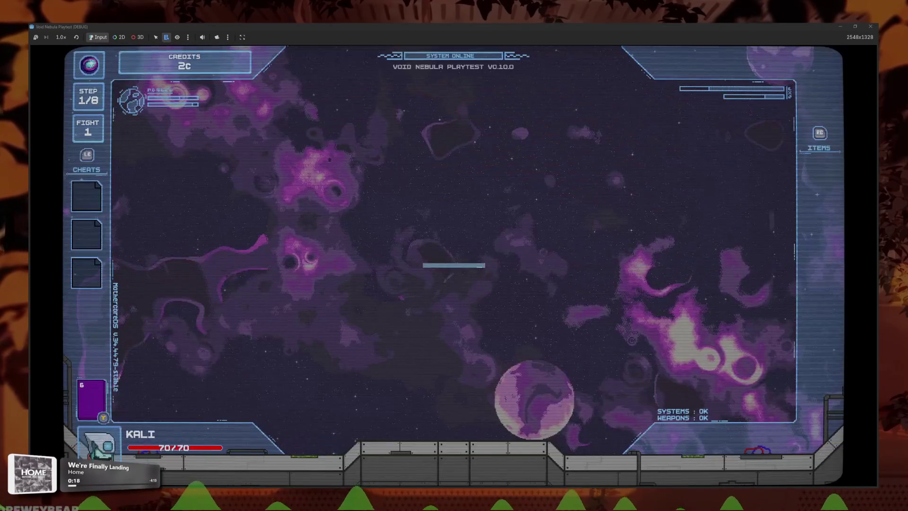
mouse_move(455, 26)
mouse_down()
mouse_move(375, 55)
mouse_move(375, 73)
mouse_up()
key(Return)
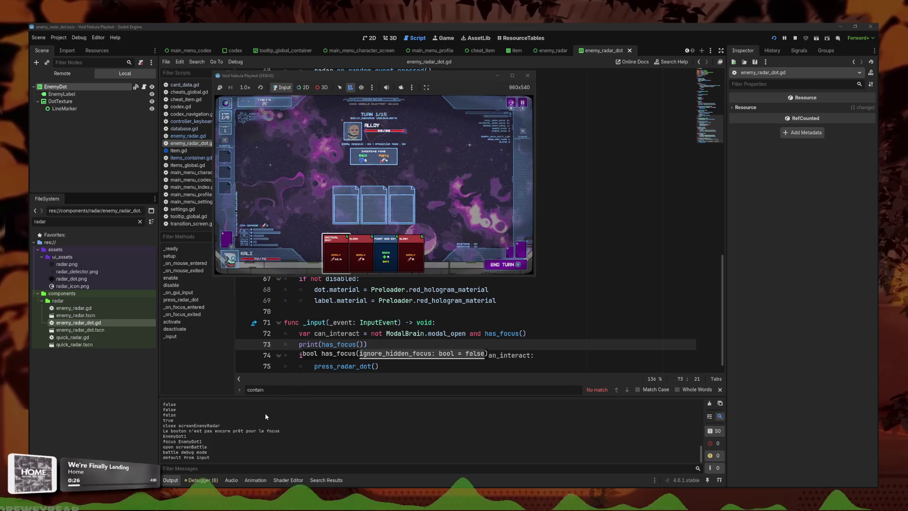
- Label the focus print with "do you have focus", save, and relaunch with F5
click(323, 344)
text("do you have focus",)
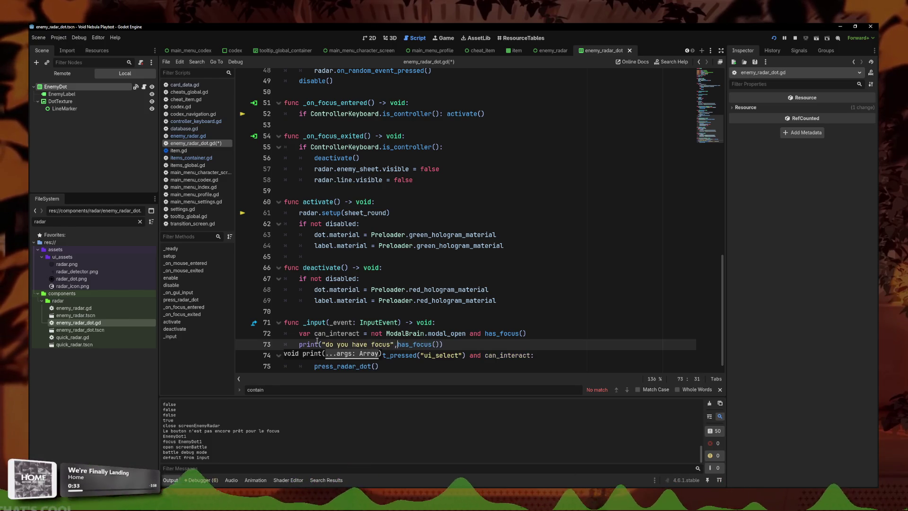
key(ctrl+s)
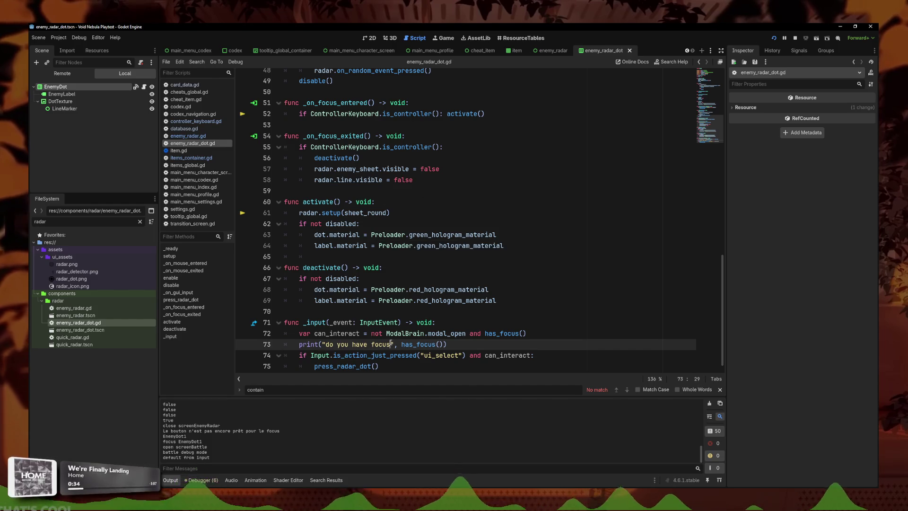
click(425, 345)
key(F5)
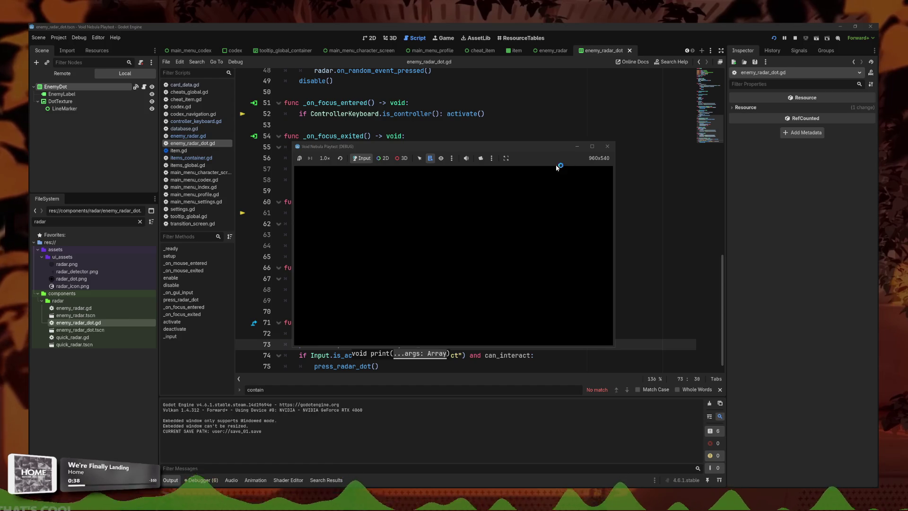
- Start a new run, press a radar dot to enter battle, then bring the script back in front
key(Return)
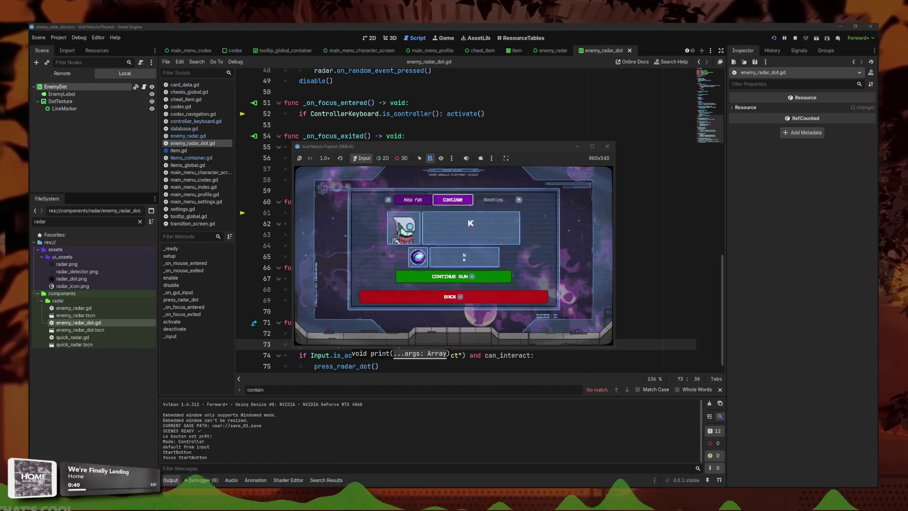
key(Down)
key(Down)
key(Down)
key(Return)
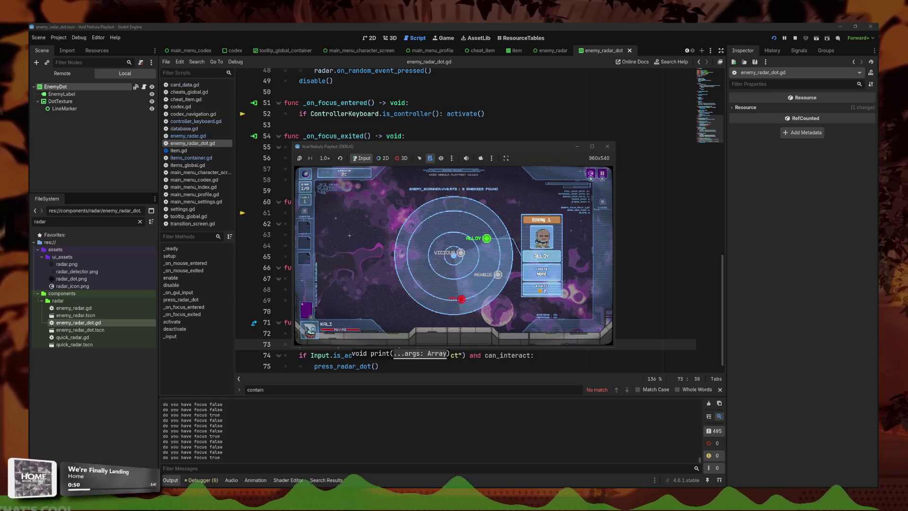
key(Return)
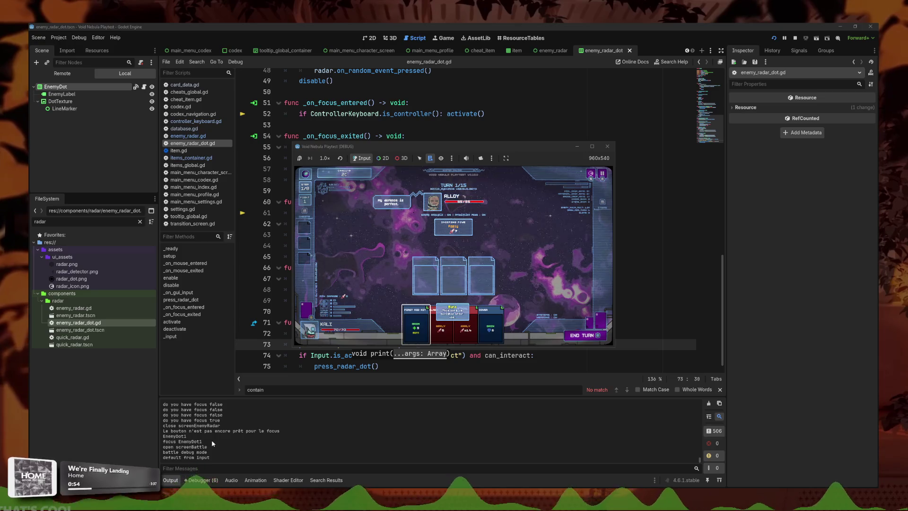
scroll(212, 440, up, 2)
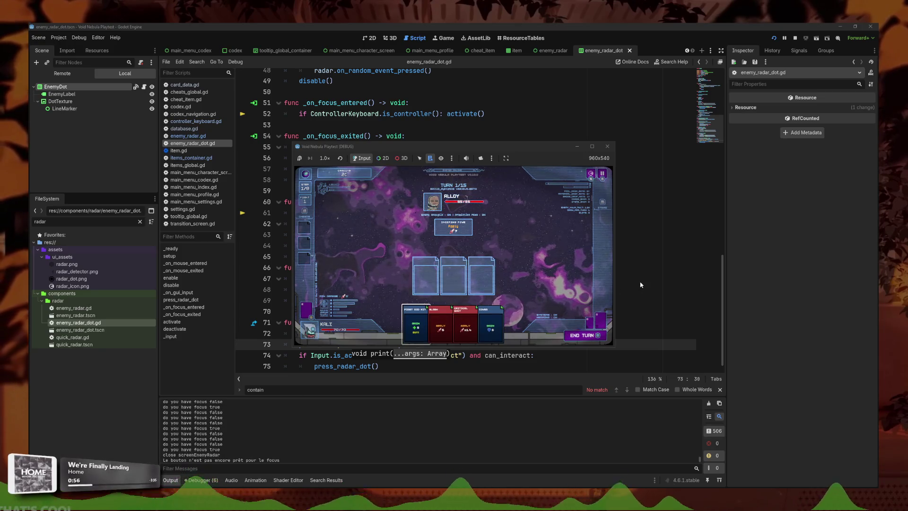
click(480, 333)
scroll(495, 324, down, 1)
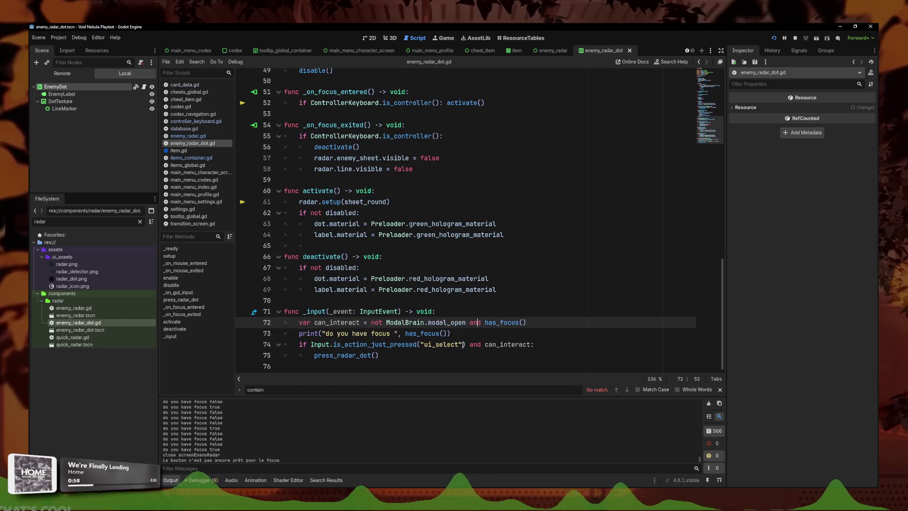
- Jump to and inspect the press_radar_dot function definition
click(402, 356)
ctrl+click(360, 359)
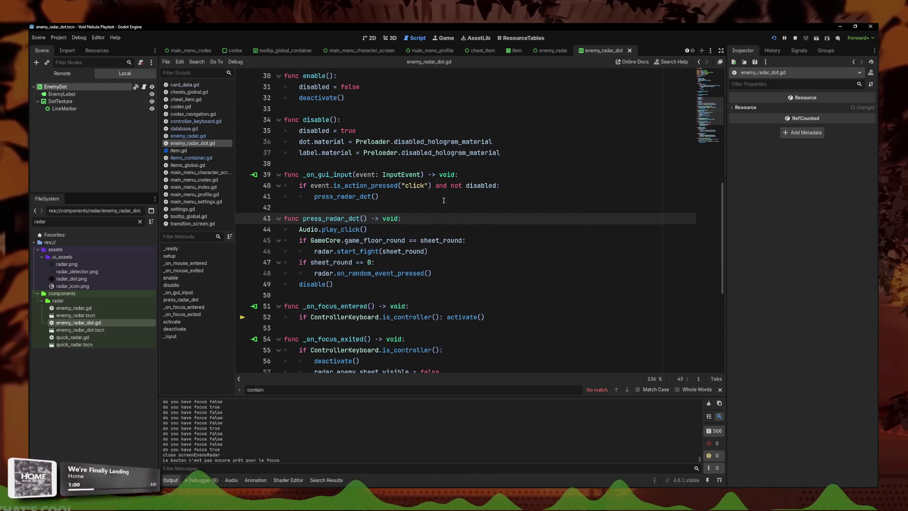
click(426, 251)
click(426, 273)
click(426, 251)
click(426, 219)
click(426, 252)
click(426, 218)
scroll(424, 316, down, 6)
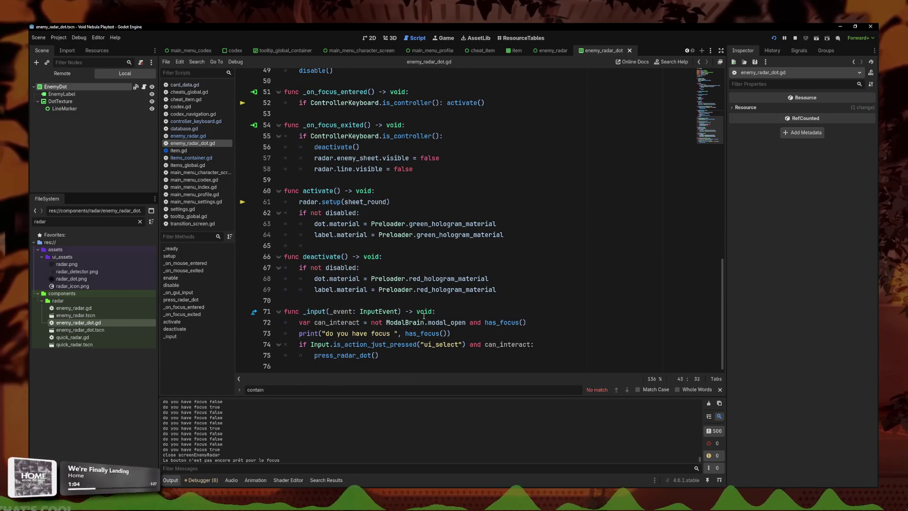
- Insert sheet_round as the first print() argument on line 73, save, and launch the playtest
click(447, 333)
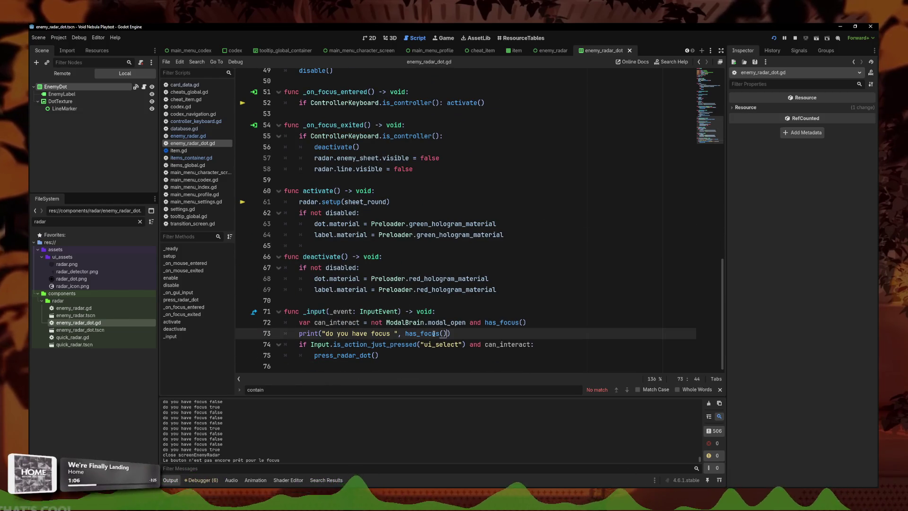
click(365, 331)
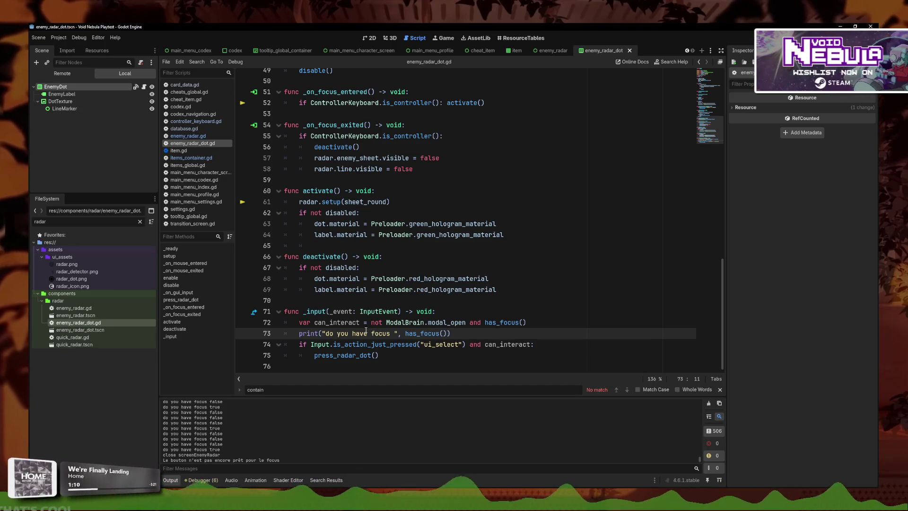
scroll(366, 331, up, 15)
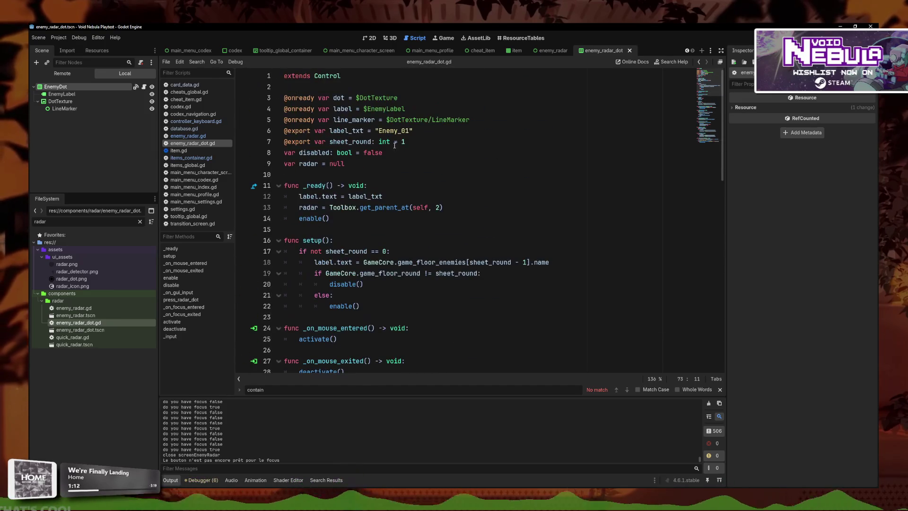
scroll(417, 162, down, 15)
text(sheet_"do you have focus ", has_focus()))
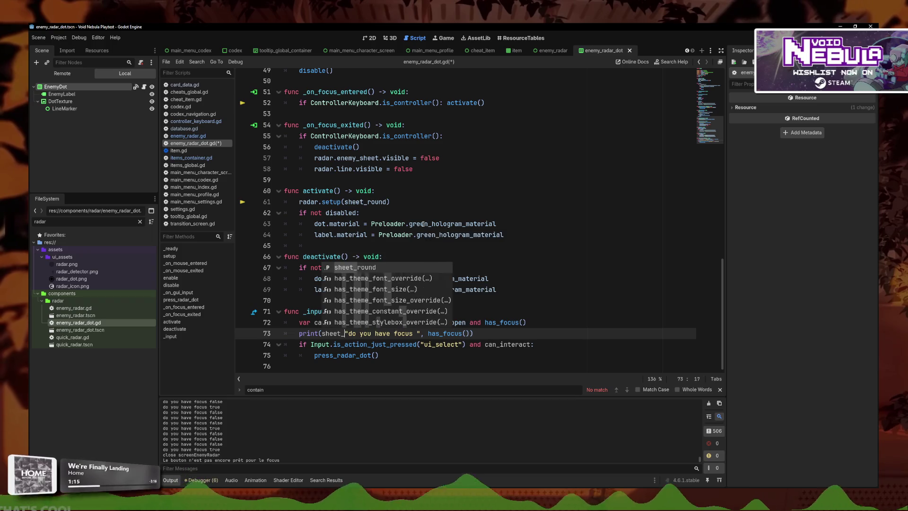
key(Return)
text(,)
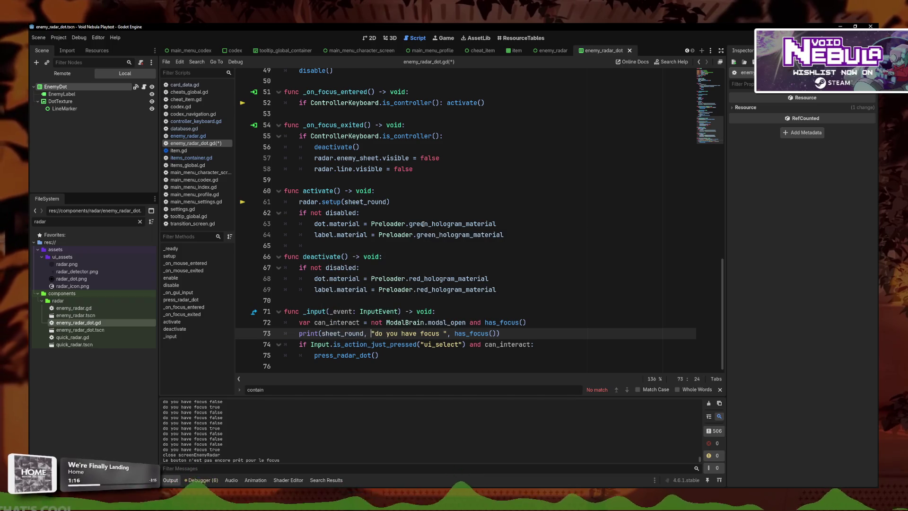
key(ctrl+s)
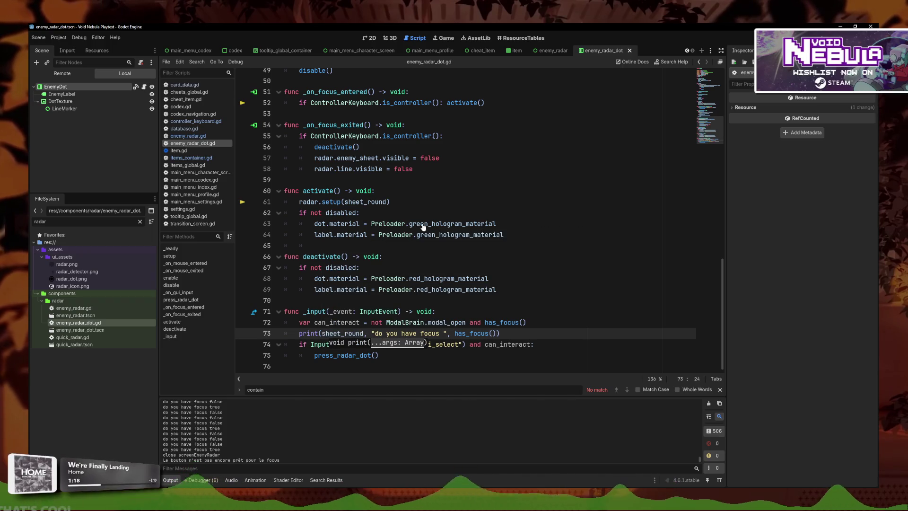
key(F5)
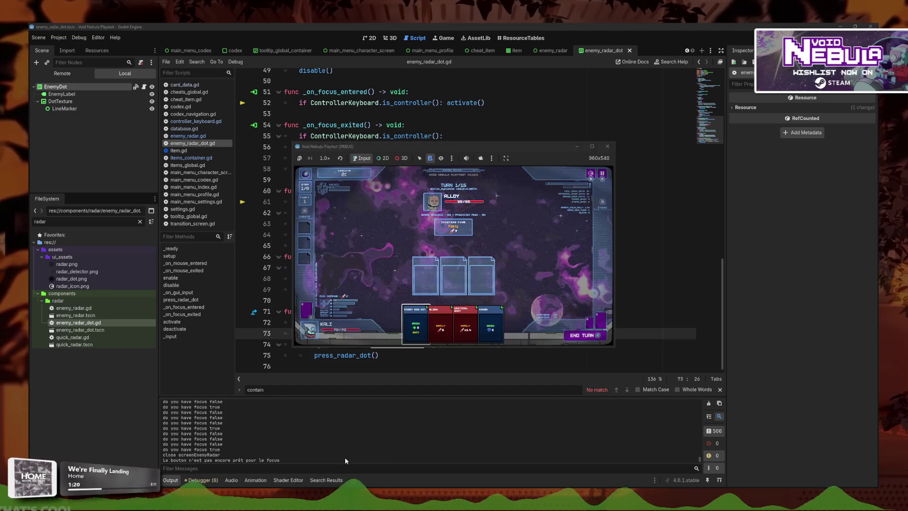
- Start a new run, move radar focus from Viper to Alloy, and press that dot to fight
key(Escape)
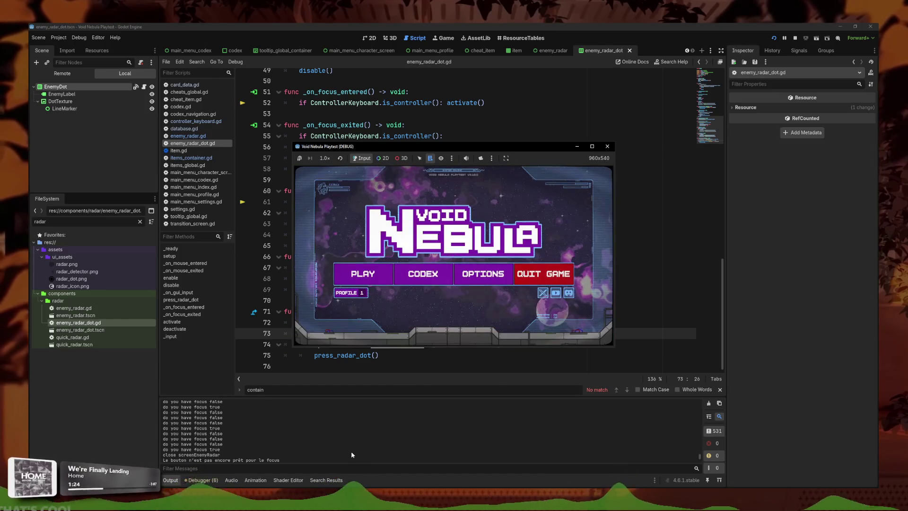
key(Return)
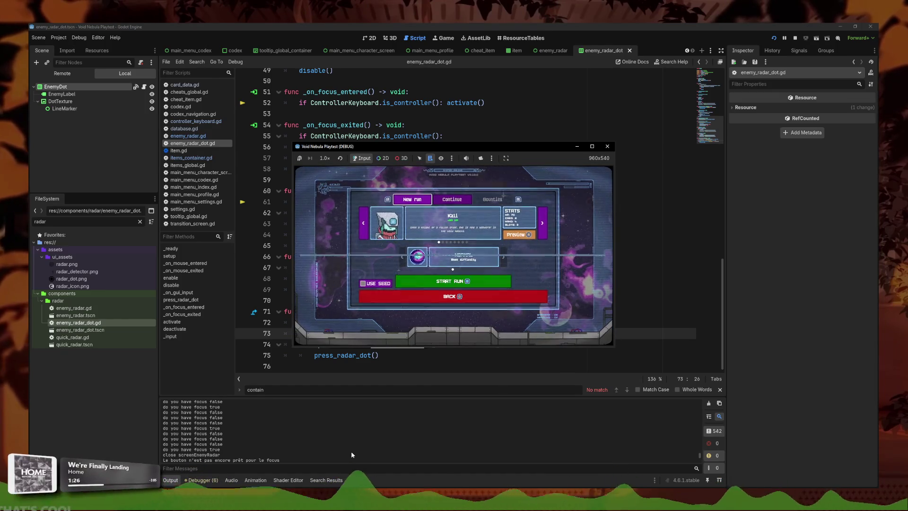
key(Return)
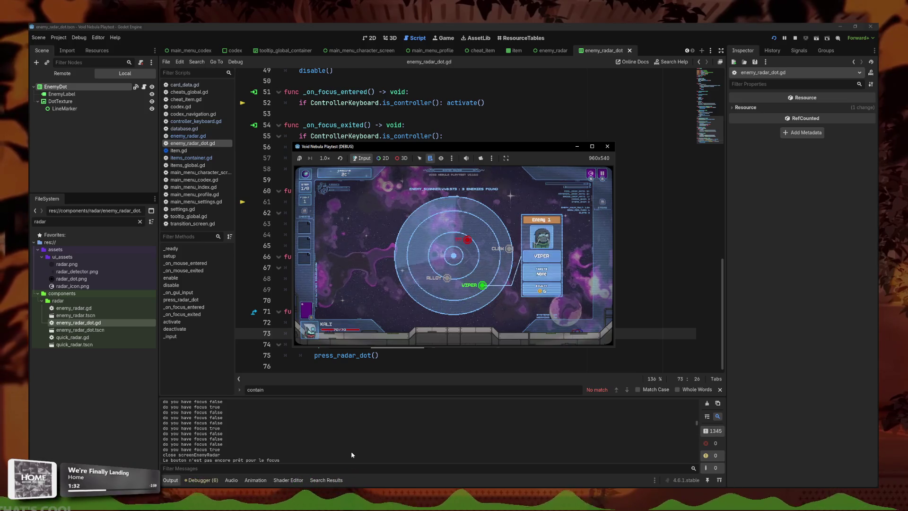
key(Left)
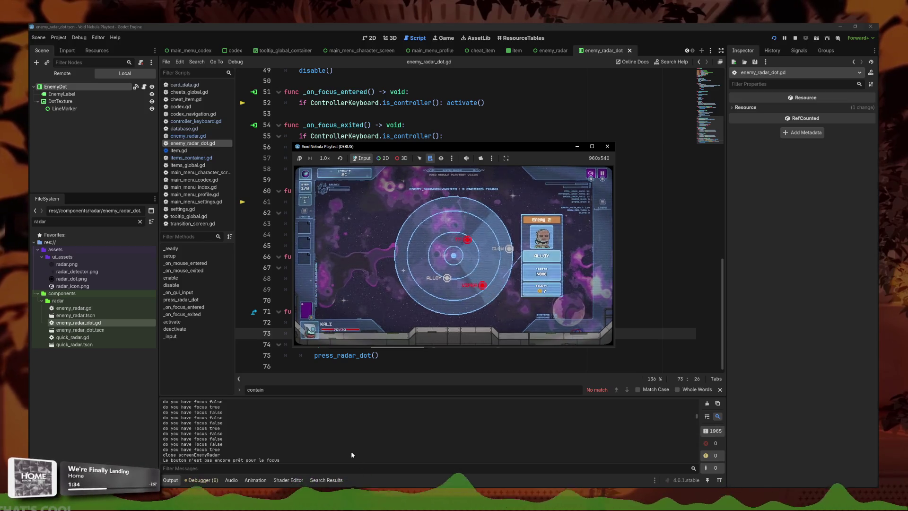
key(Escape)
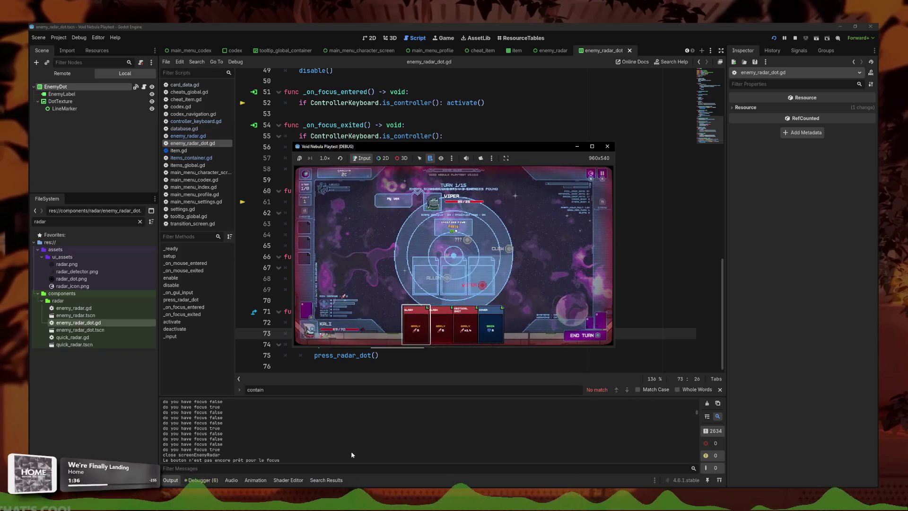
key(F8)
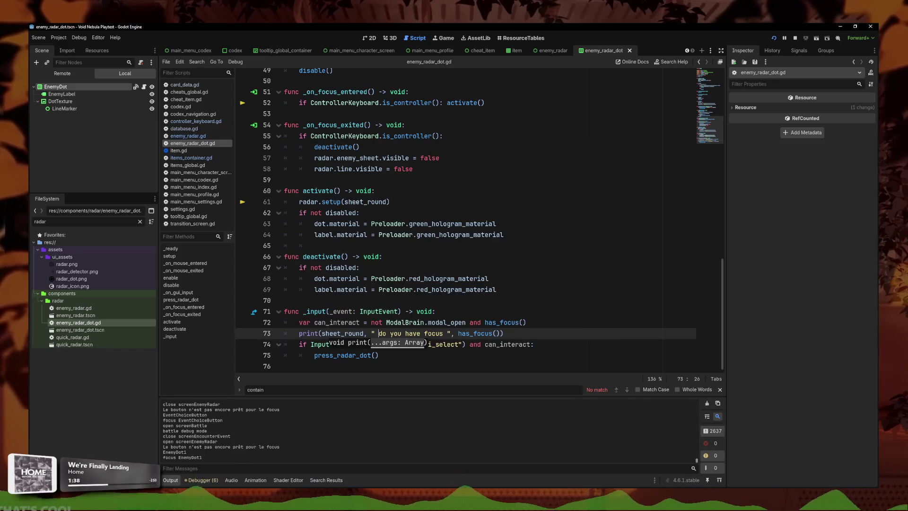
click(313, 503)
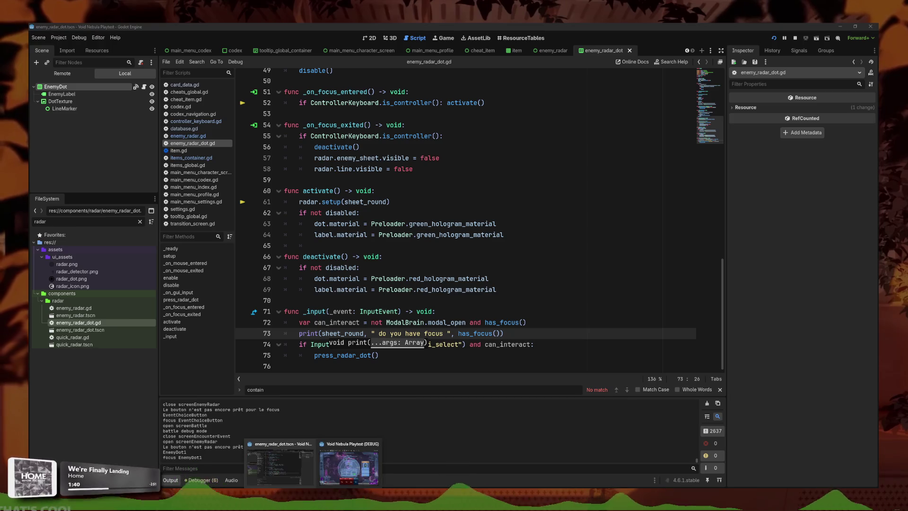
click(349, 466)
- Quit to the main menu, continue the saved run, and press the focused radar dot
key(Escape)
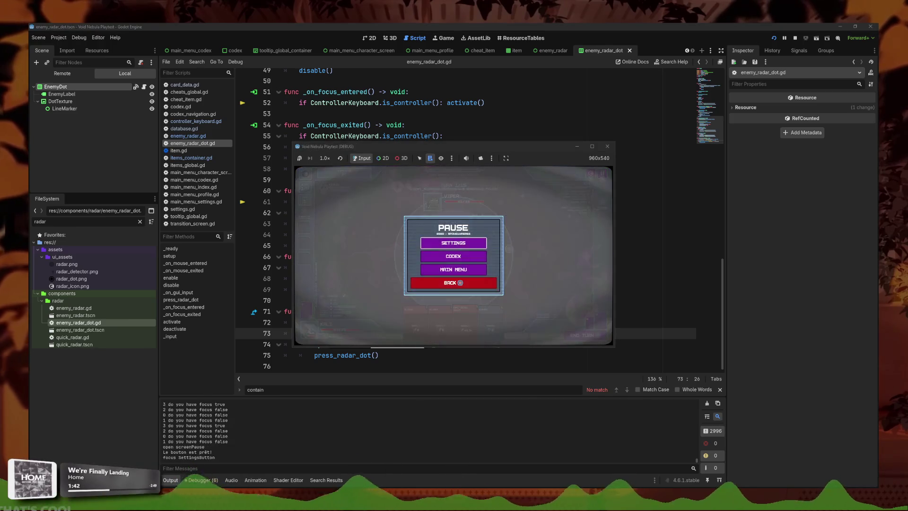
key(Return)
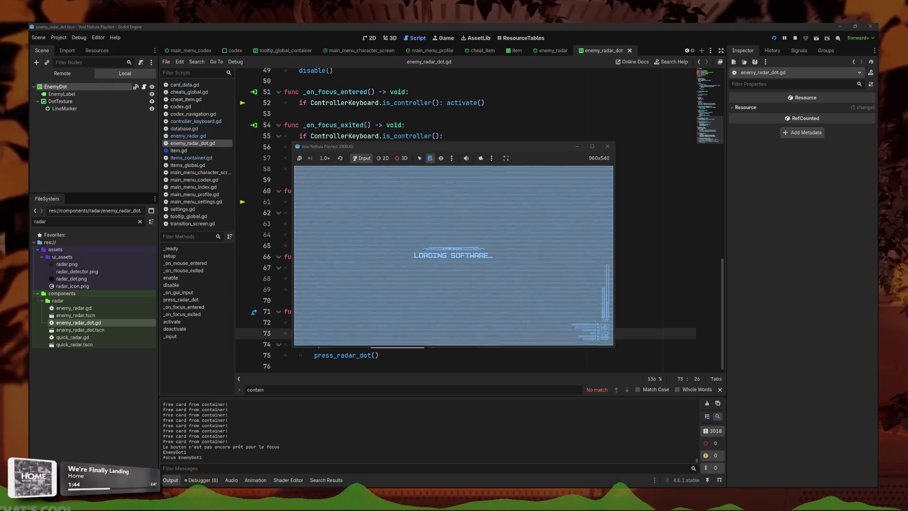
key(Return)
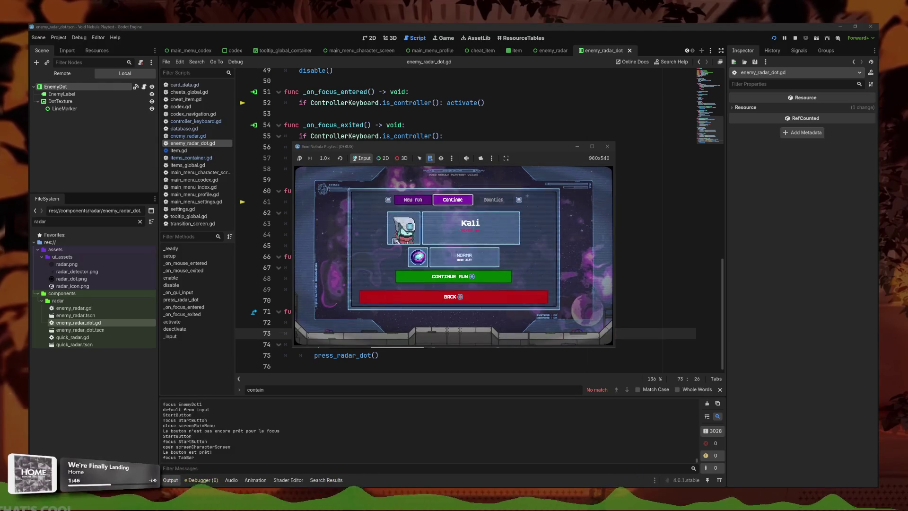
key(Return)
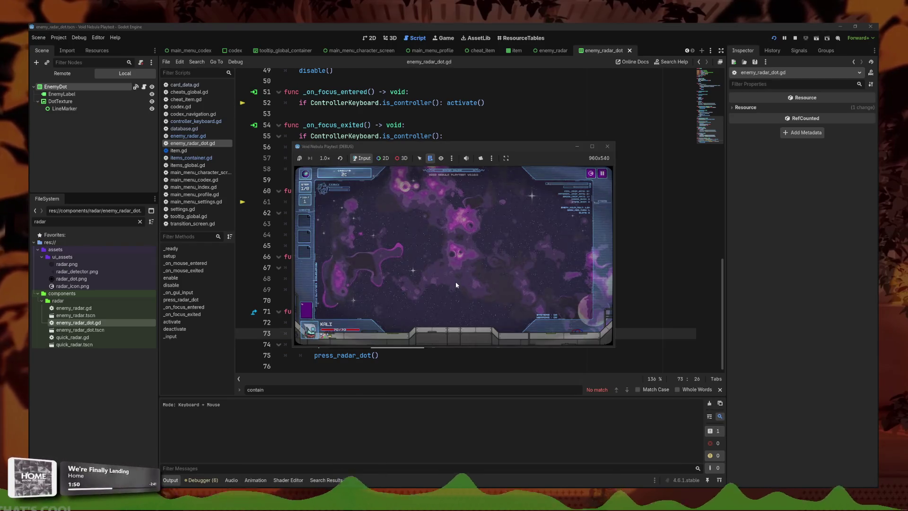
key(Return)
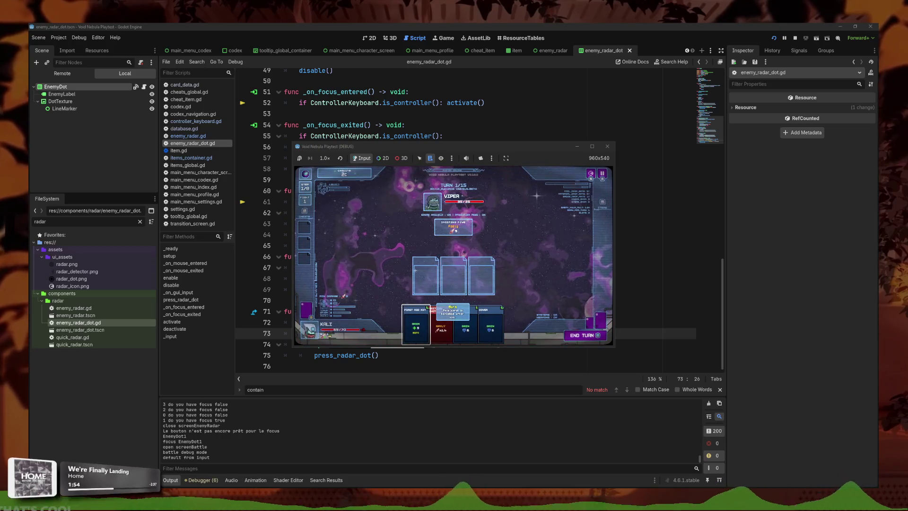
- Quit to the main menu again, start a fresh run, and move radar focus to ??? and boss Claw
key(Escape)
key(Return)
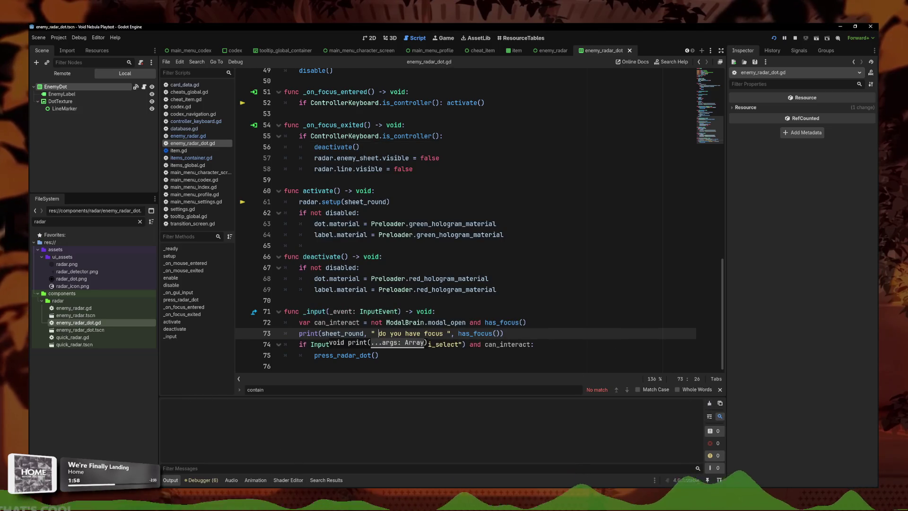
key(Return)
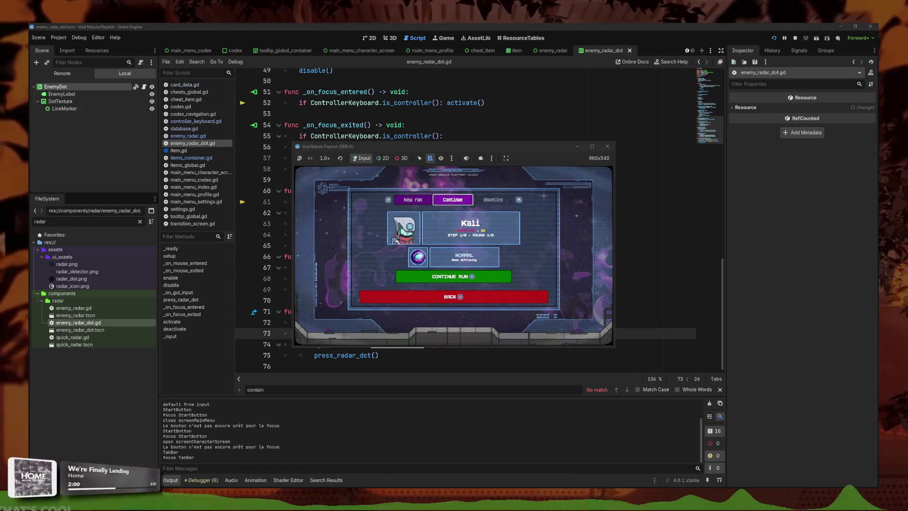
key(Left)
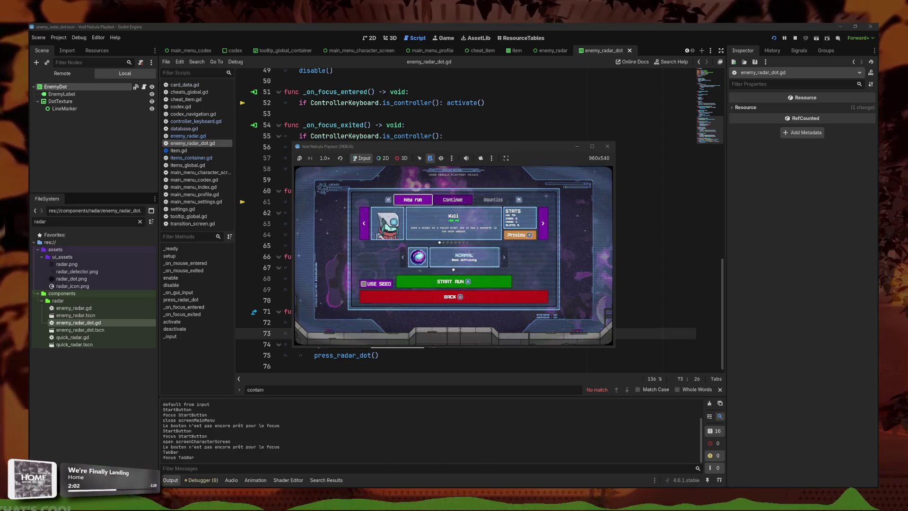
key(Return)
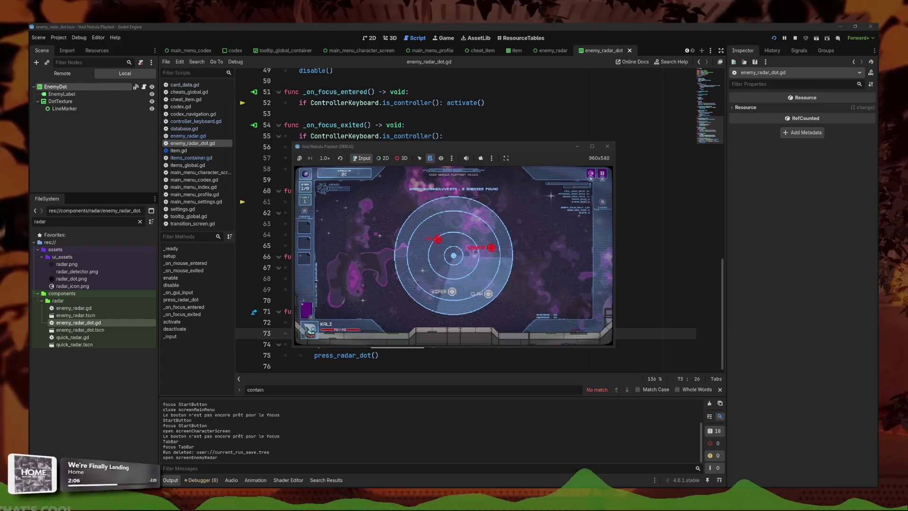
key(Left)
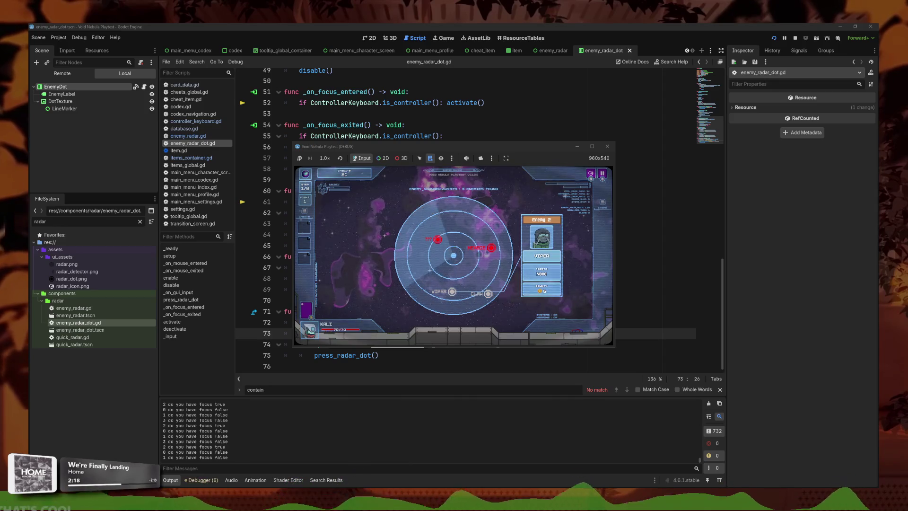
key(Right)
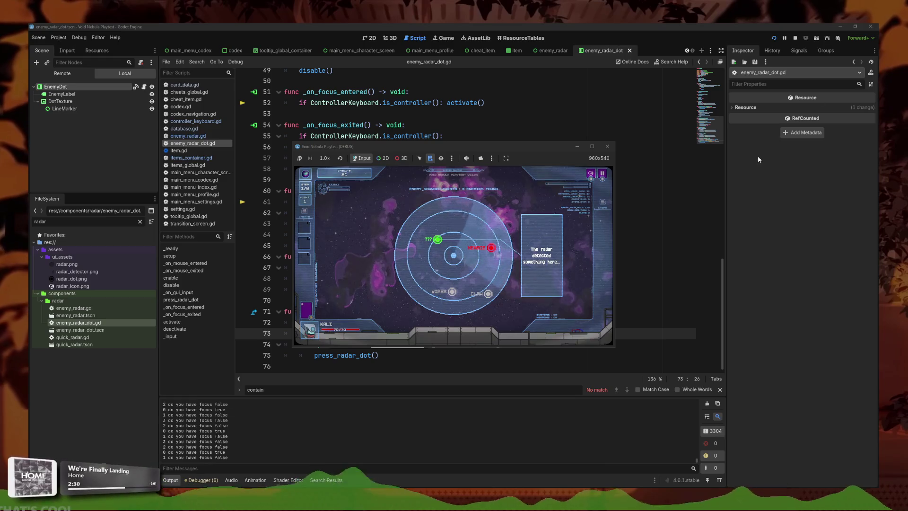
click(675, 241)
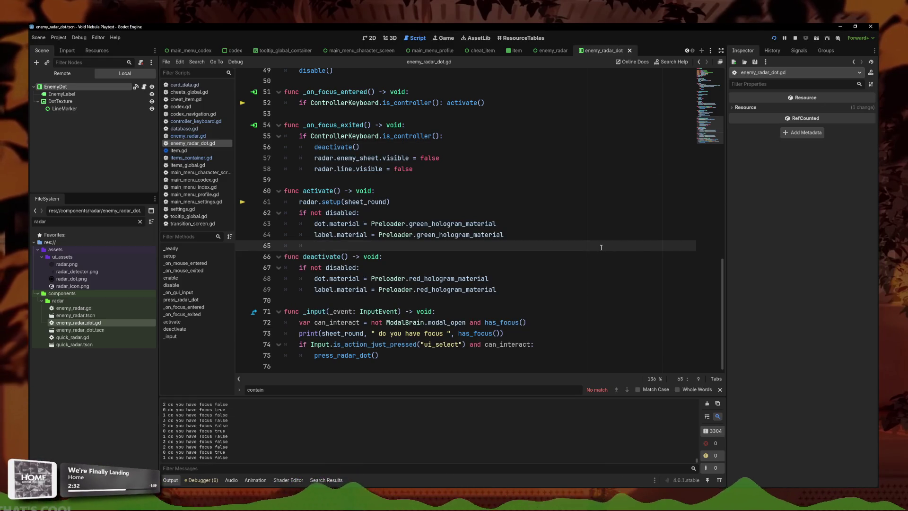
- Add print("test") above press_radar_dot() in the select branch of _input
click(571, 332)
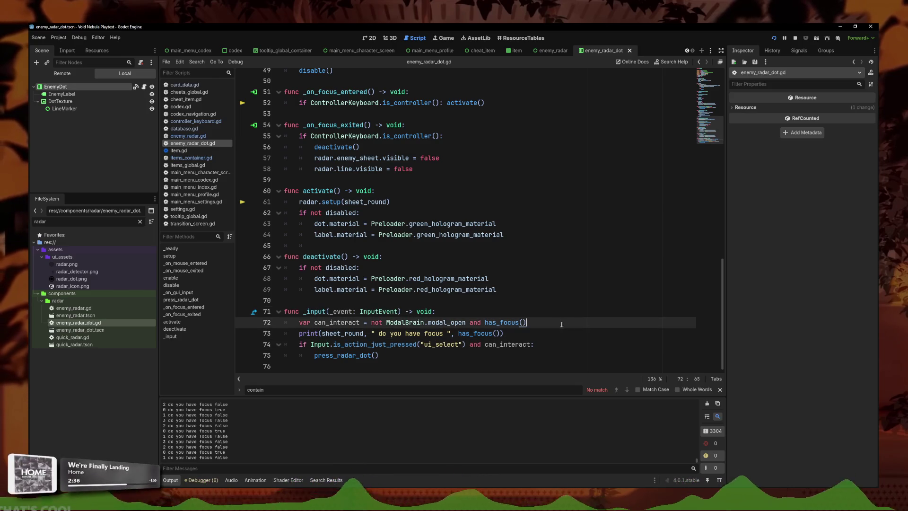
key(Down)
key(Down)
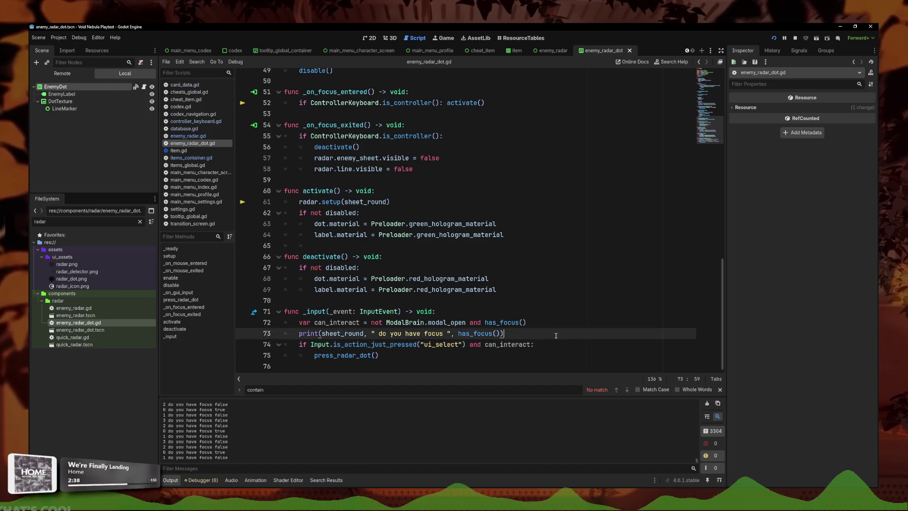
click(565, 344)
key(Return)
text(nt(-)
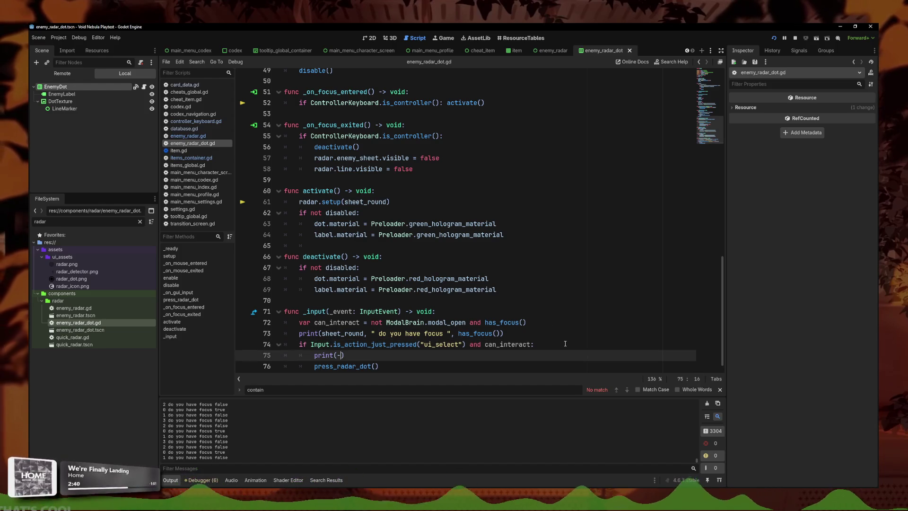
text(st)
- Run the game, press the radar dot, confirm "test" in Output, and close the game
key(F5)
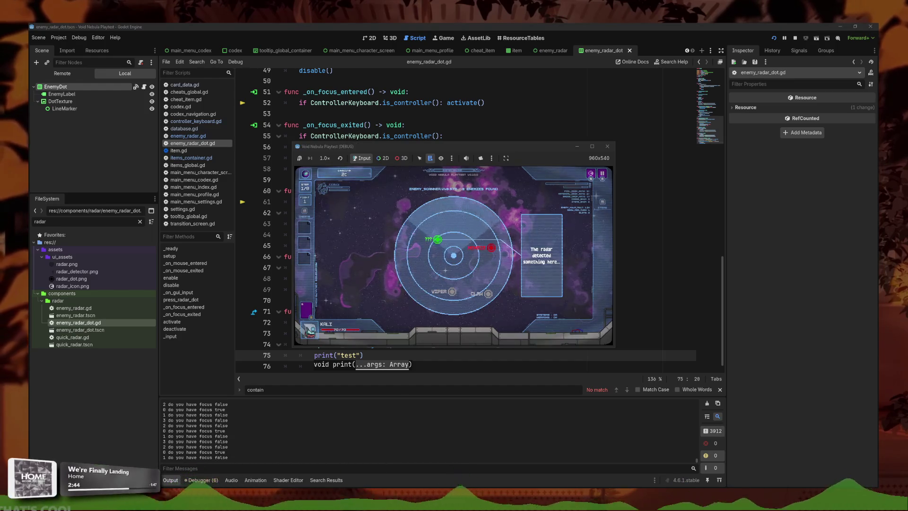
key(Return)
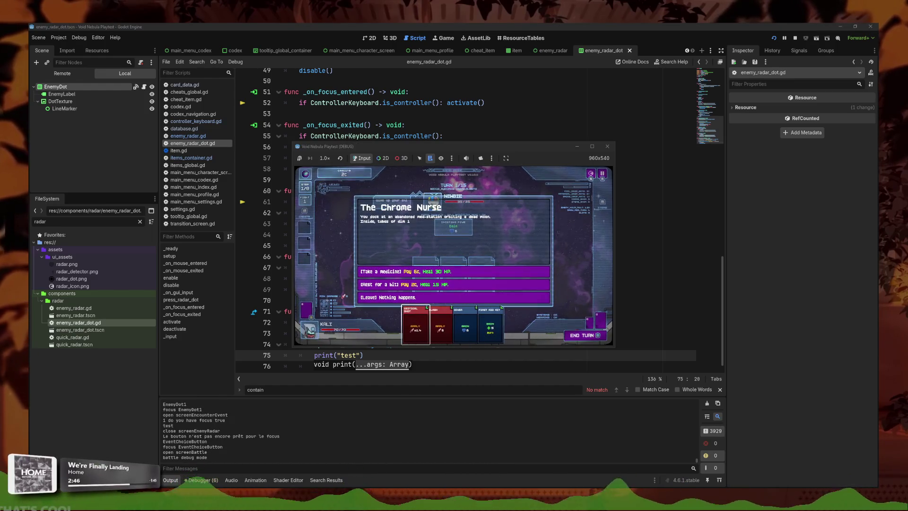
scroll(231, 417, up, 2)
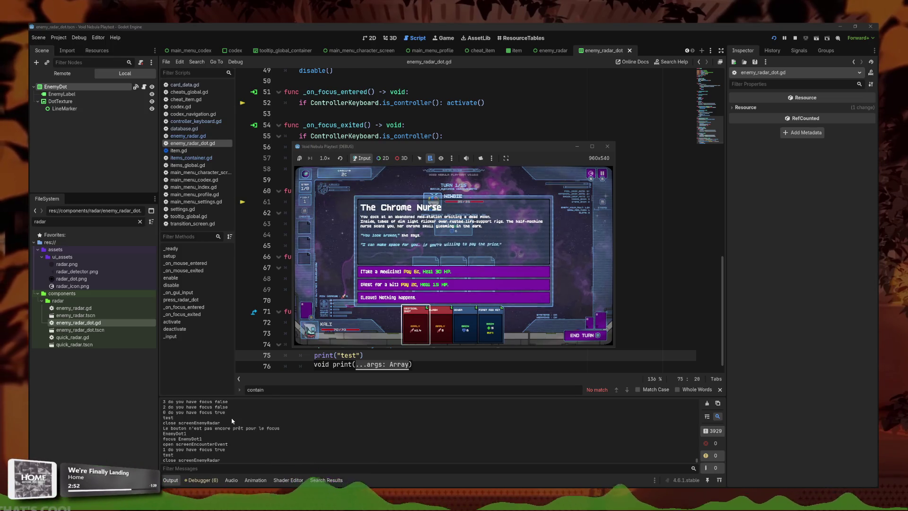
scroll(231, 423, up, 2)
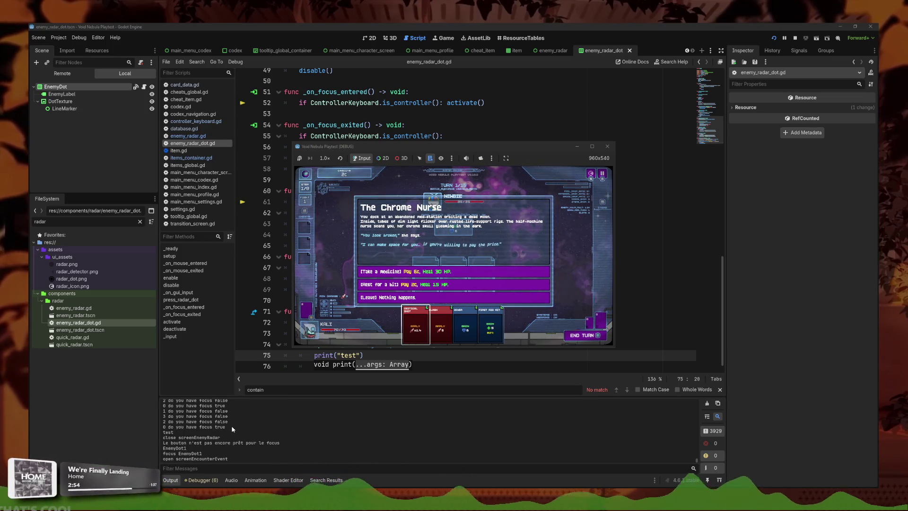
scroll(240, 433, down, 1)
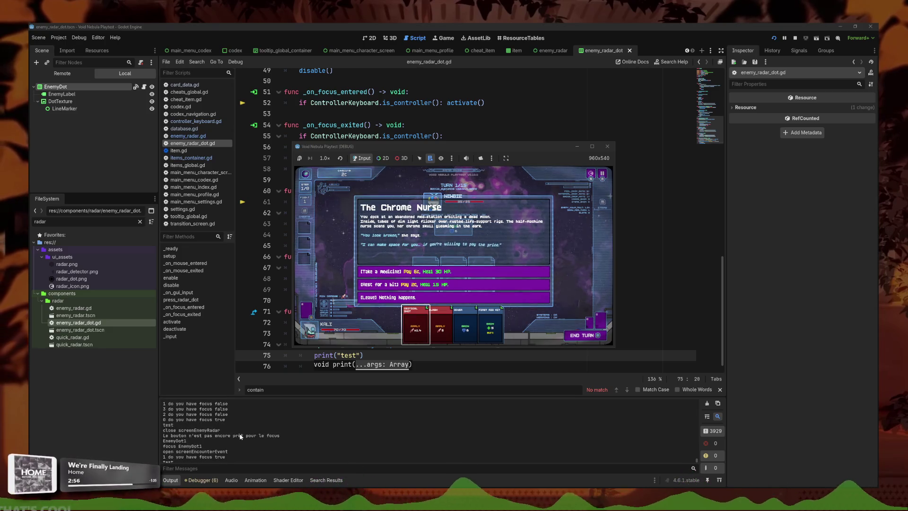
scroll(239, 433, down, 3)
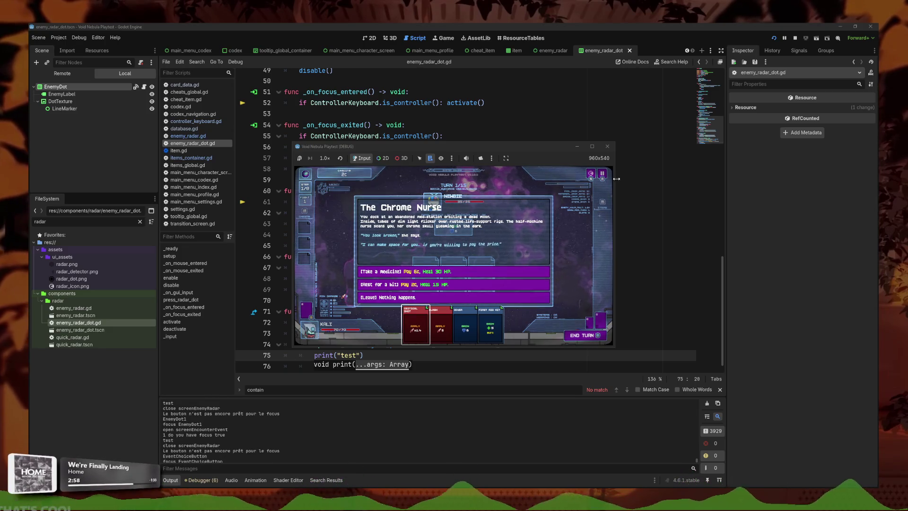
click(608, 146)
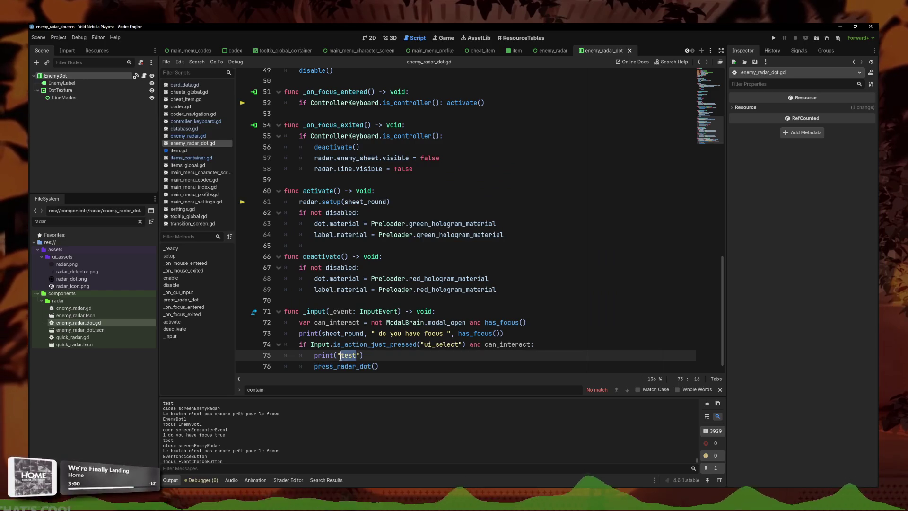
- Delete the test print from _input, add print("i press radar dot") atop press_radar_dot(), save and run
key(ctrl+shift+k)
ctrl+click(359, 356)
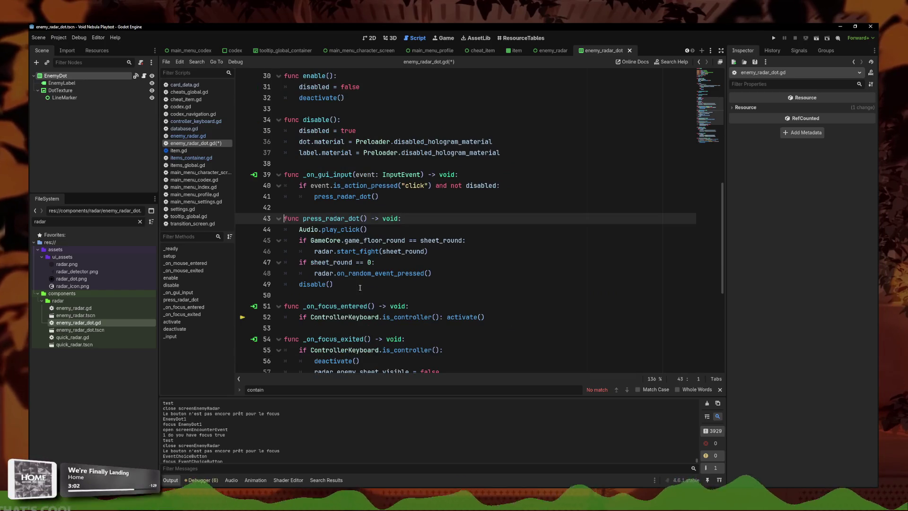
key(Return)
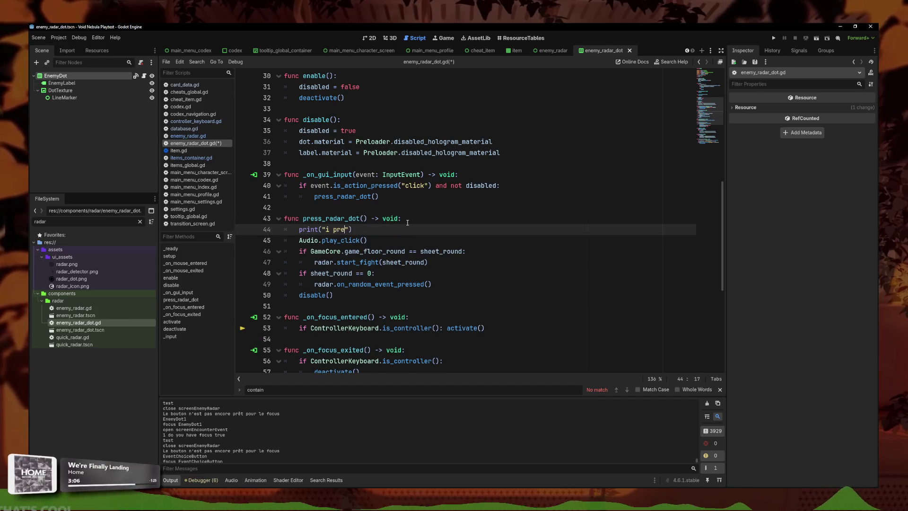
key(ctrl+s)
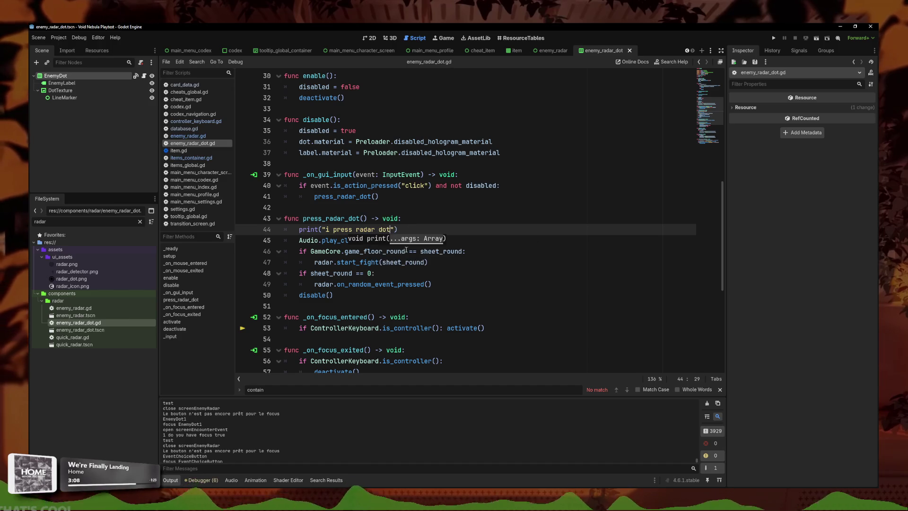
key(alt+Tab)
key(alt+Tab)
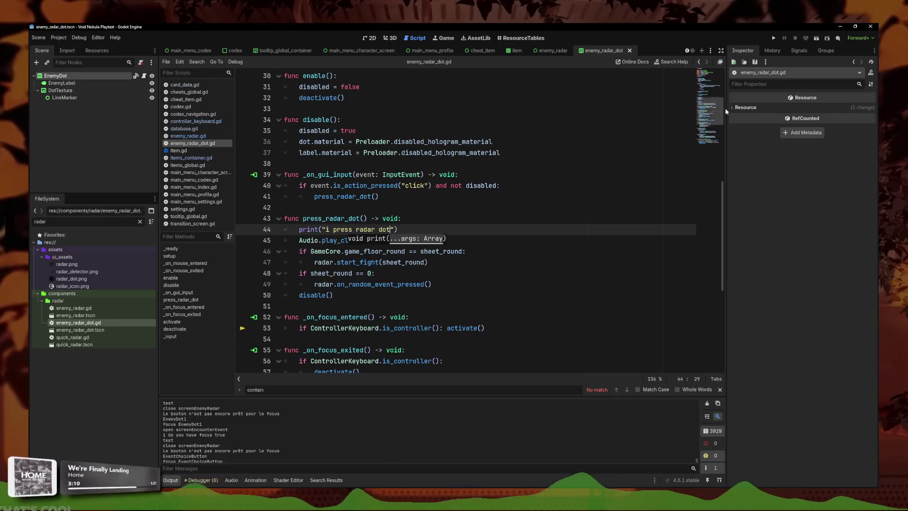
click(774, 38)
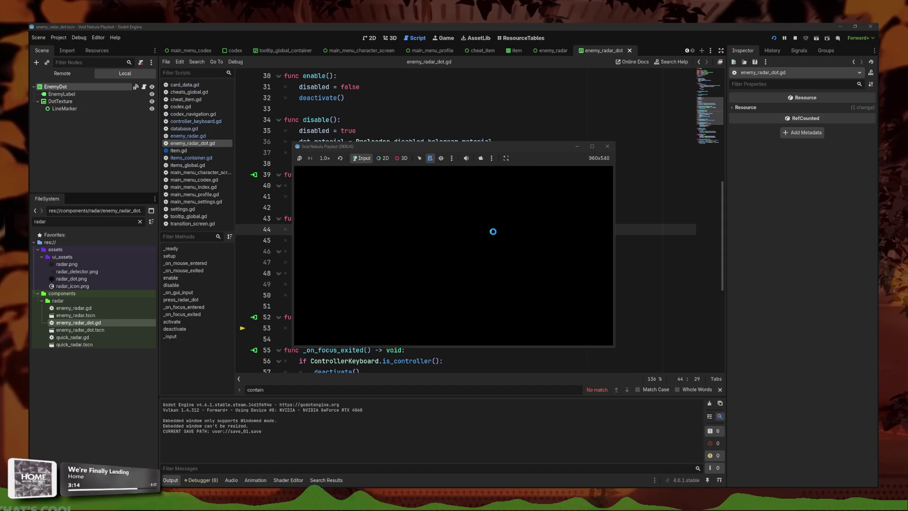
- Start a new run and press an enemy radar dot to open The Chrome Nurse event
key(Return)
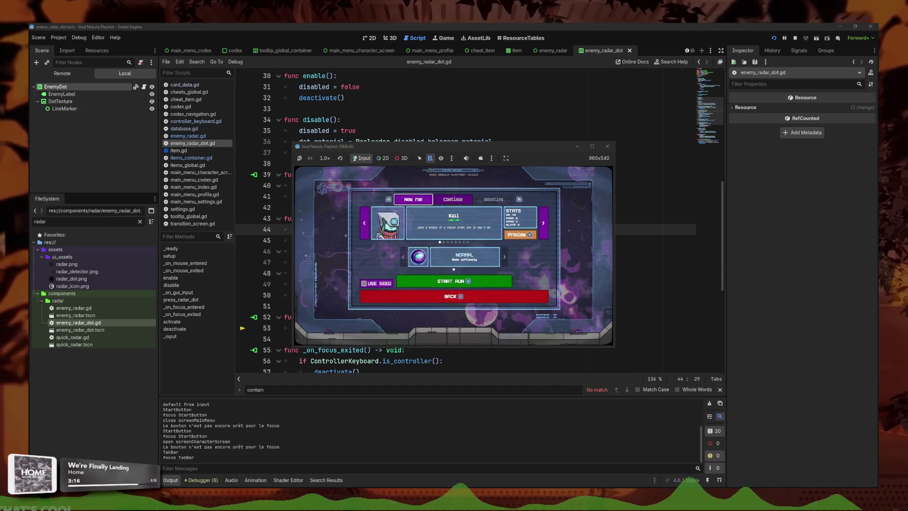
key(Return)
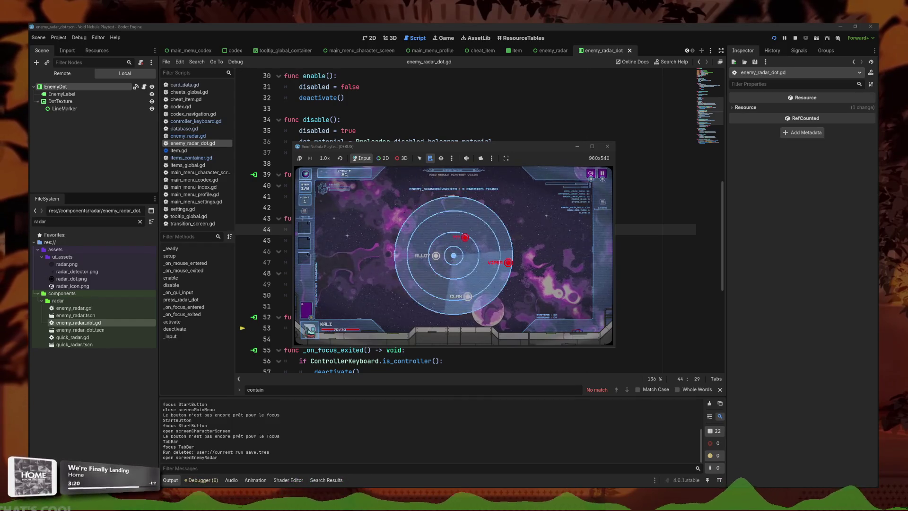
key(Up)
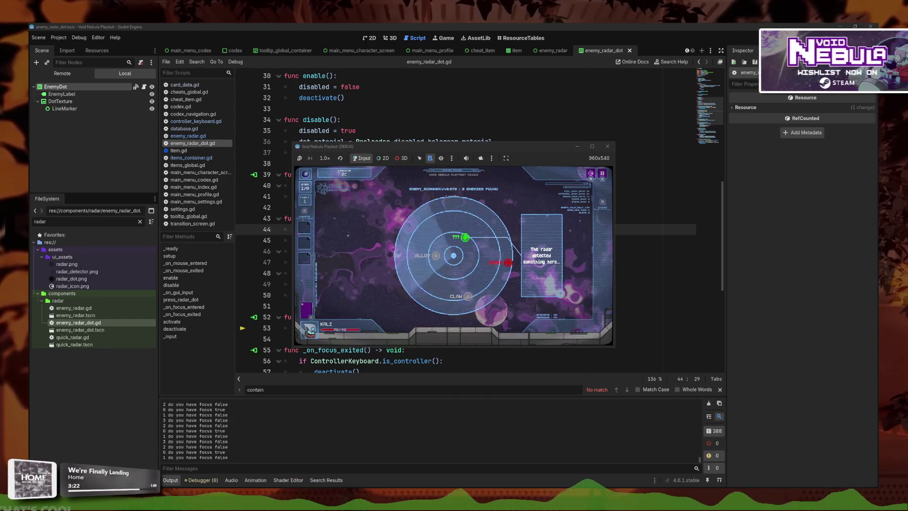
key(Return)
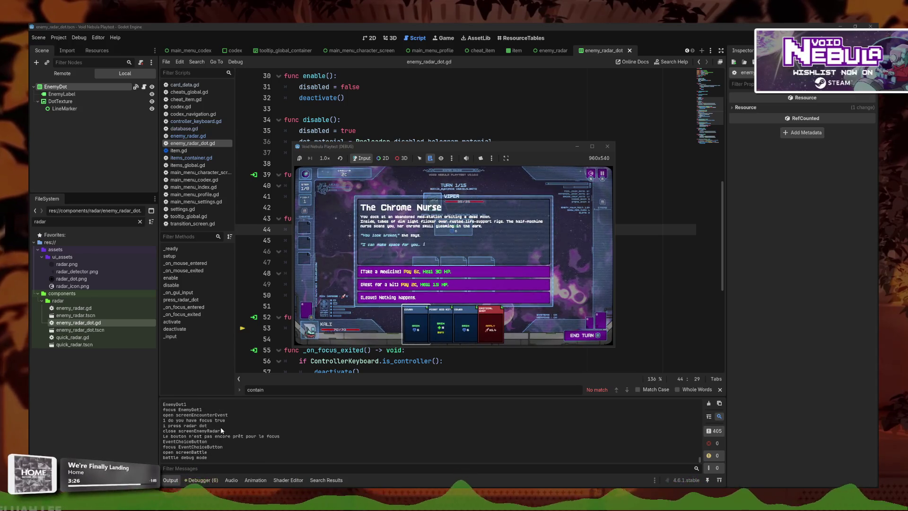
- Confirm the Output log shows the press radar dot message, then return to the script editor
scroll(221, 429, up, 4)
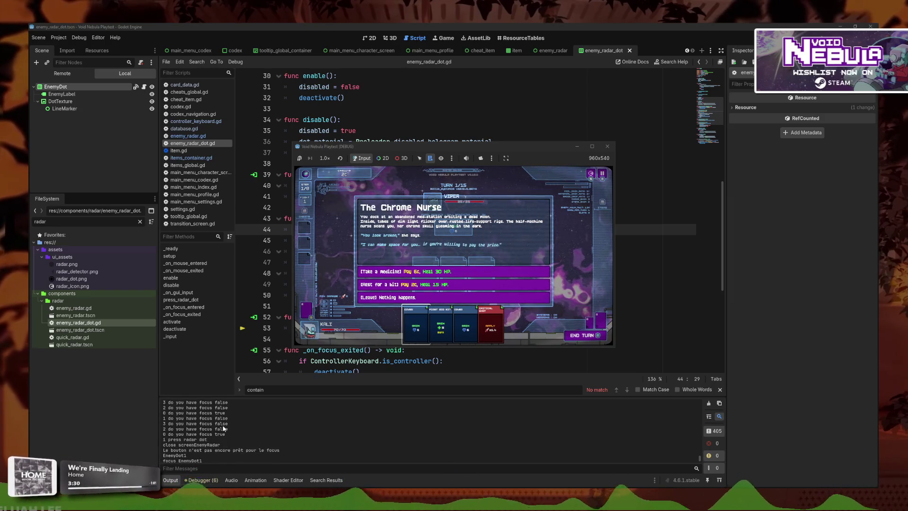
scroll(228, 424, down, 1)
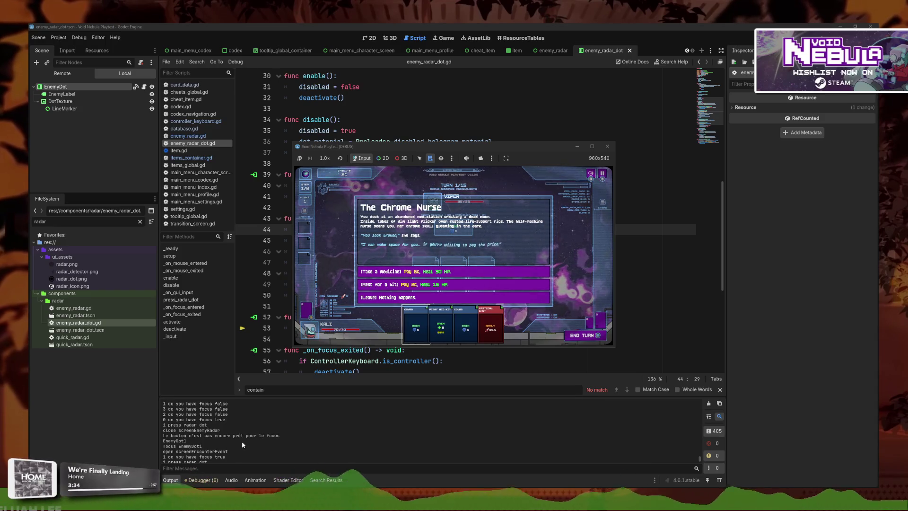
scroll(242, 442, down, 3)
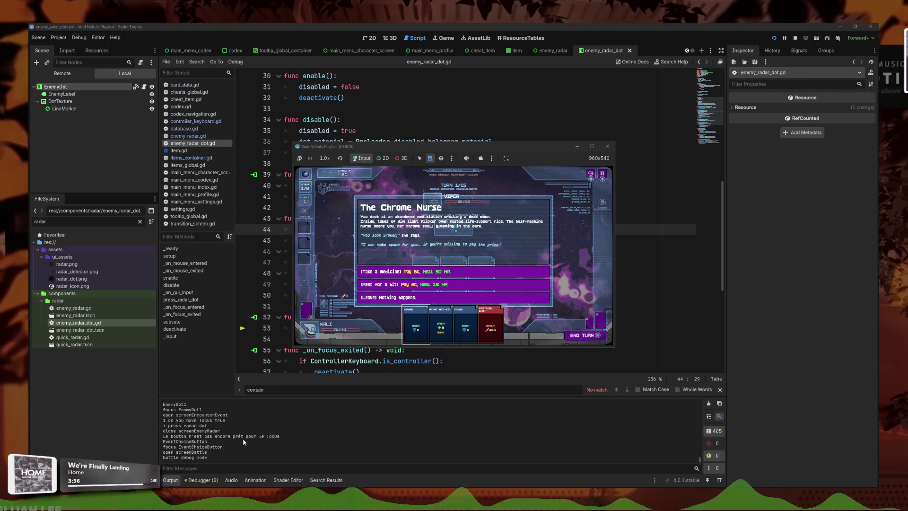
click(697, 276)
scroll(538, 341, down, 7)
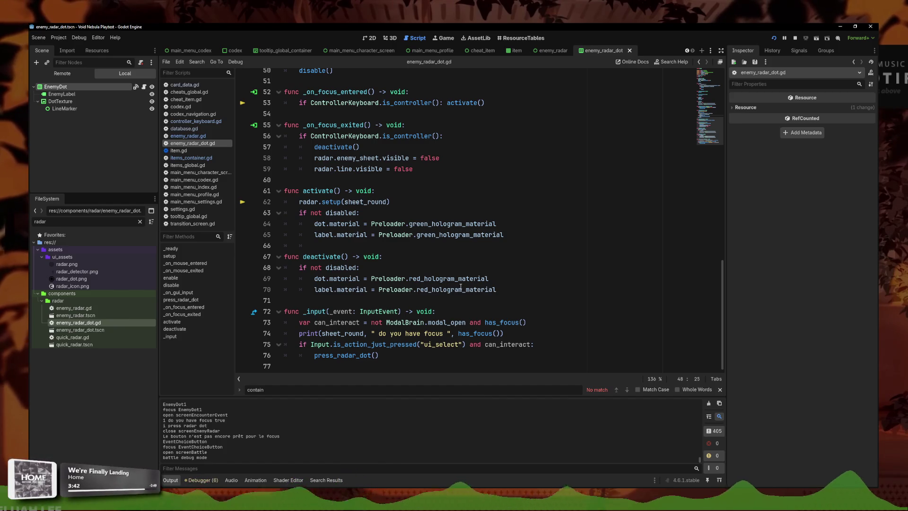
- Comment out the _input print and ui_select check lines 72–76 with Ctrl+K
mouse_move(405, 364)
mouse_down()
mouse_move(406, 345)
mouse_move(383, 356)
mouse_move(284, 333)
mouse_up()
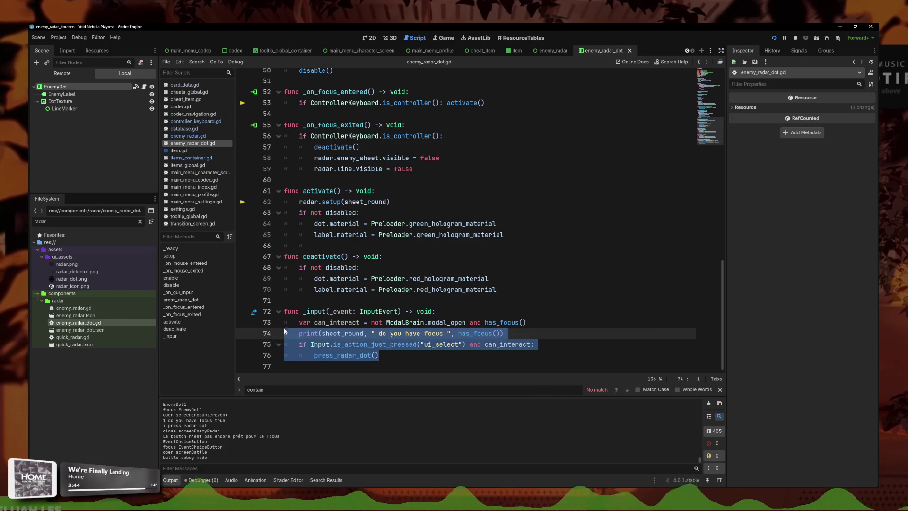
key(ctrl+k)
key(ctrl+k)
mouse_move(379, 355)
mouse_down()
mouse_move(284, 313)
mouse_move(306, 334)
mouse_move(284, 311)
mouse_up()
key(ctrl+k)
- In the game, go back to the main menu, start a fresh run and move radar focus to the ??? dot
click(355, 471)
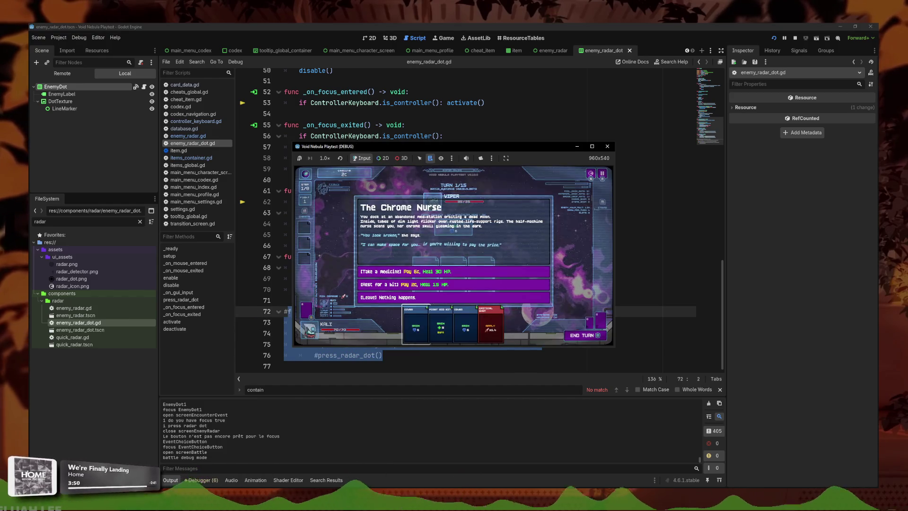
key(Escape)
click(461, 274)
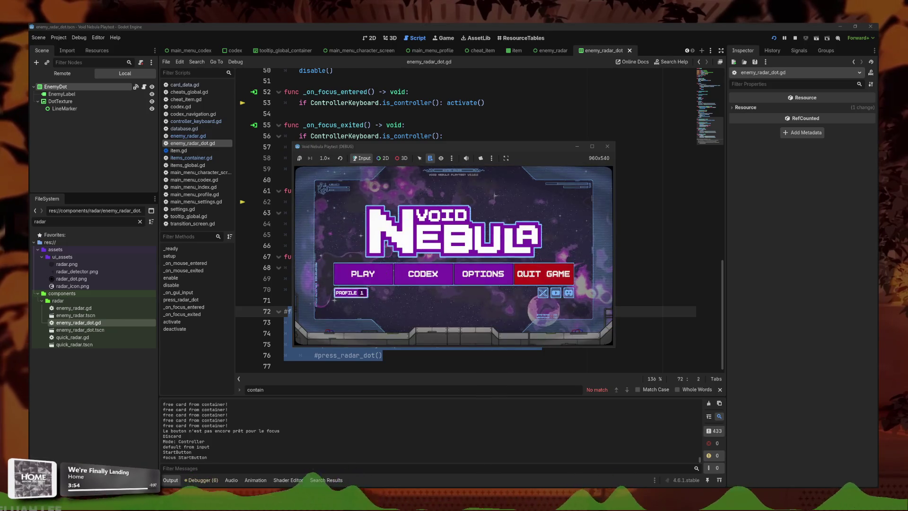
key(Return)
key(Left)
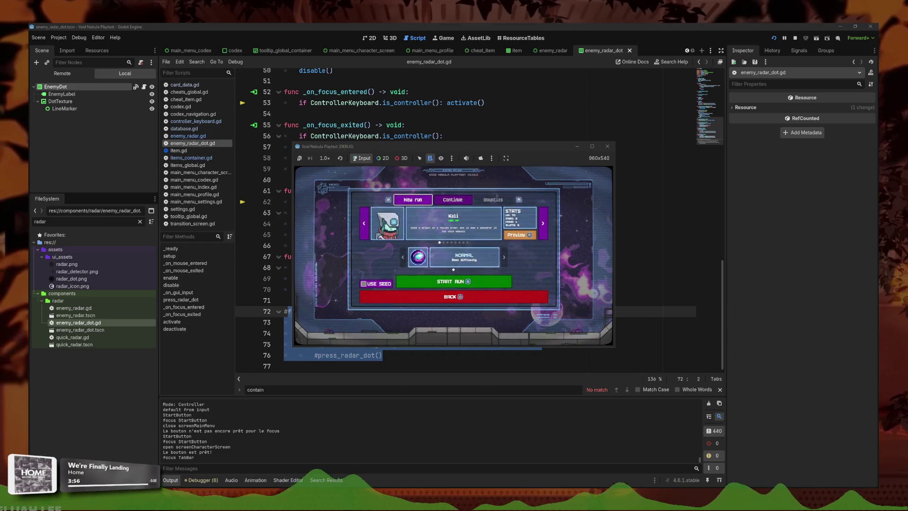
key(Return)
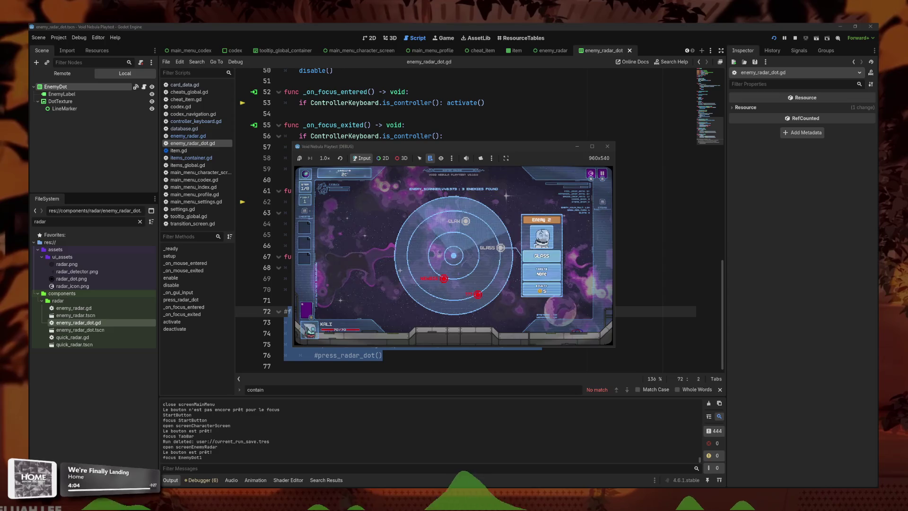
key(Down)
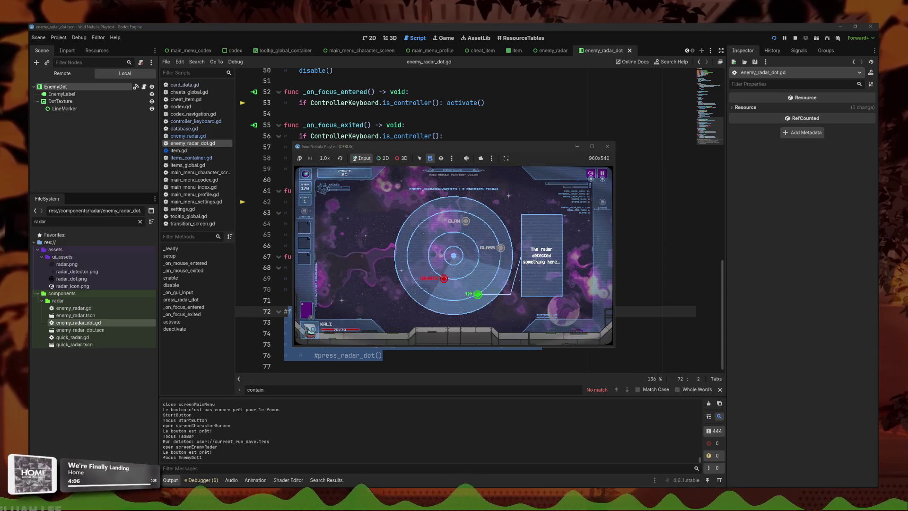
- Back in enemy_radar_dot.gd, undo to uncomment the _input handler lines
click(589, 312)
key(ctrl+z)
click(538, 323)
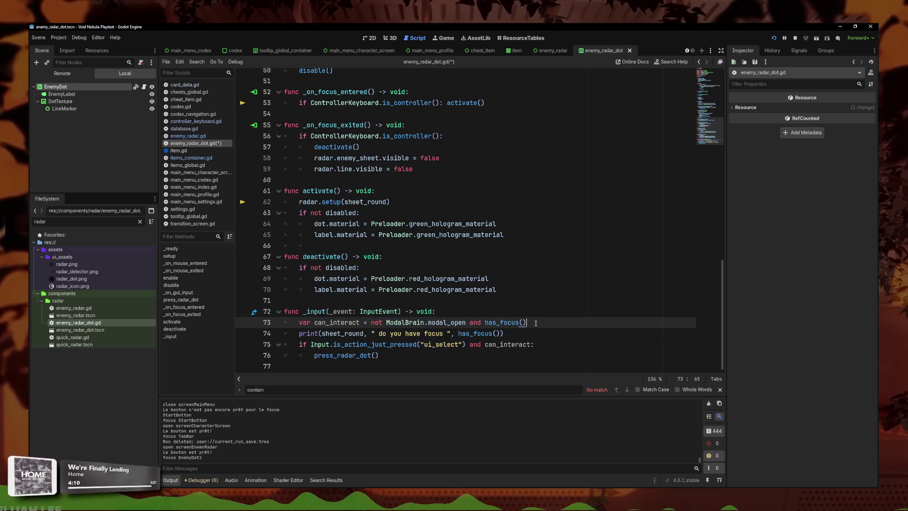
- Change the press_radar_dot print to print("i press radar dot ", label_txt) and save the script
click(471, 350)
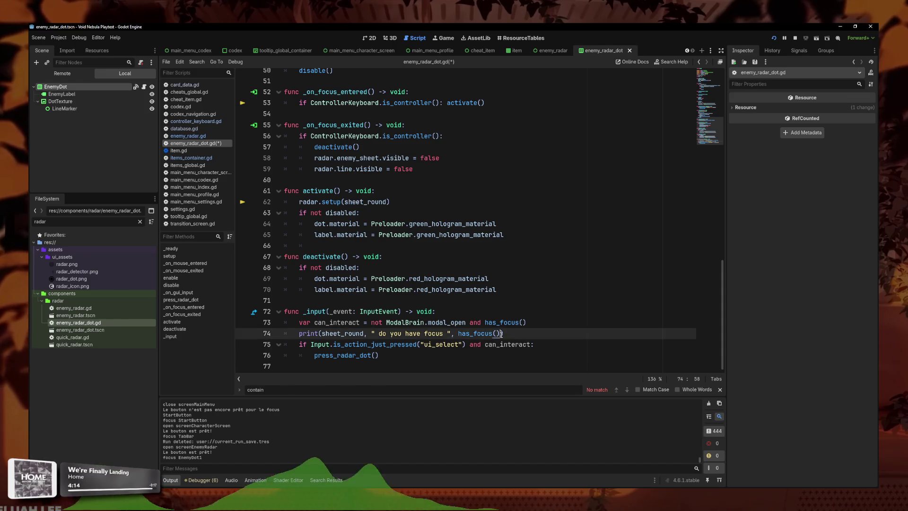
scroll(410, 315, up, 6)
scroll(411, 315, up, 3)
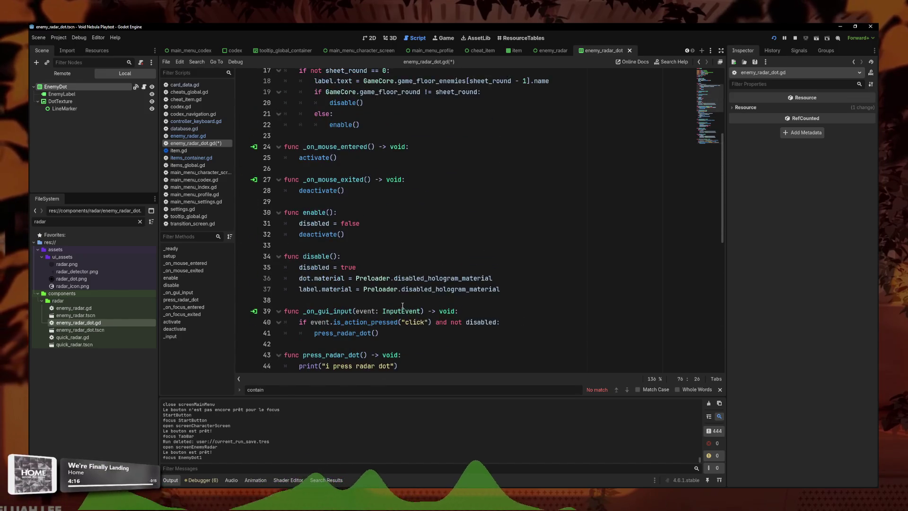
click(395, 300)
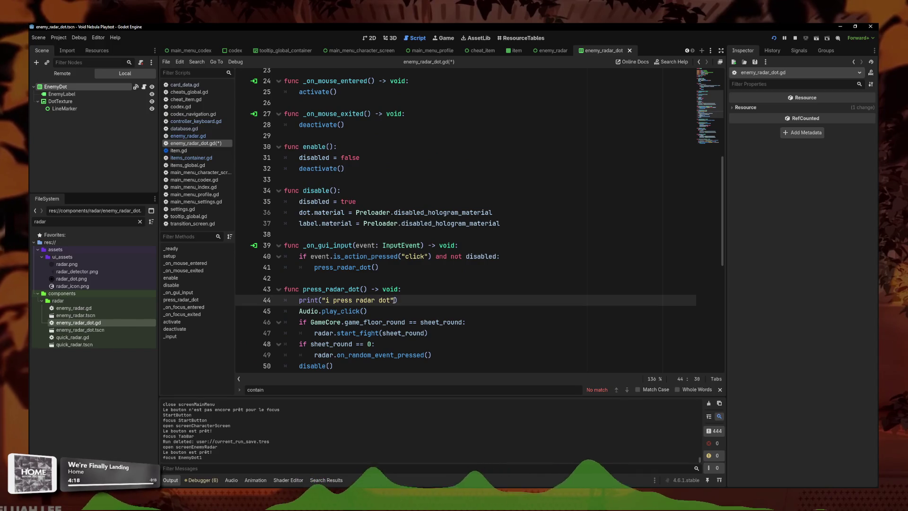
scroll(373, 168, up, 7)
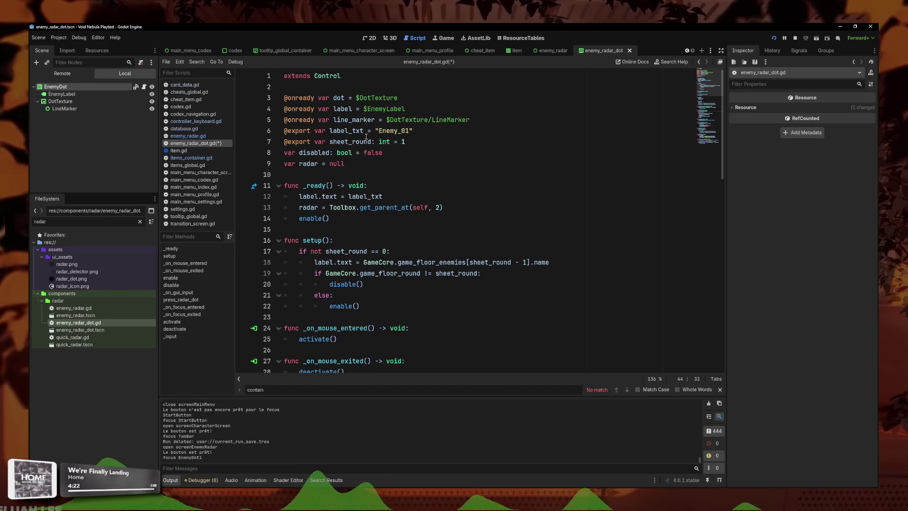
scroll(366, 136, down, 11)
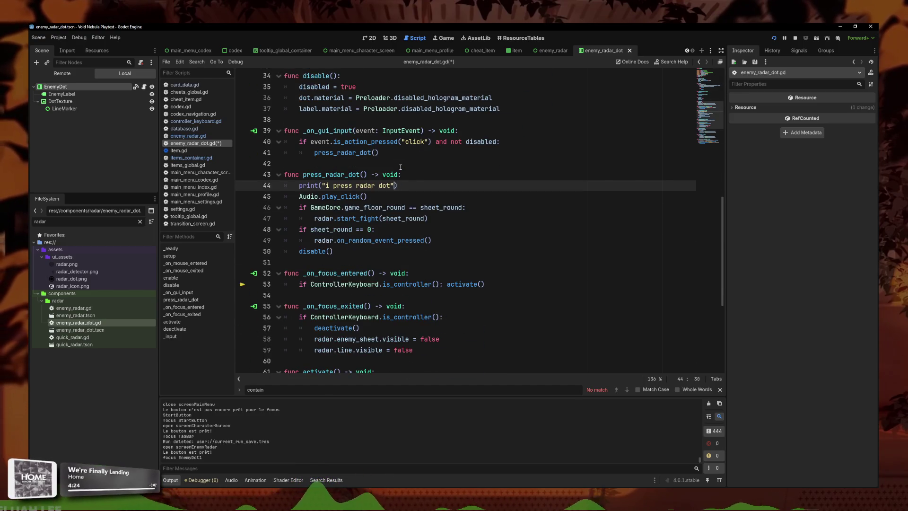
key(BackSpace)
text(,)
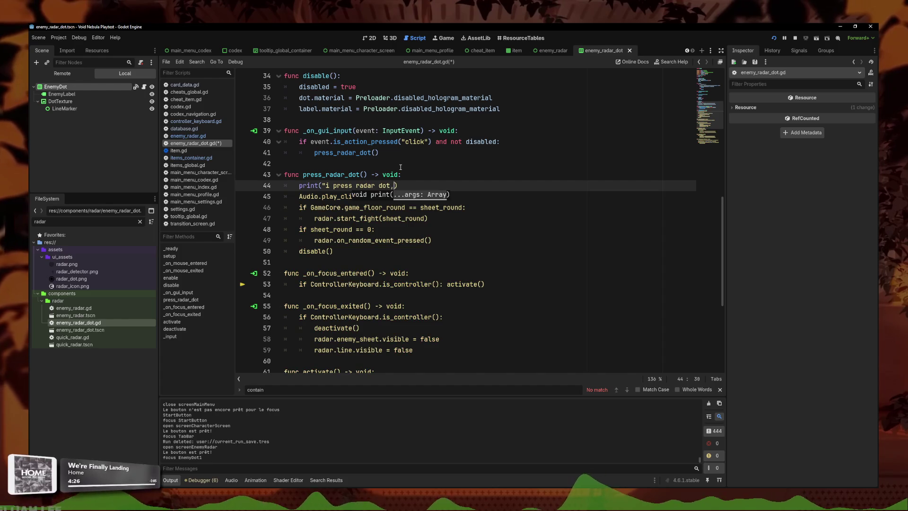
text(",)
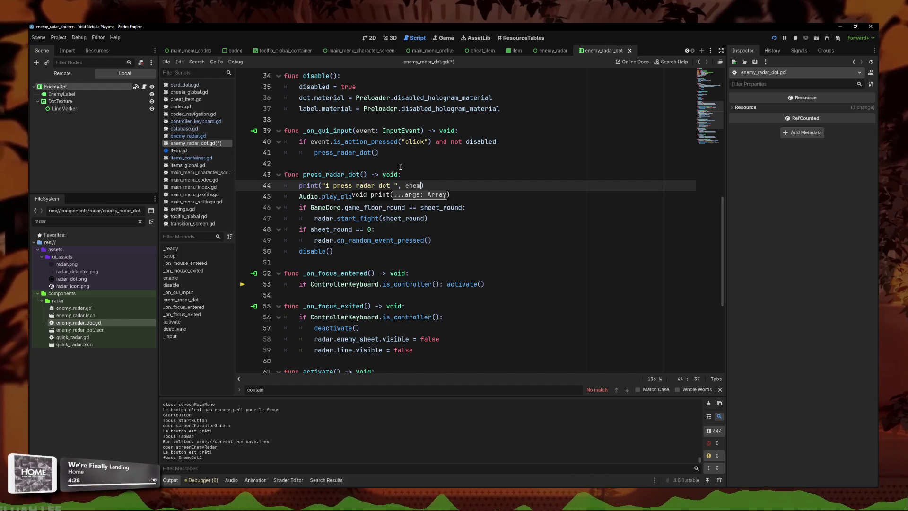
scroll(424, 168, up, 10)
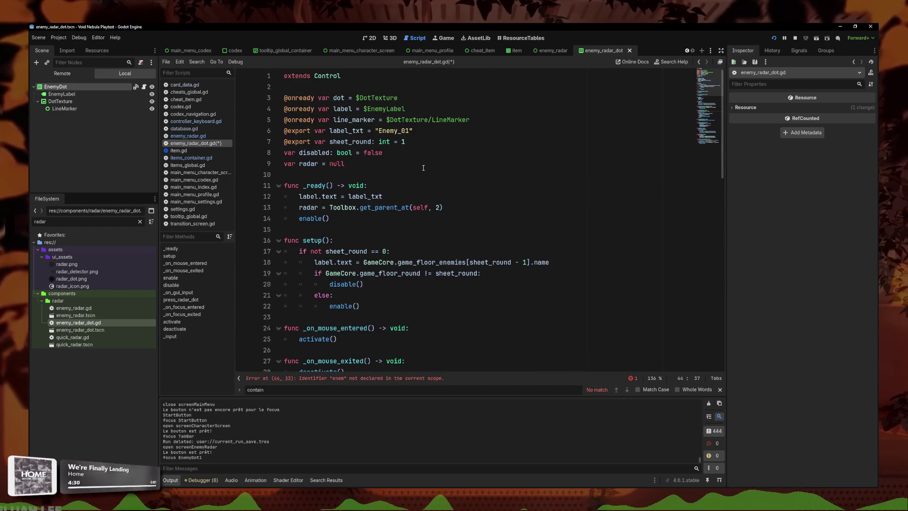
scroll(423, 167, down, 10)
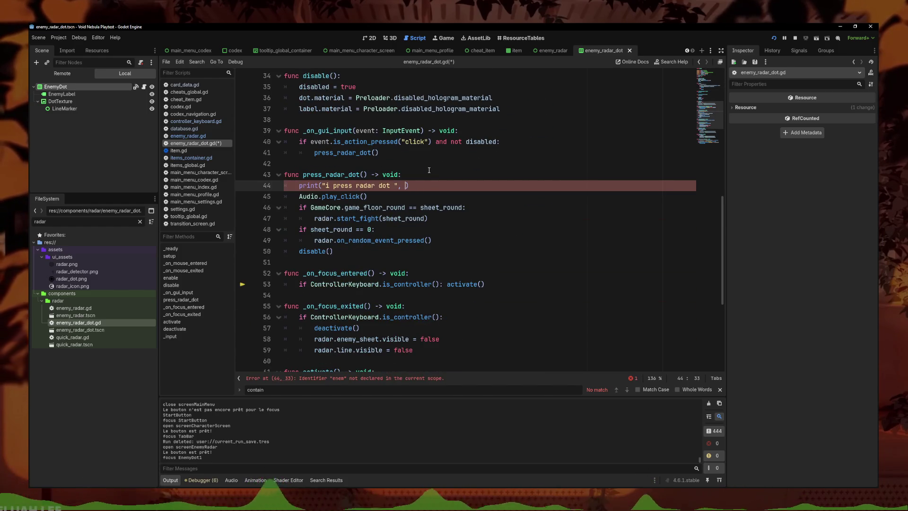
text(l_txt)
key(ctrl+s)
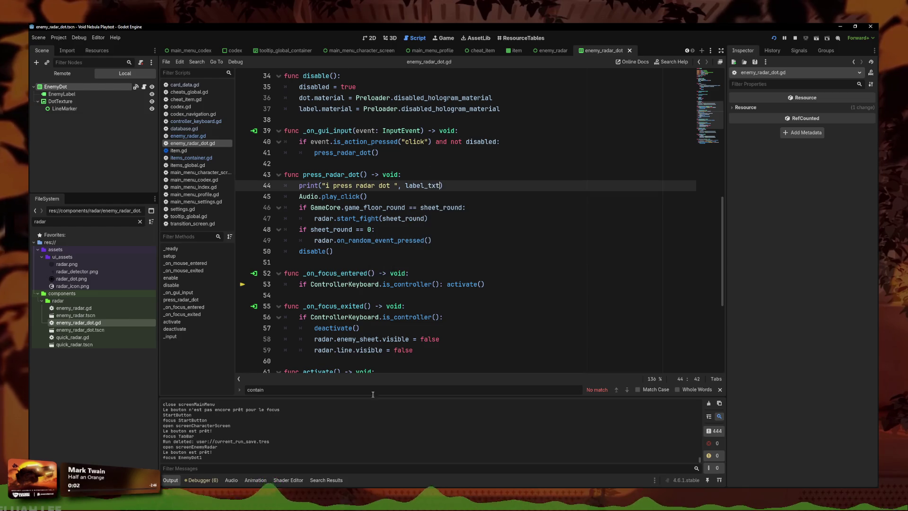
key(alt+Tab)
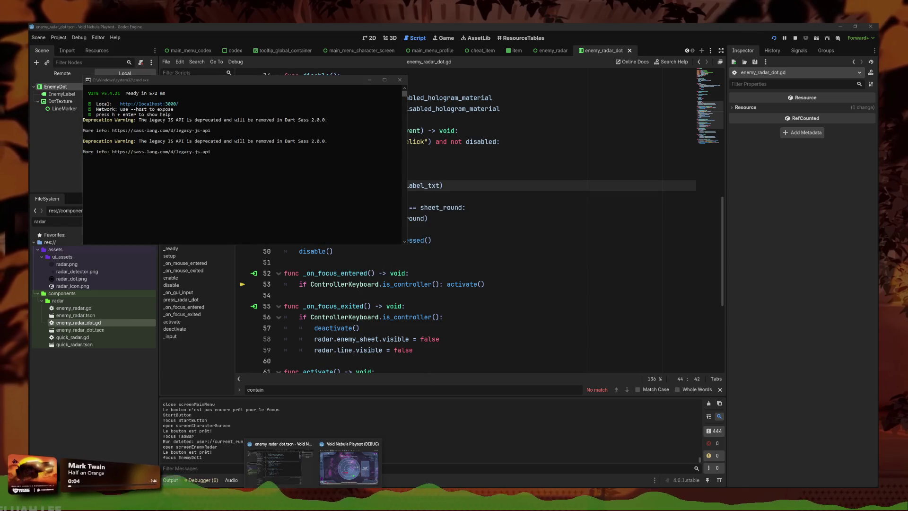
- Give a radar dot controller focus in the running game, then return to the script at line 66
key(alt+Tab)
key(Left)
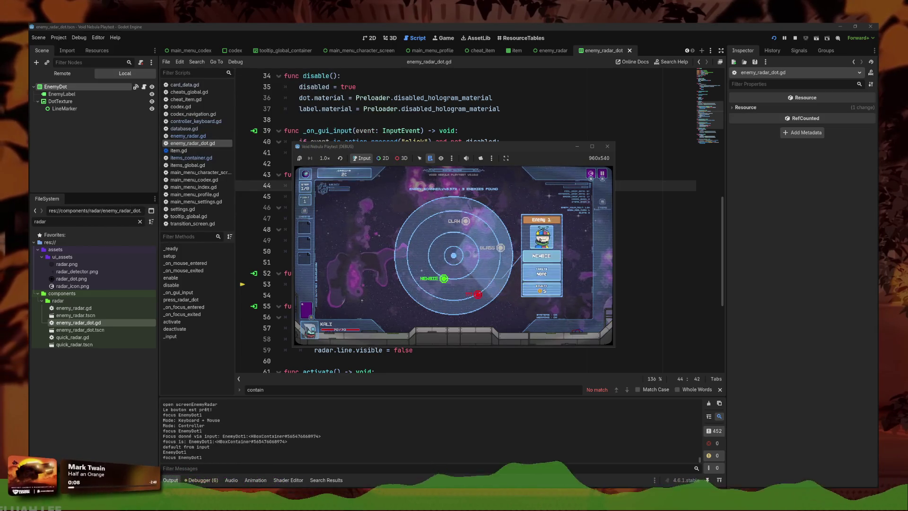
click(680, 294)
scroll(680, 293, down, 5)
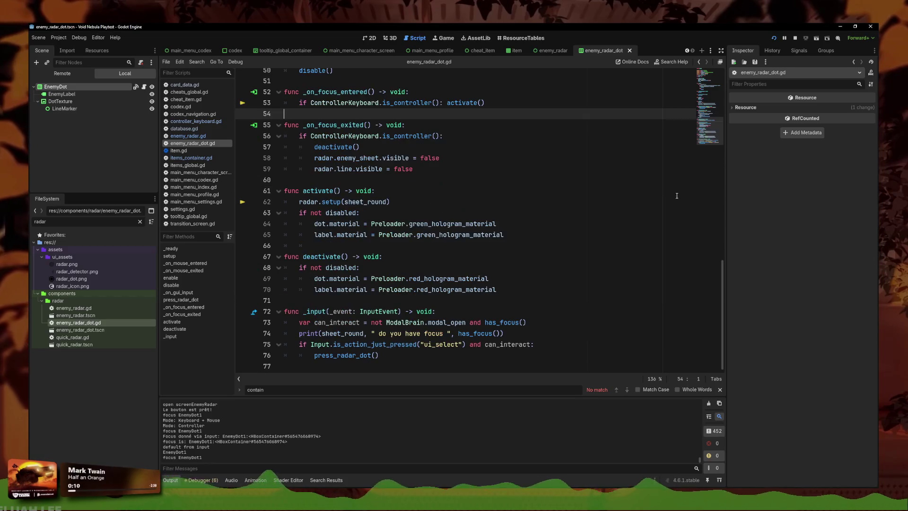
click(379, 246)
- Relaunch the game and play through Play, Start Run and a radar dot into battle
click(773, 39)
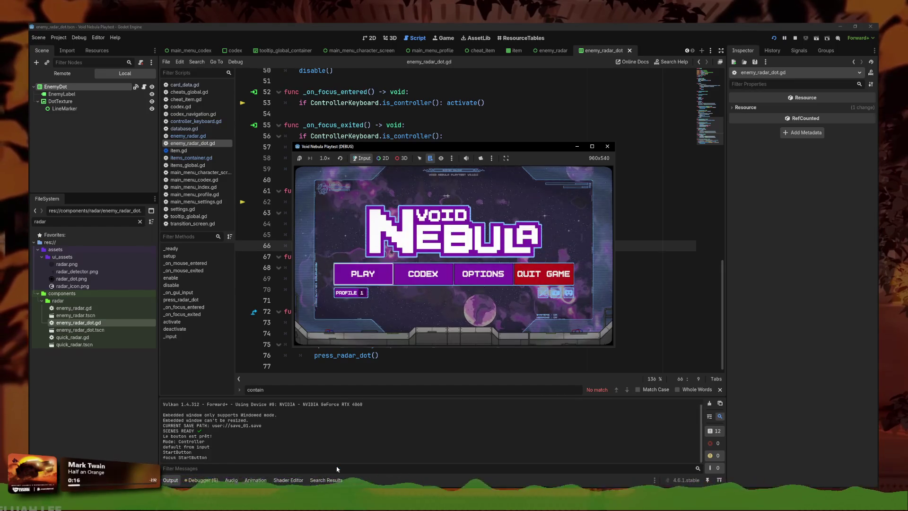
key(Return)
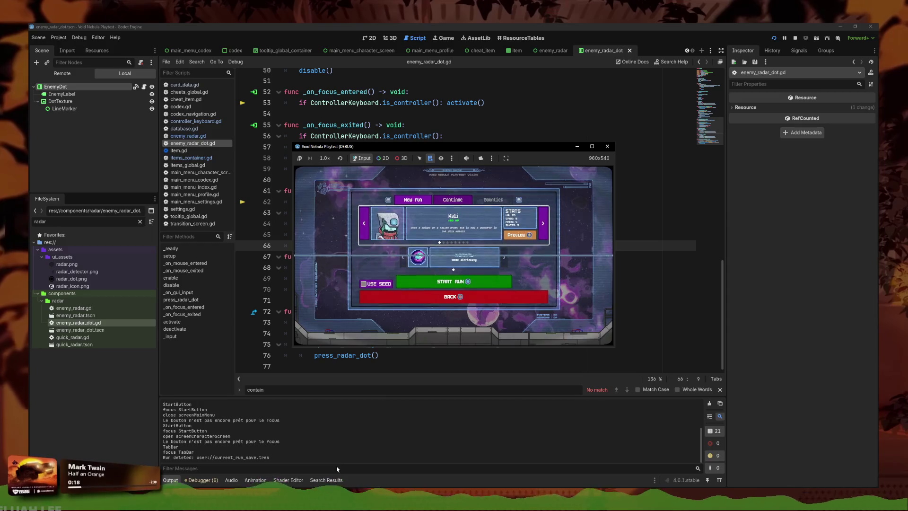
key(Return)
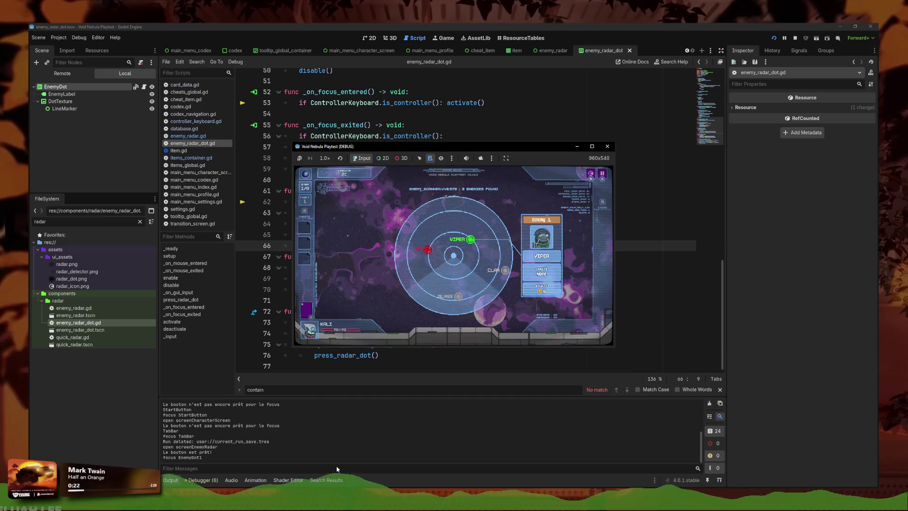
key(Return)
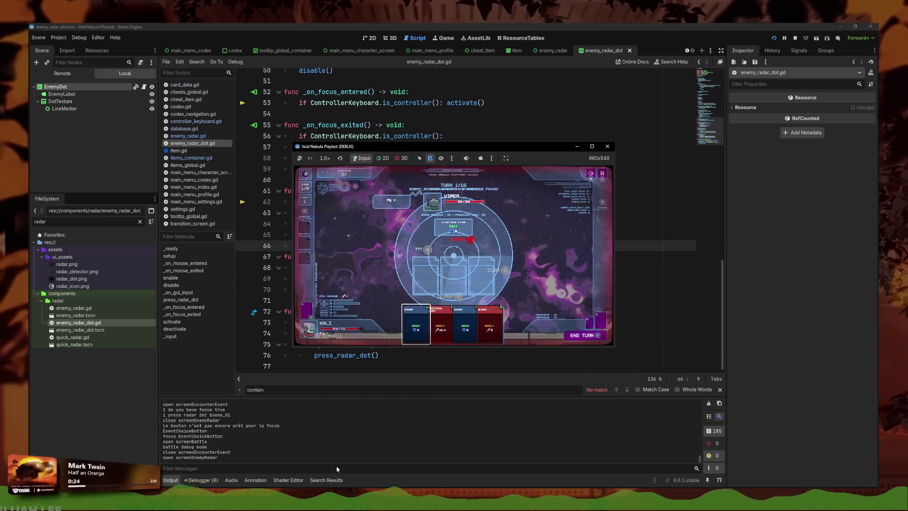
scroll(193, 444, down, 3)
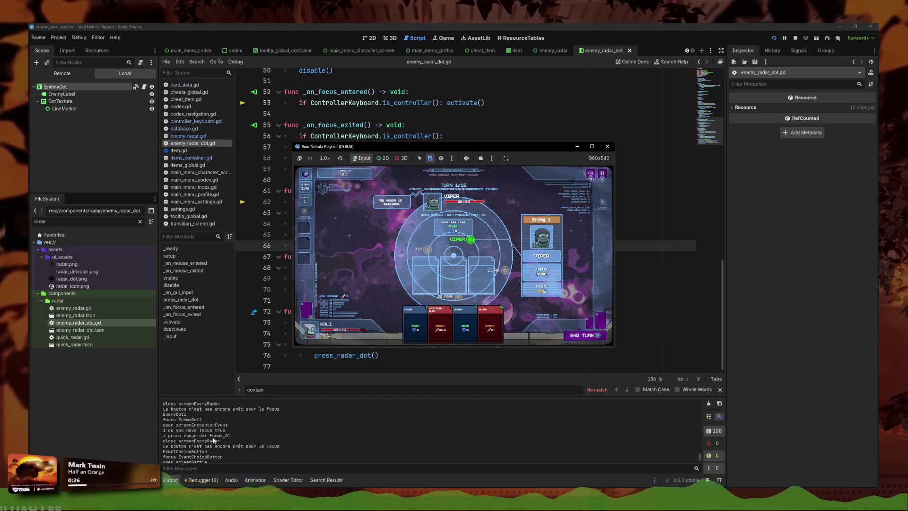
scroll(220, 454, up, 2)
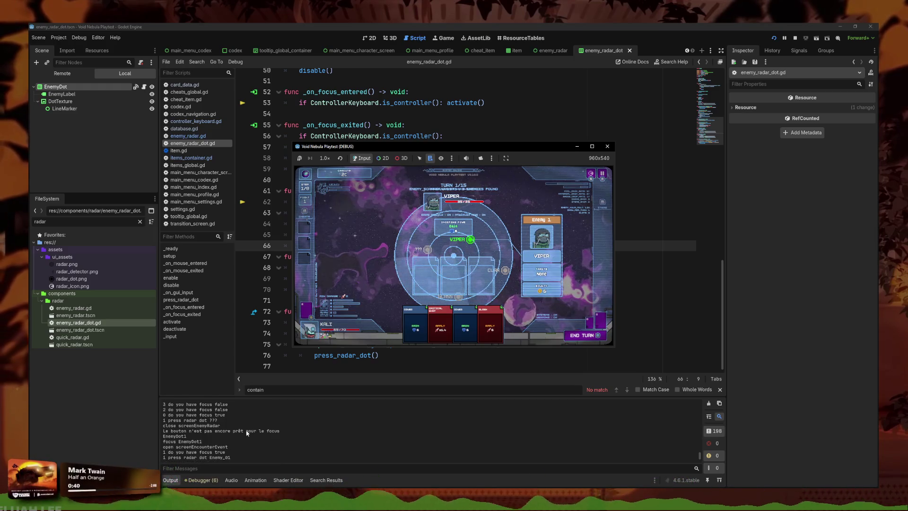
scroll(248, 444, up, 3)
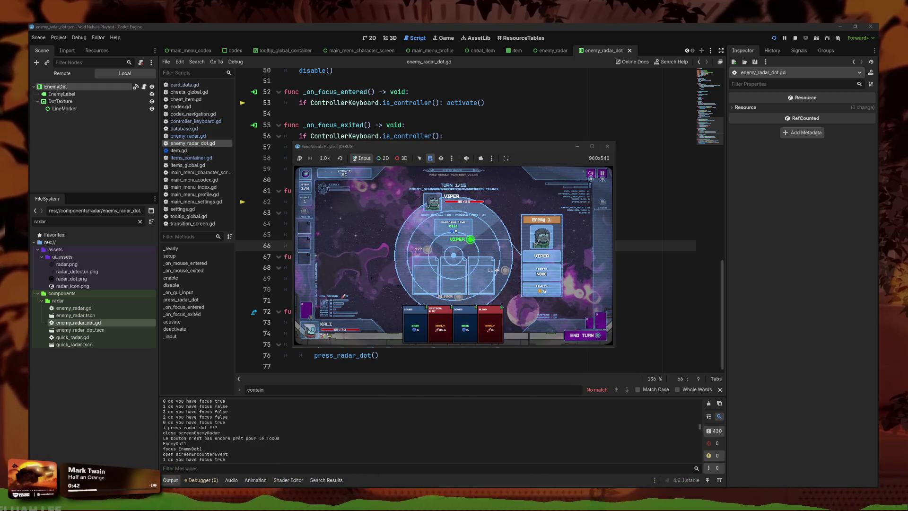
- Stop the running game and put the caret on line 49 of enemy_radar_dot.gd
click(607, 146)
click(426, 296)
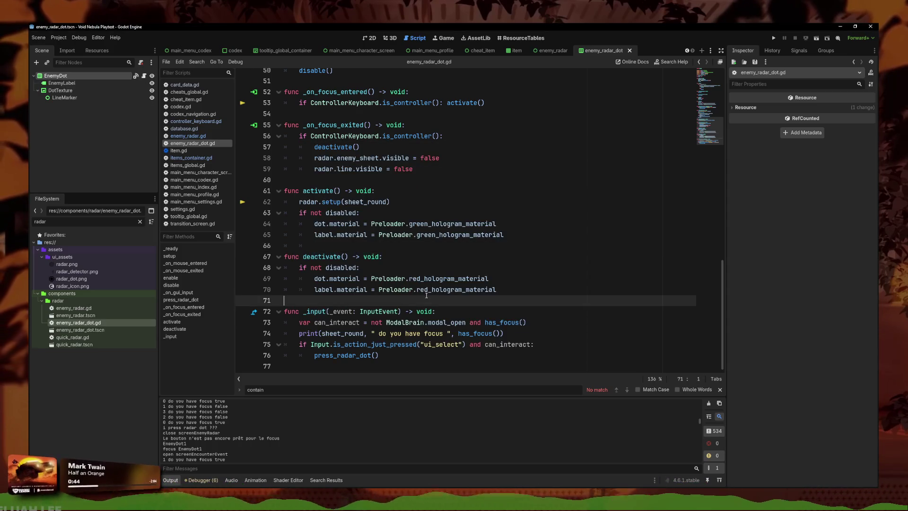
scroll(426, 296, up, 5)
click(400, 224)
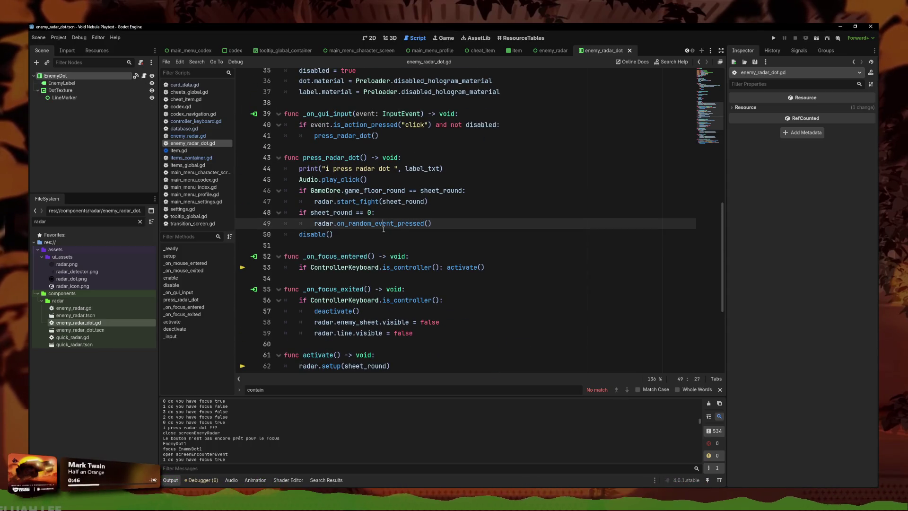
- Close all other open scripts and open enemy_radar.gd
right_click(189, 147)
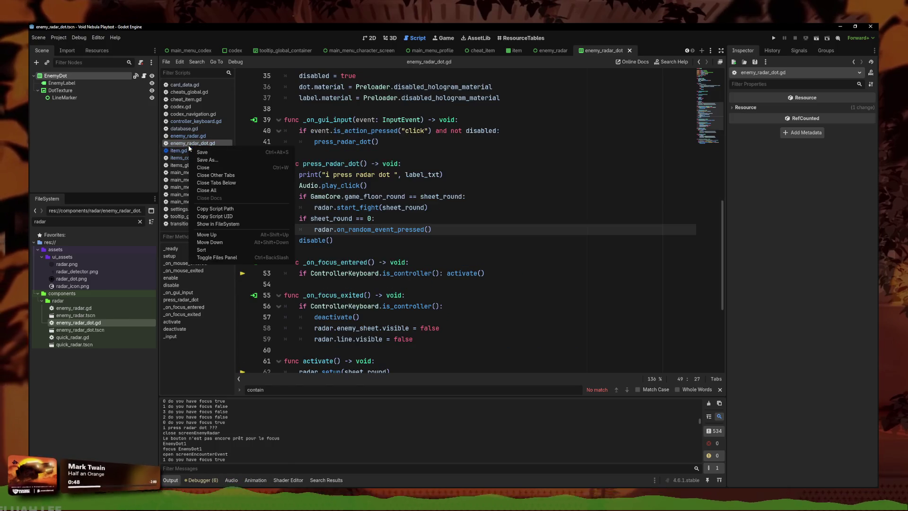
click(216, 175)
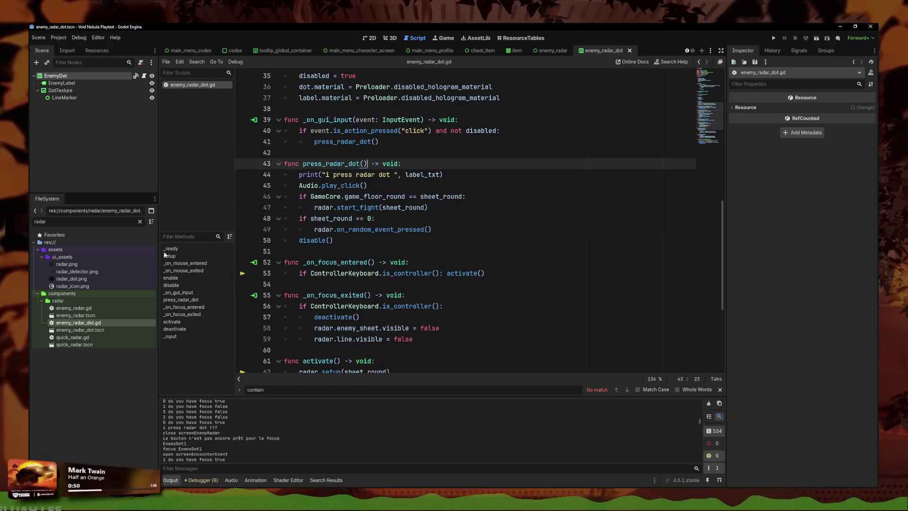
double_click(118, 308)
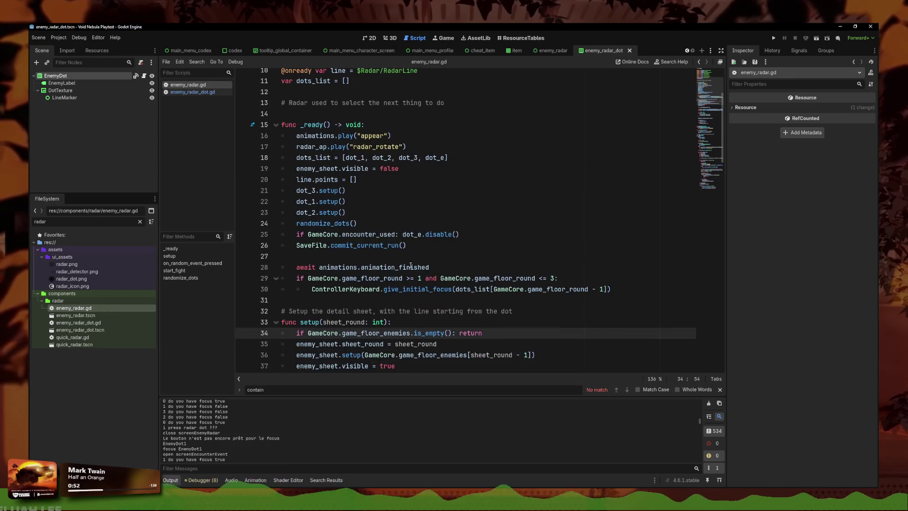
scroll(381, 235, down, 15)
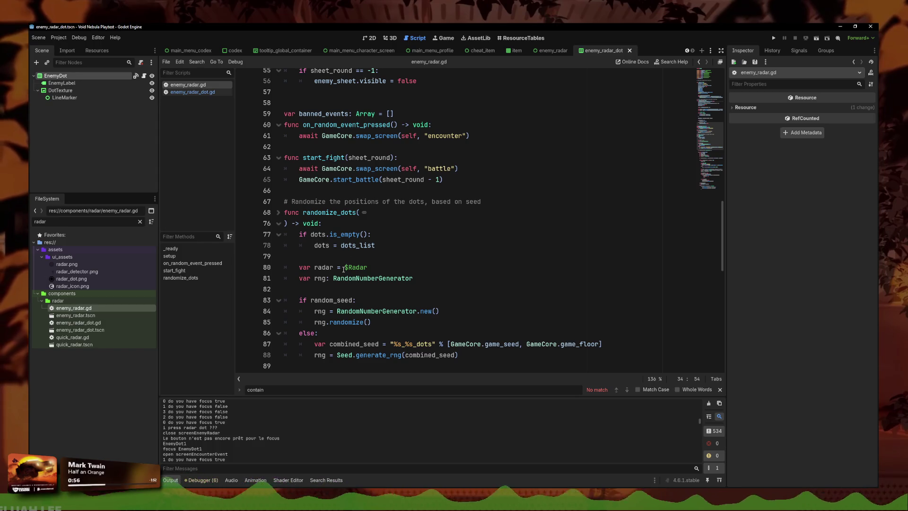
scroll(344, 269, down, 15)
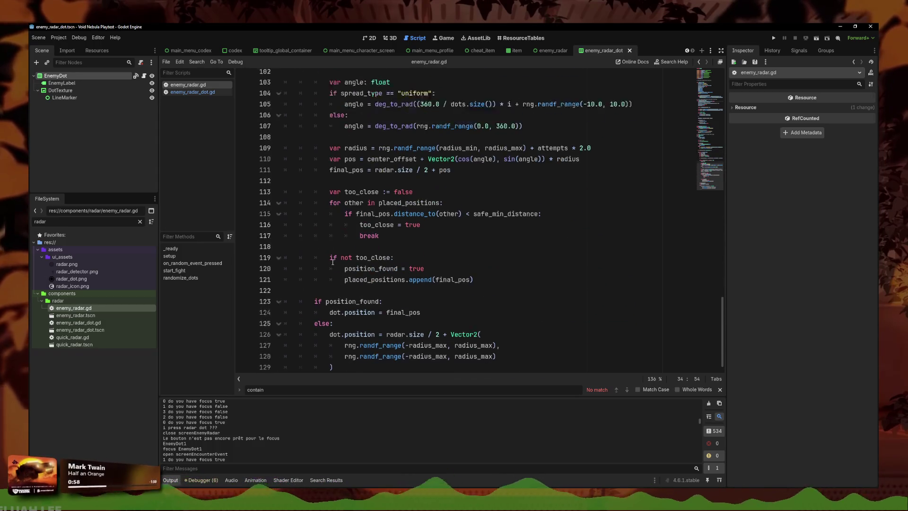
scroll(333, 261, up, 15)
- Search enemy_radar.gd for 'rand' to find on_random_event_pressed and its encounter screen swap on line 61
key(ctrl+f)
text(rand)
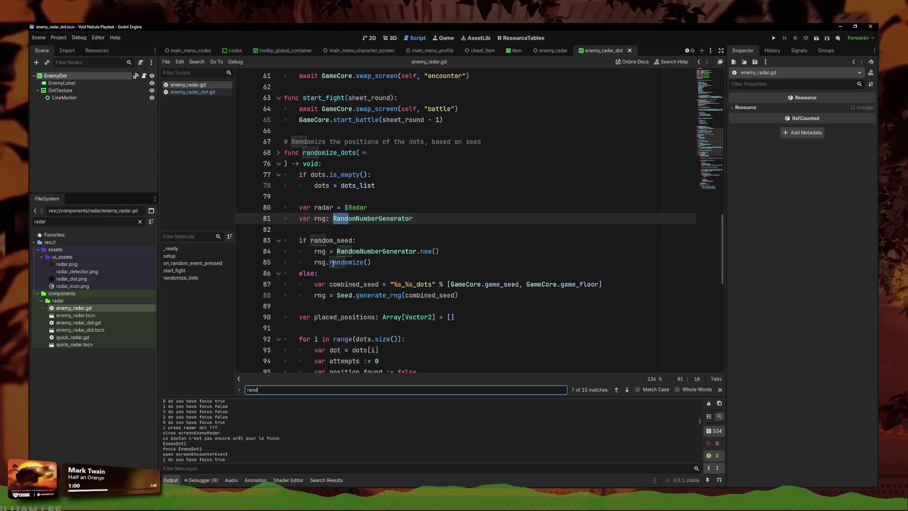
click(617, 391)
click(617, 390)
click(616, 391)
click(617, 391)
click(617, 391)
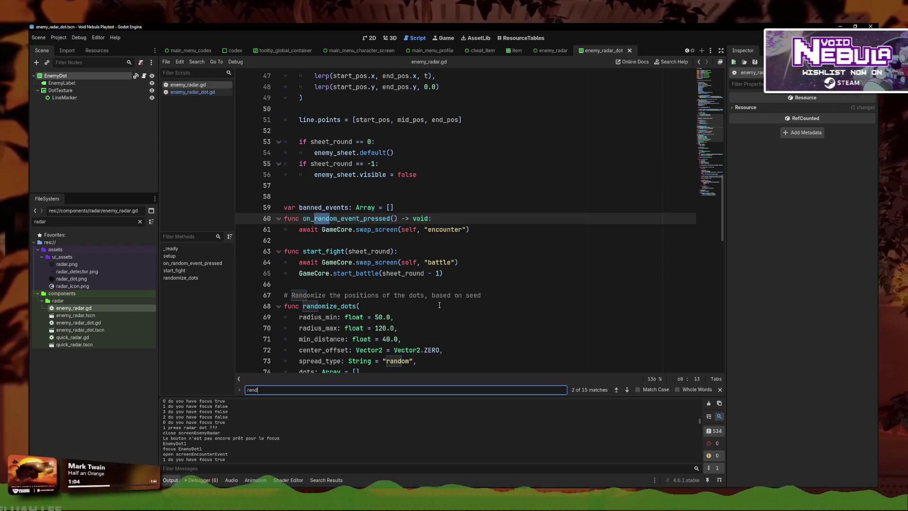
click(468, 221)
click(502, 230)
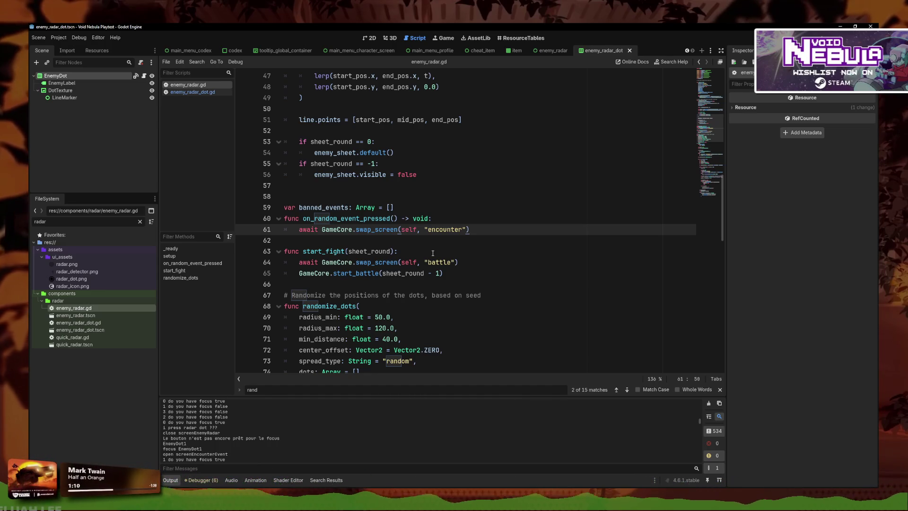
- From enemy_radar_dot.gd, follow on_random_event_pressed to the swap_screen definition in game_core.gd
click(199, 93)
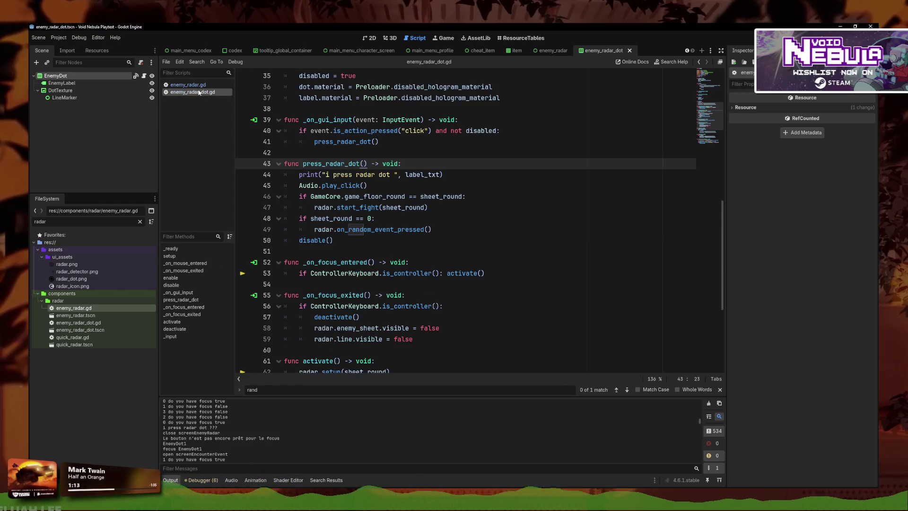
click(389, 249)
click(347, 244)
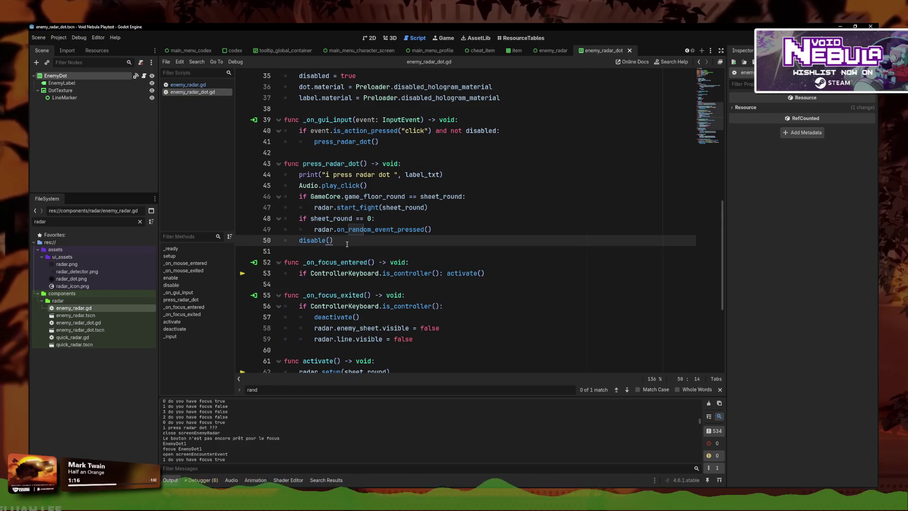
click(189, 85)
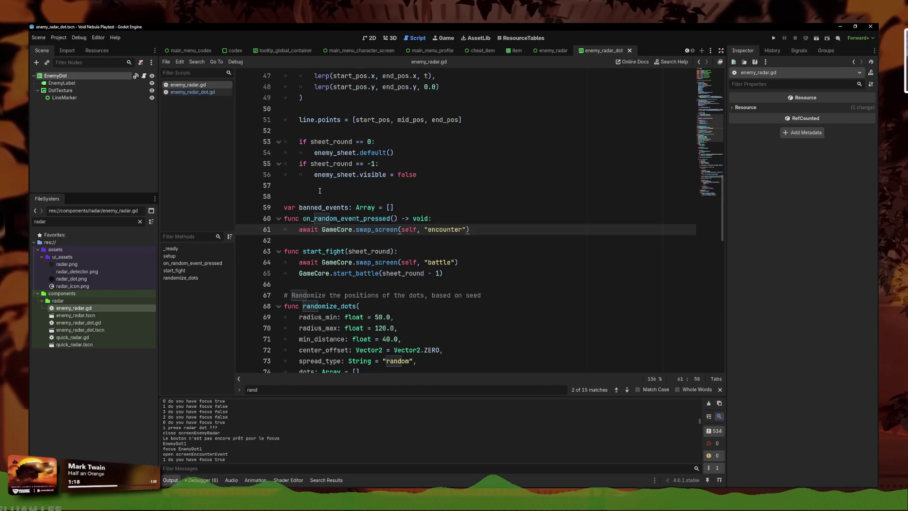
click(486, 233)
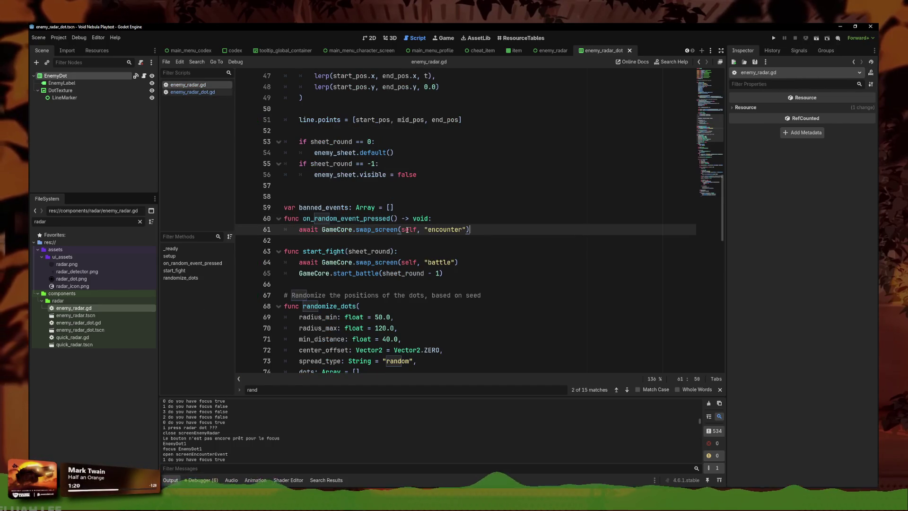
ctrl+click(391, 230)
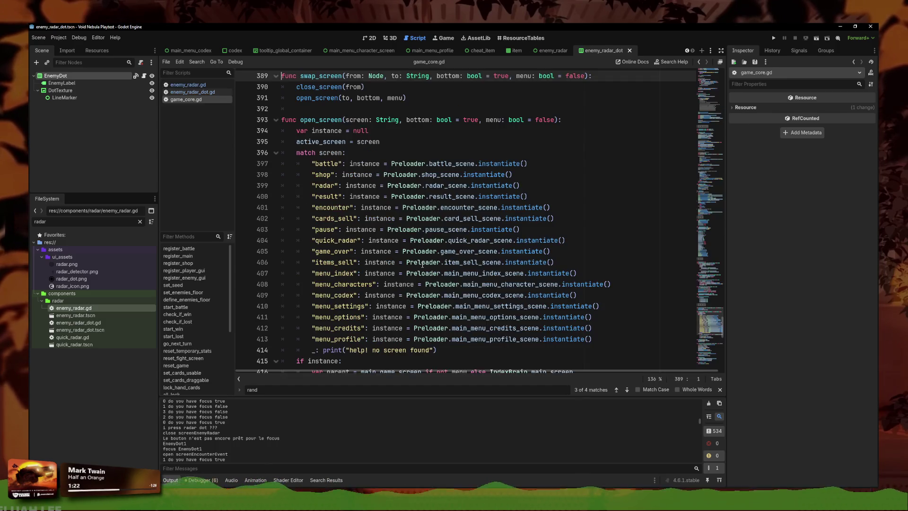
- Return from game_core.gd to enemy_radar_dot.gd at the on_random_event_pressed call
scroll(385, 109, up, 1)
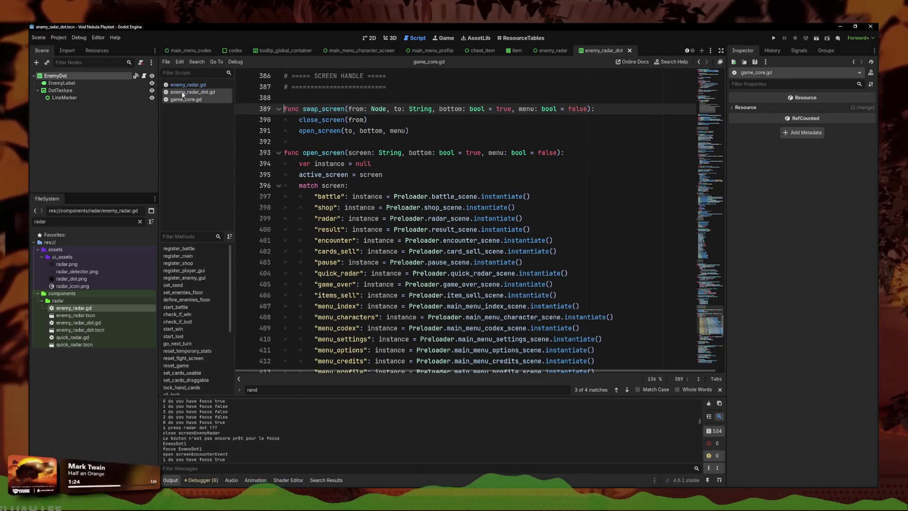
click(187, 92)
click(186, 85)
click(186, 93)
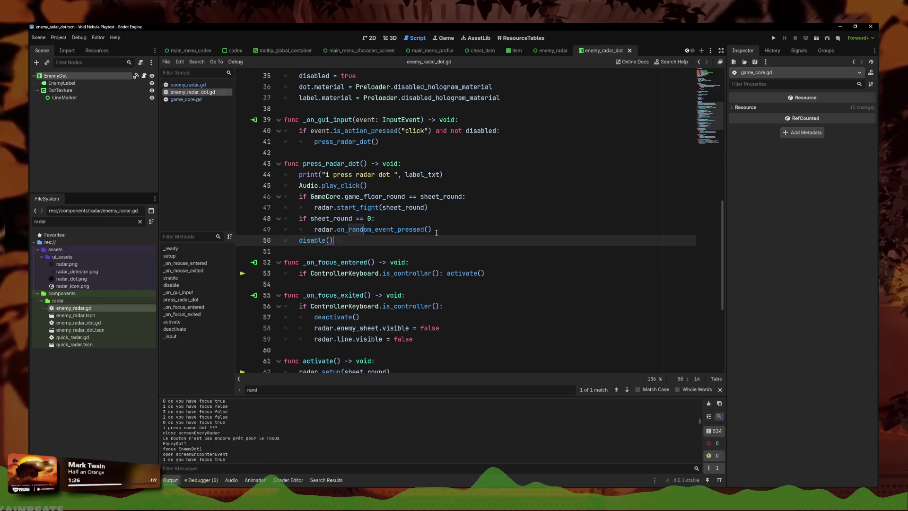
key(Up)
key(End)
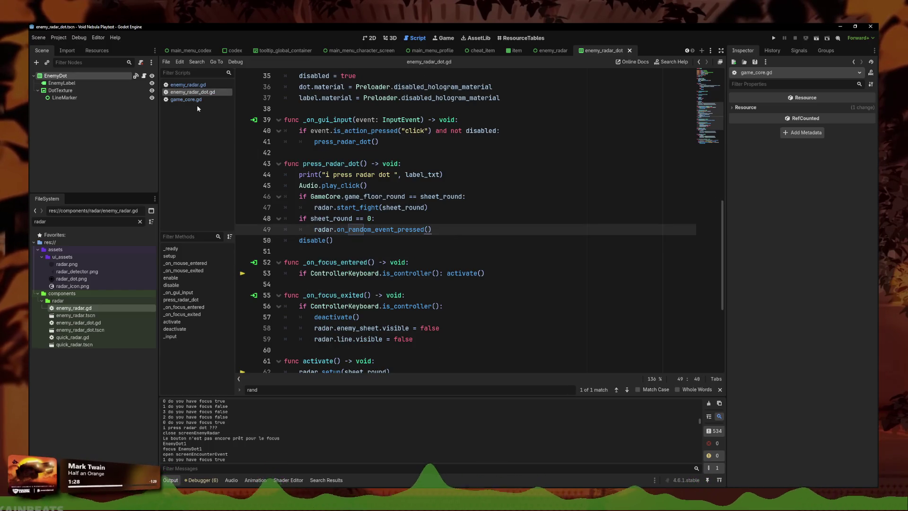
key(alt+Left)
key(alt+Right)
key(alt+Right)
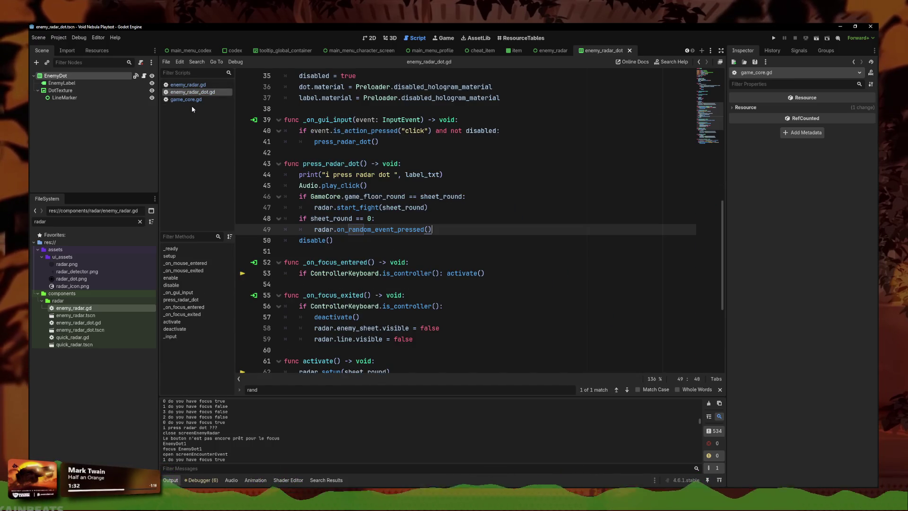
- Compare the game_floor_round check on line 46 with enemy_radar.gd's start_battle call on line 65
click(421, 197)
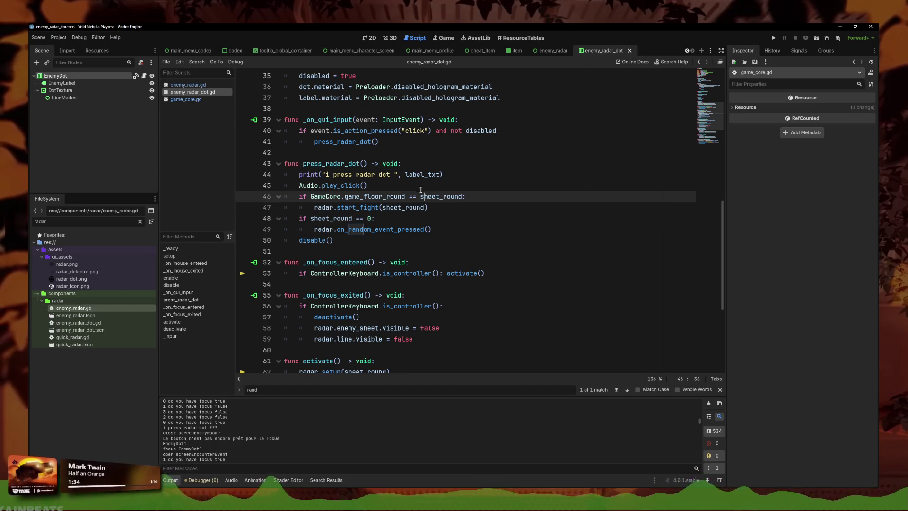
key(Up)
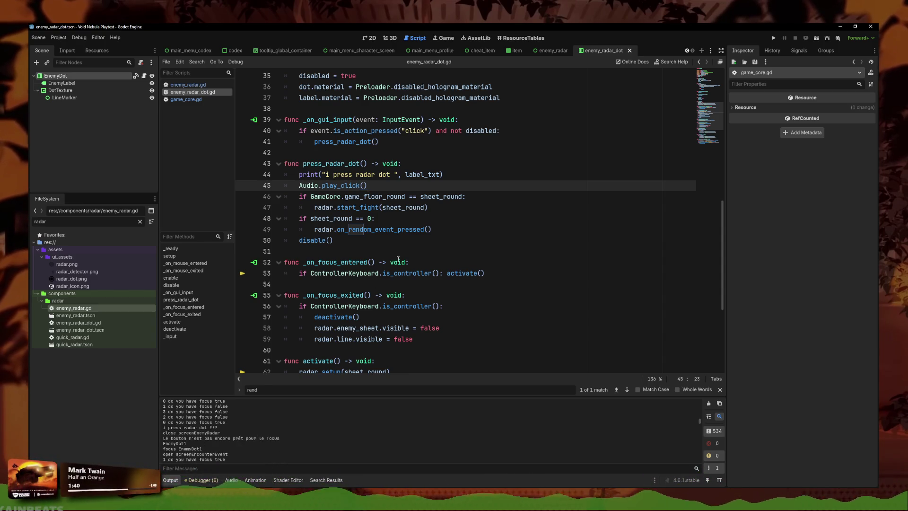
click(186, 100)
click(196, 86)
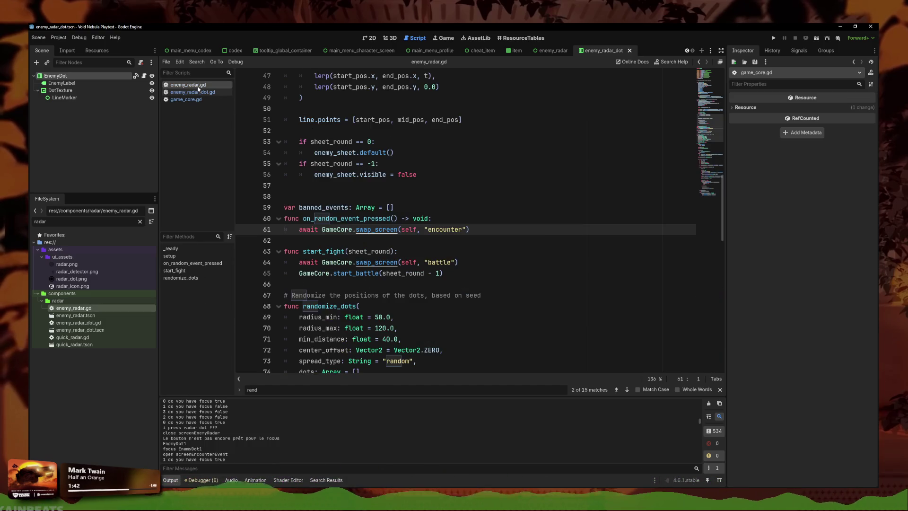
click(498, 274)
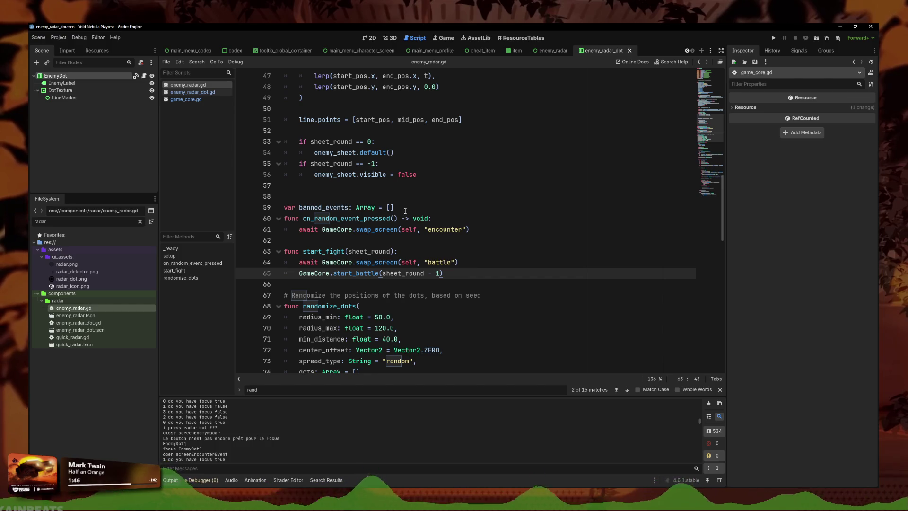
click(199, 93)
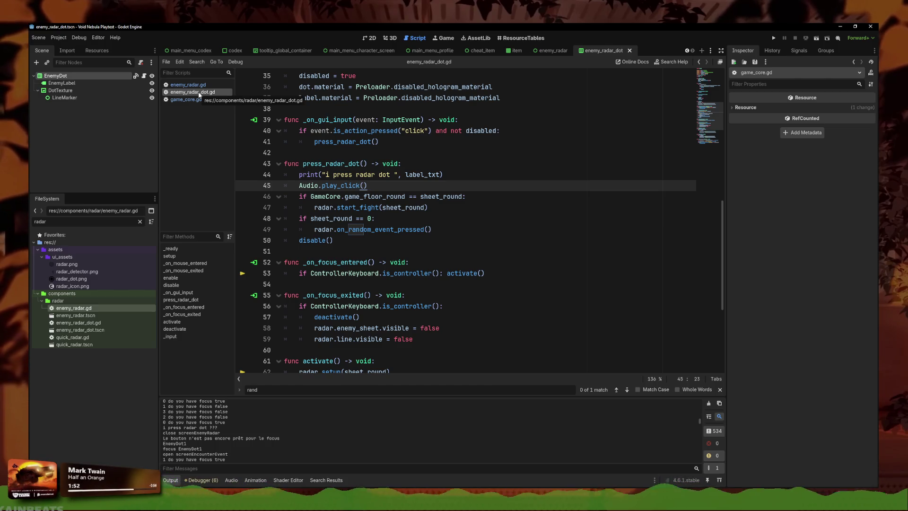
click(478, 197)
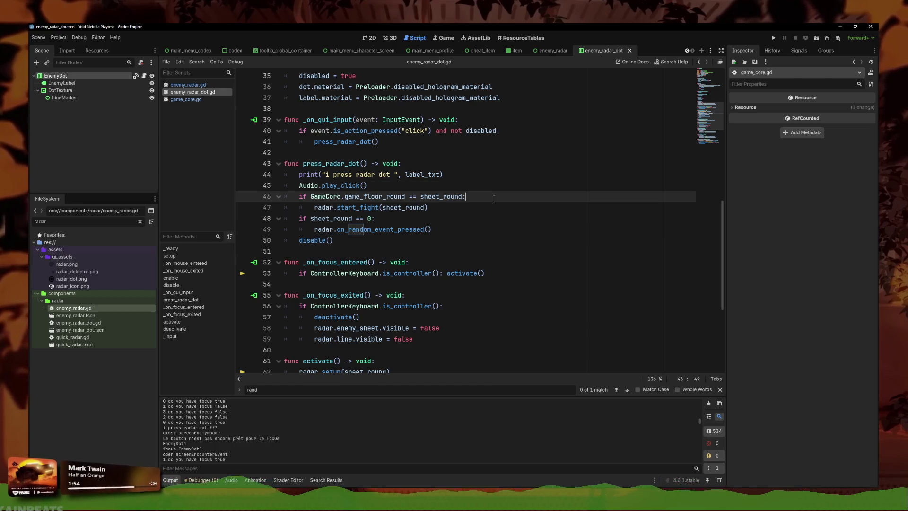
- Turn the second 'if sheet_round == 0' check into an elif
click(296, 221)
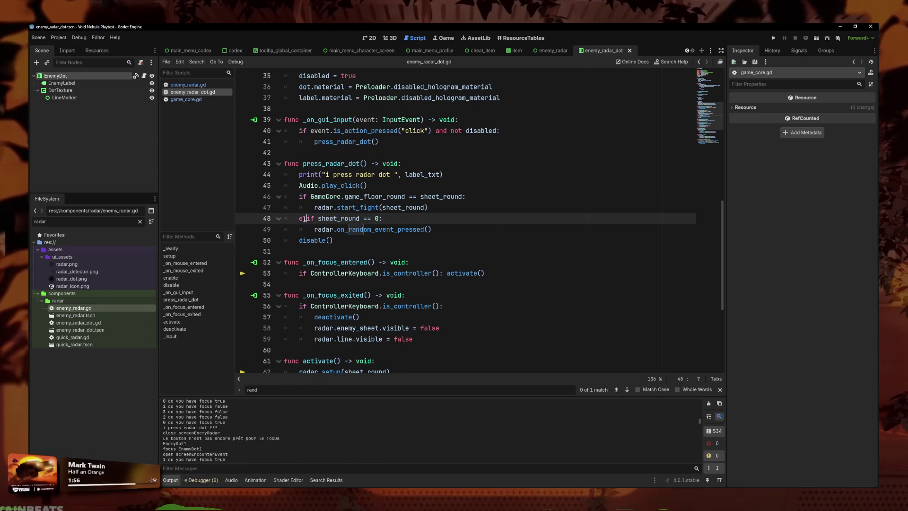
key(ctrl+space)
click(414, 216)
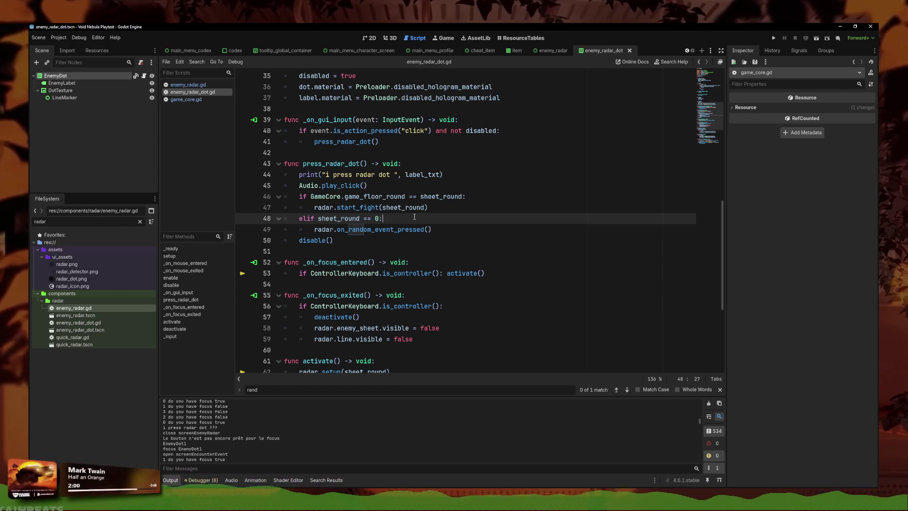
- Move disable() above the if/elif block with Alt+Up and run the project
click(393, 239)
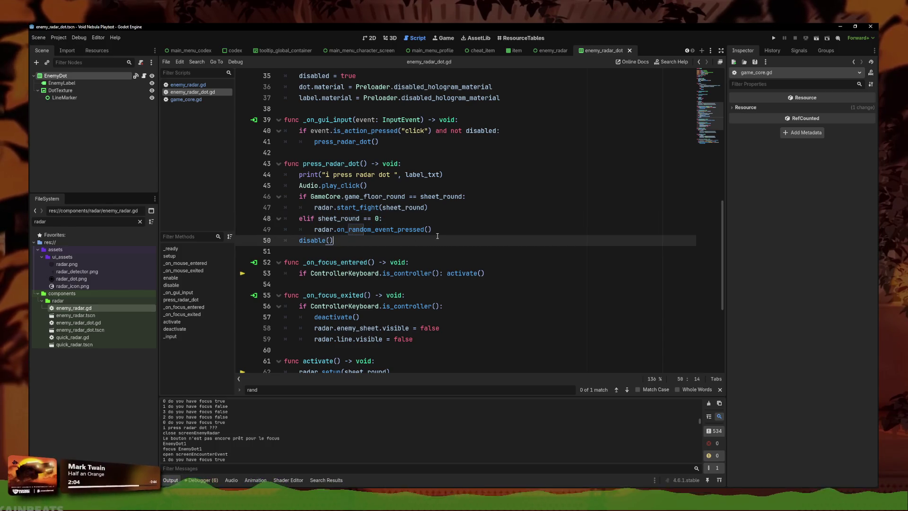
key(alt+Up)
key(alt+Up)
key(alt+Up)
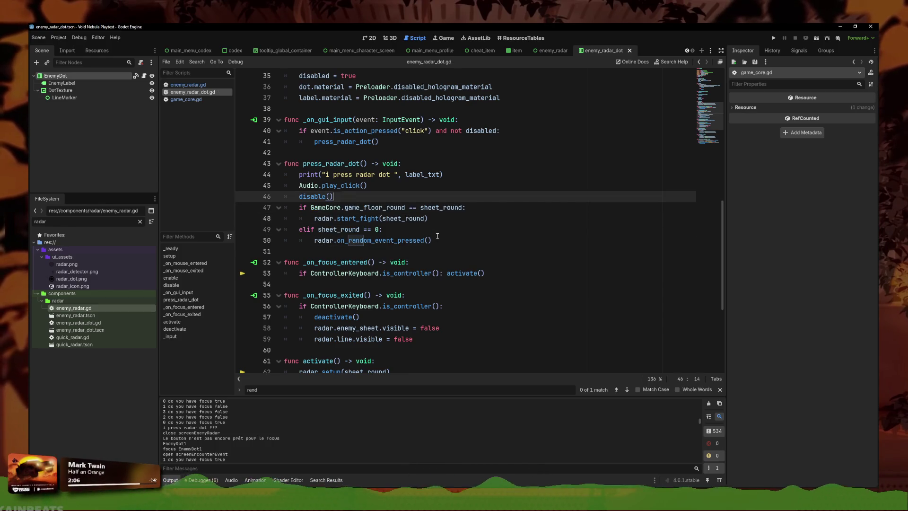
click(774, 39)
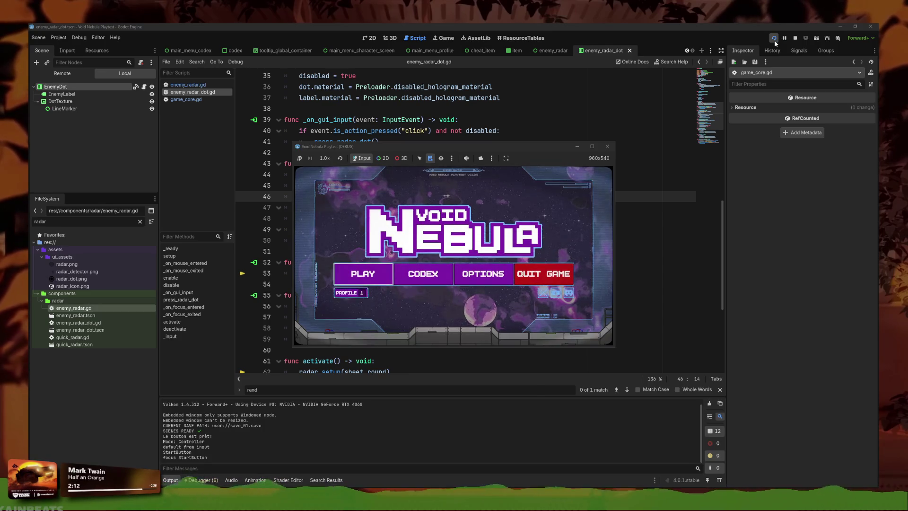
- Start a run and press an enemy radar dot to enter battle, checking the output
key(Return)
key(Return)
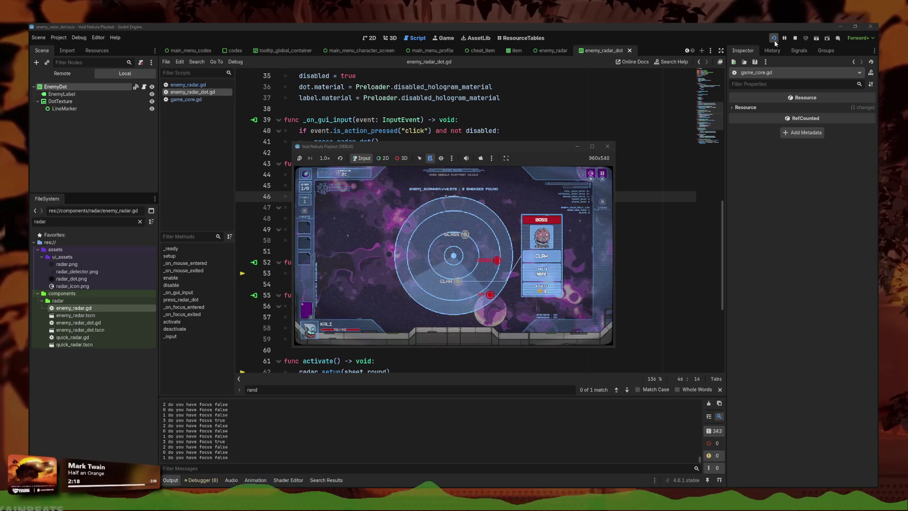
key(Return)
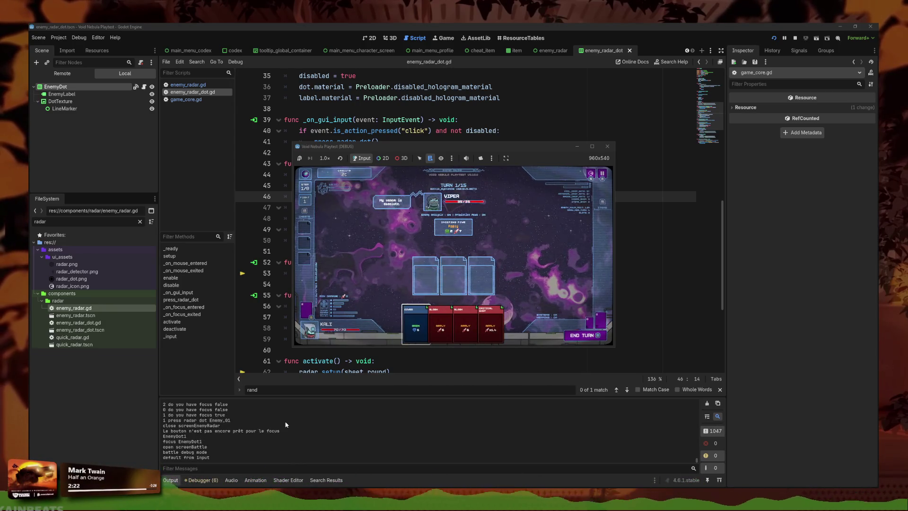
scroll(263, 435, up, 1)
scroll(263, 432, down, 1)
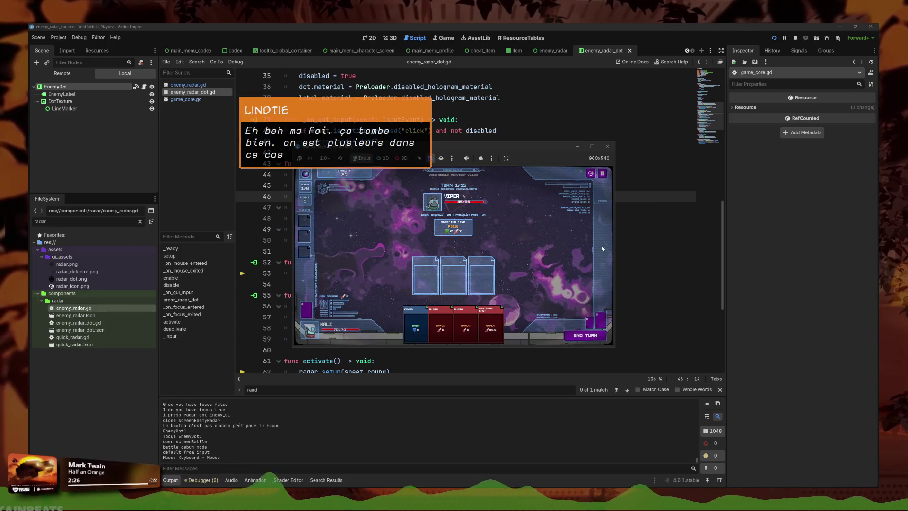
- Return to the main menu, start a new run and press the random event radar dot
key(Escape)
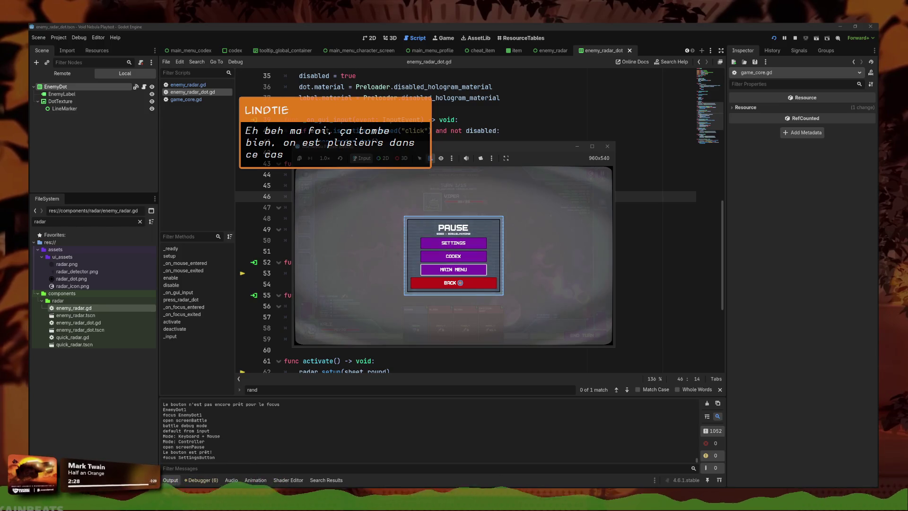
key(Return)
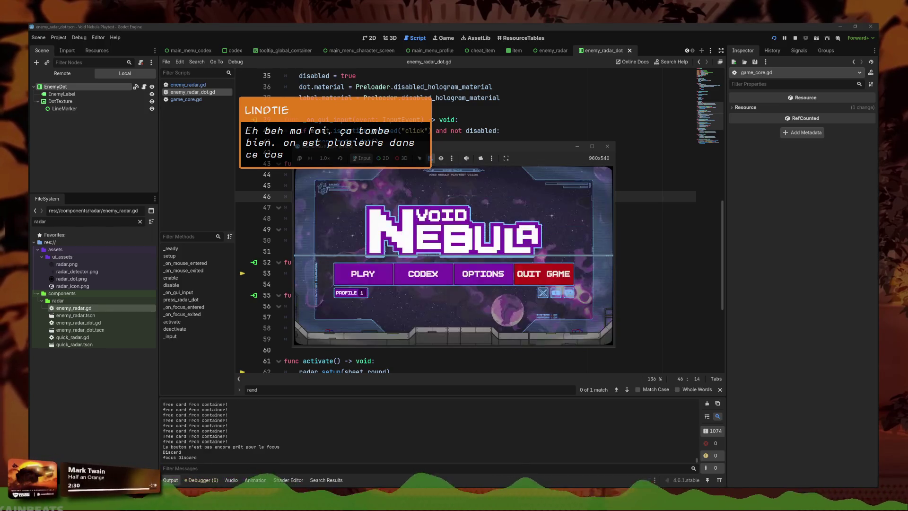
key(Return)
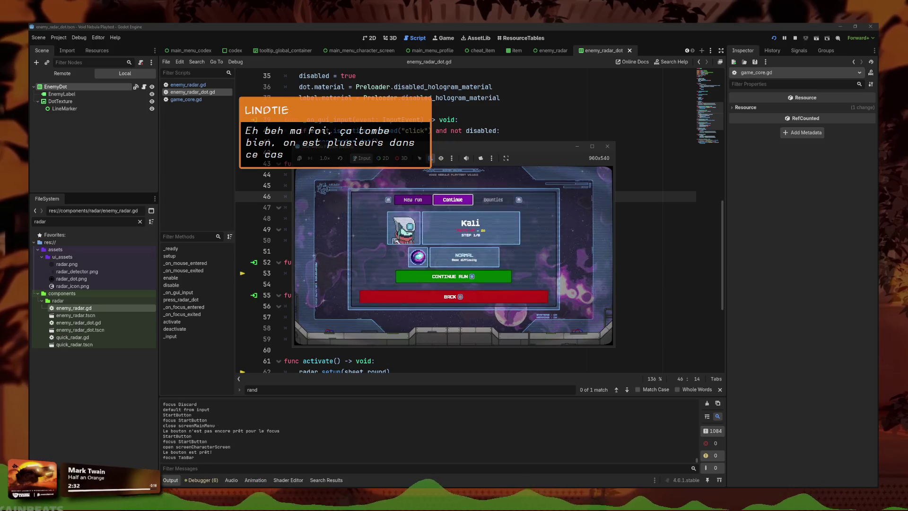
key(Return)
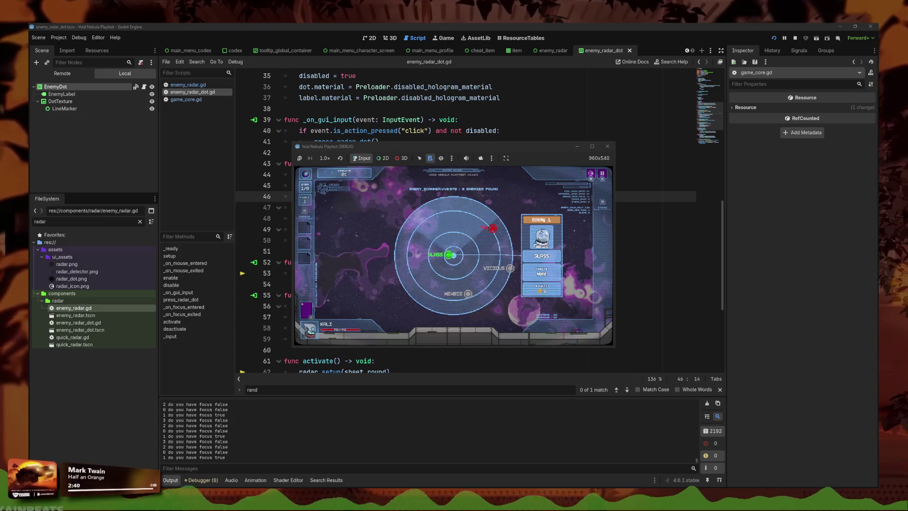
key(Return)
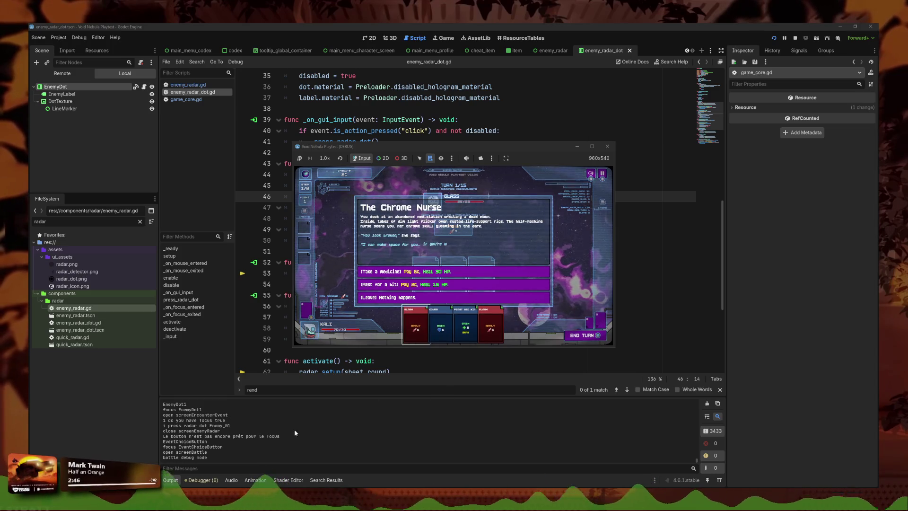
scroll(252, 432, up, 2)
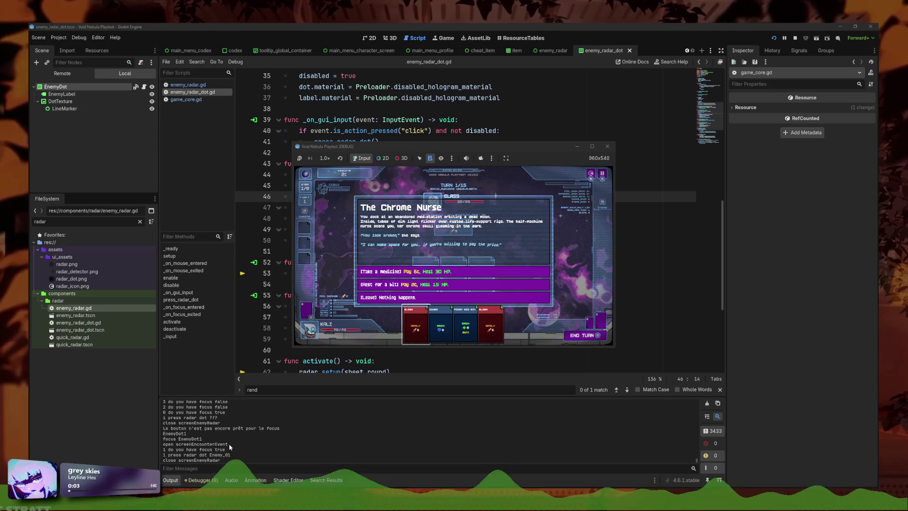
scroll(229, 443, down, 1)
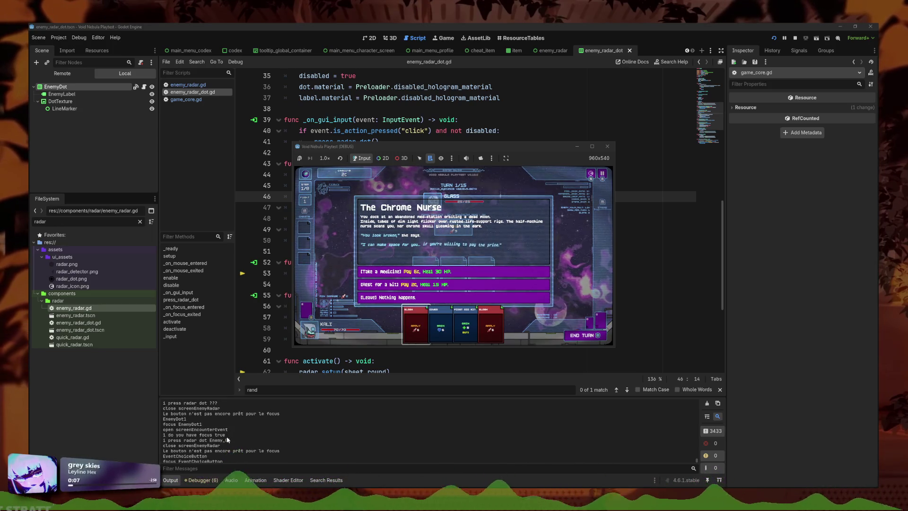
scroll(227, 440, down, 1)
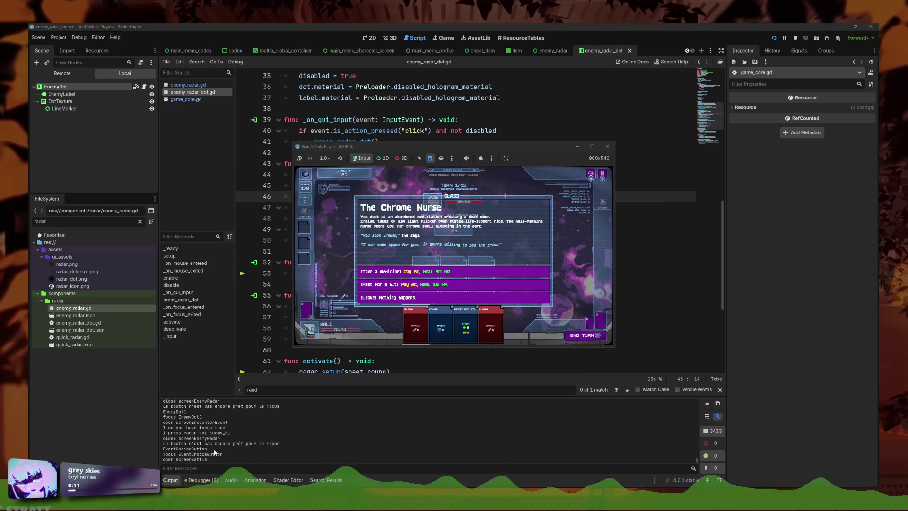
- Select the 'i press radar dot Enemy_01' and 'do you have focus true' Output log lines
drag(231, 433, 169, 433)
drag(226, 427, 169, 428)
click(228, 428)
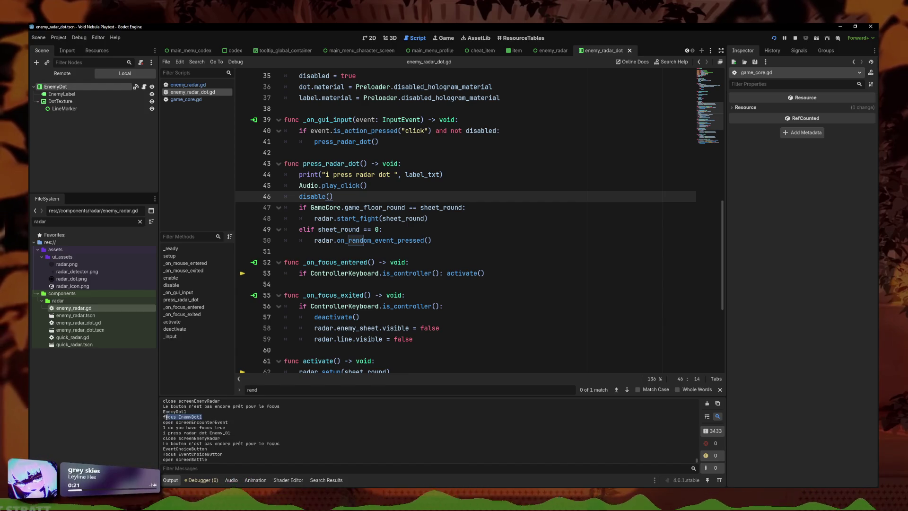
drag(201, 417, 152, 411)
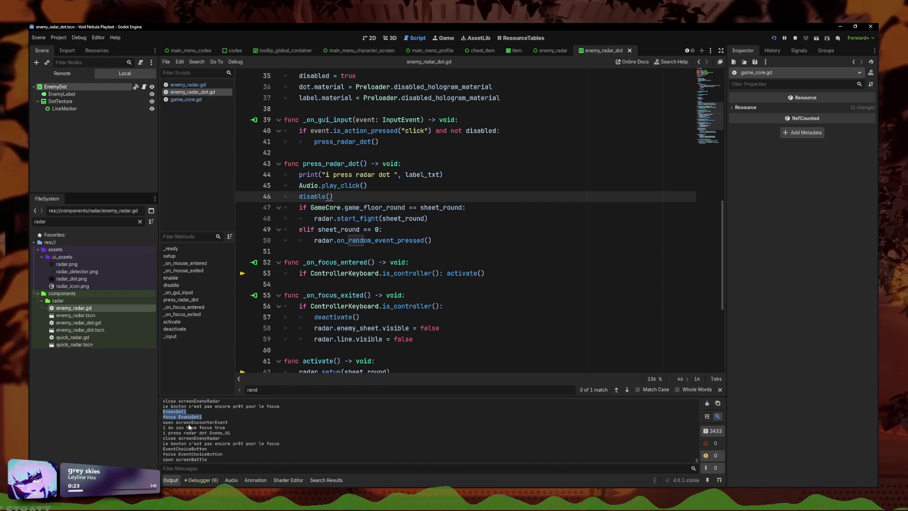
scroll(215, 429, up, 1)
scroll(215, 430, up, 1)
drag(203, 432, 156, 421)
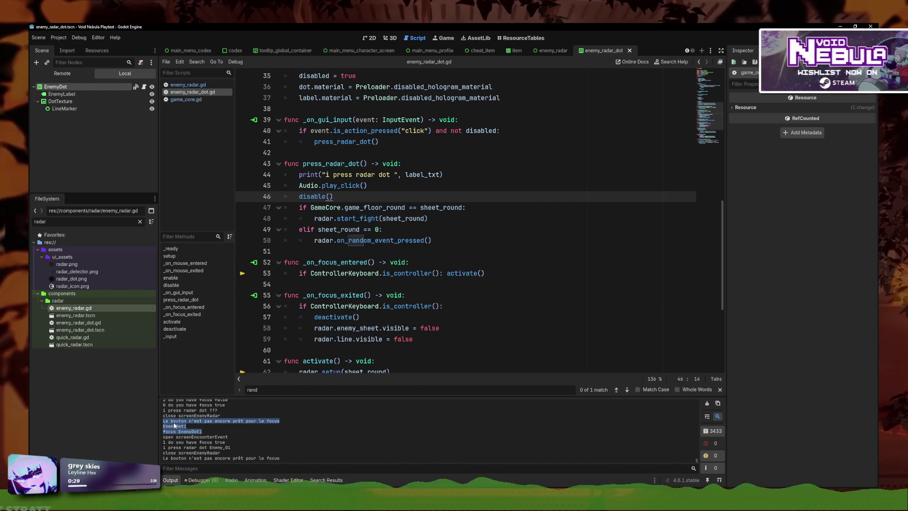
click(241, 421)
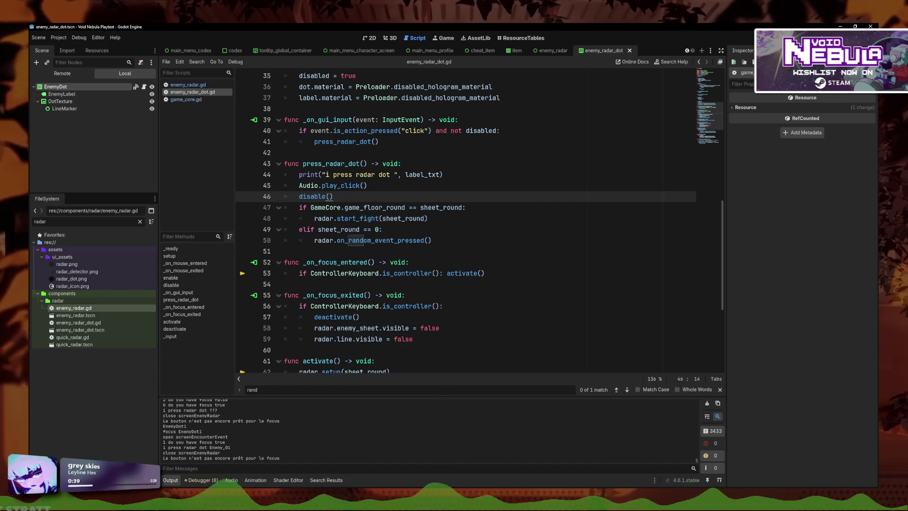
mouse_move(237, 474)
click(353, 451)
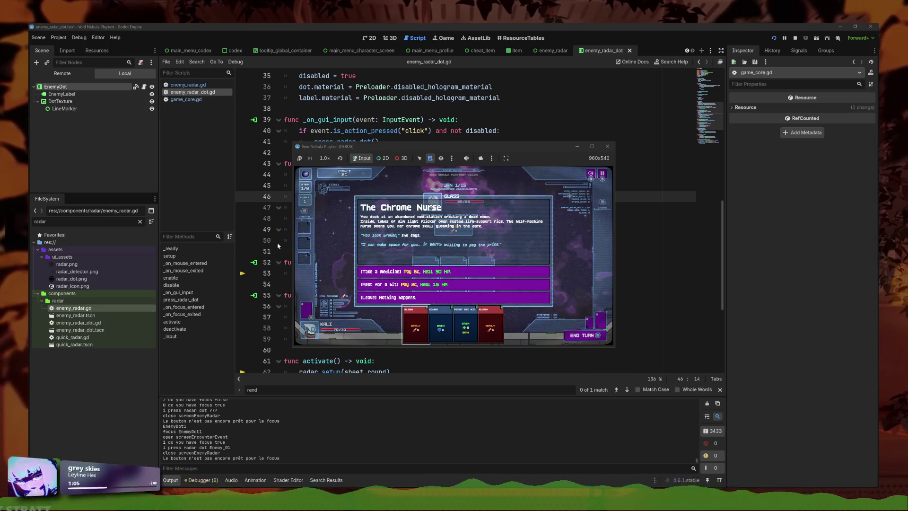
click(402, 130)
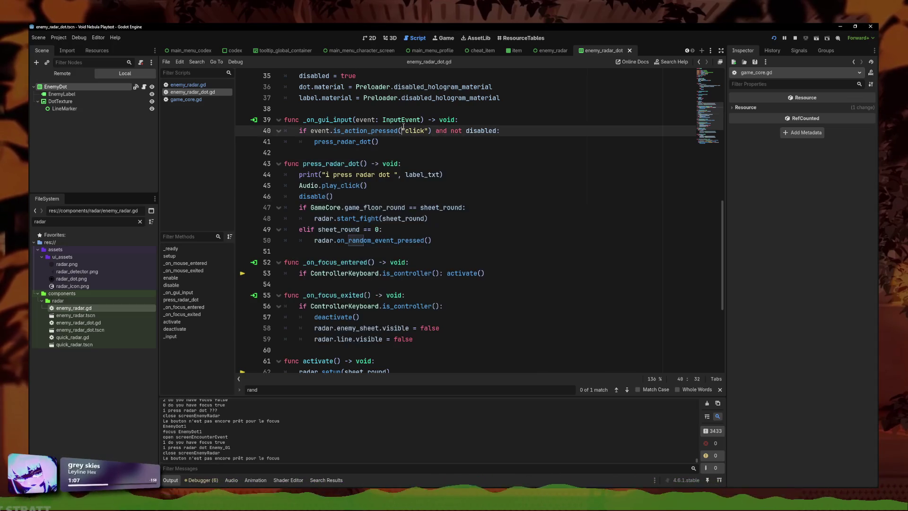
click(407, 145)
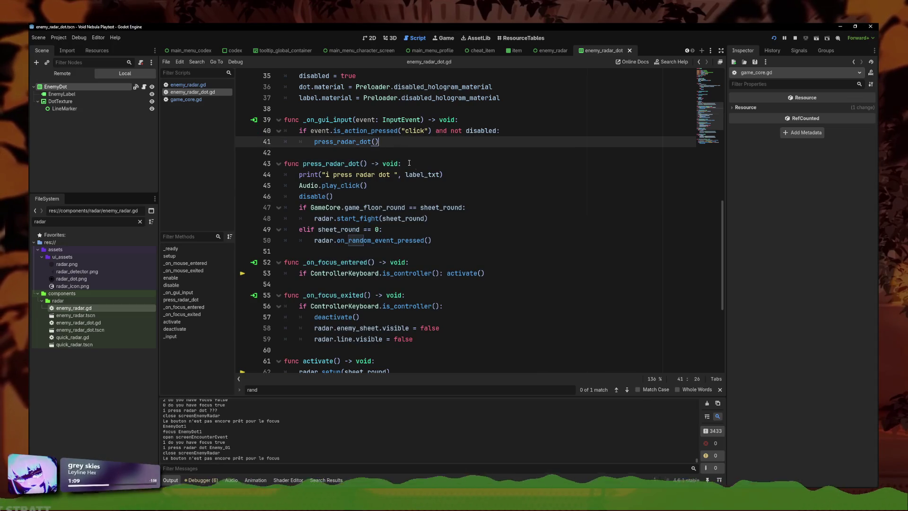
click(444, 246)
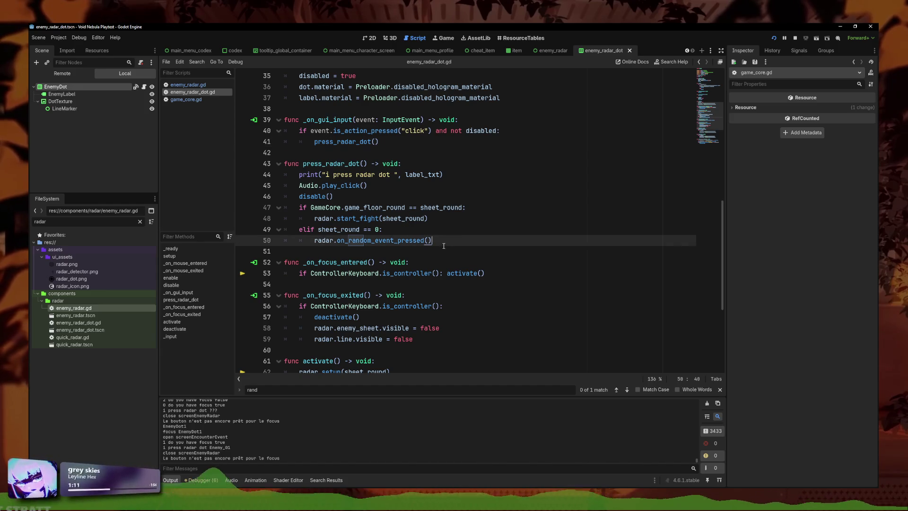
- Check start_fight in enemy_radar.gd, then return to press_radar_dot in enemy_radar_dot.gd
click(447, 218)
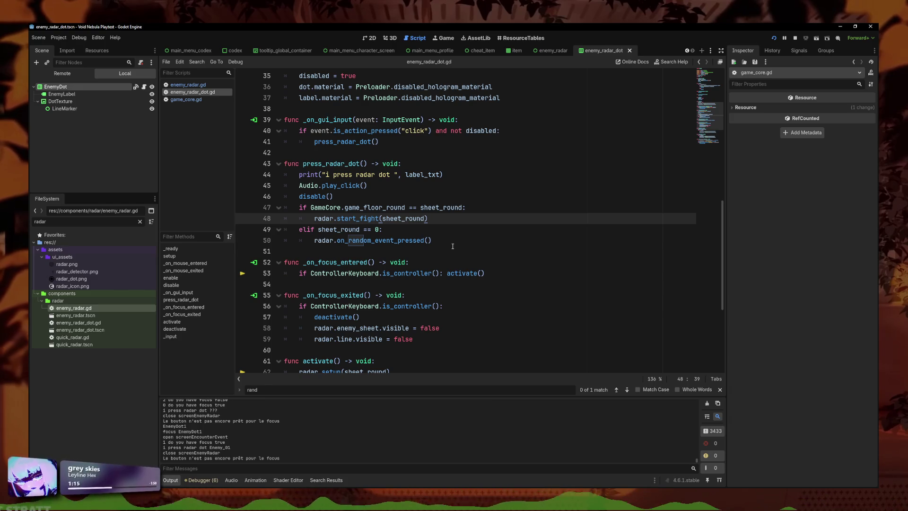
click(186, 100)
click(191, 87)
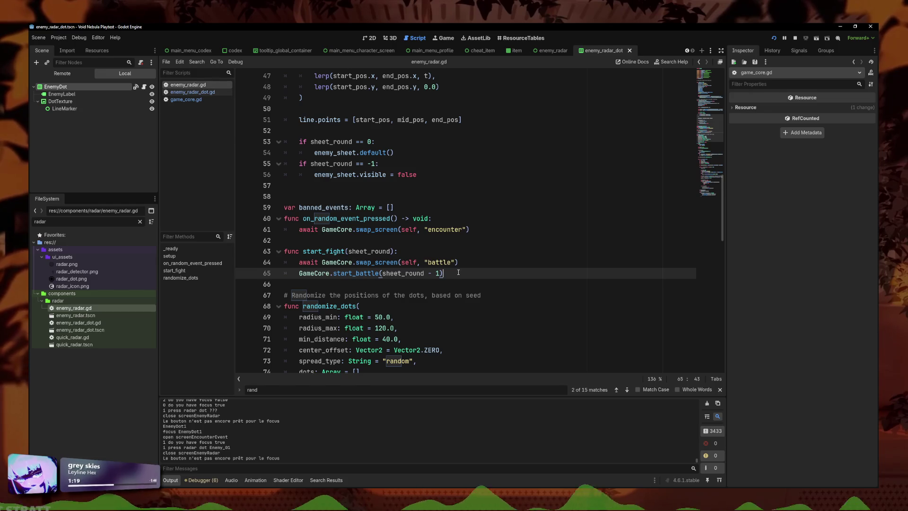
click(199, 92)
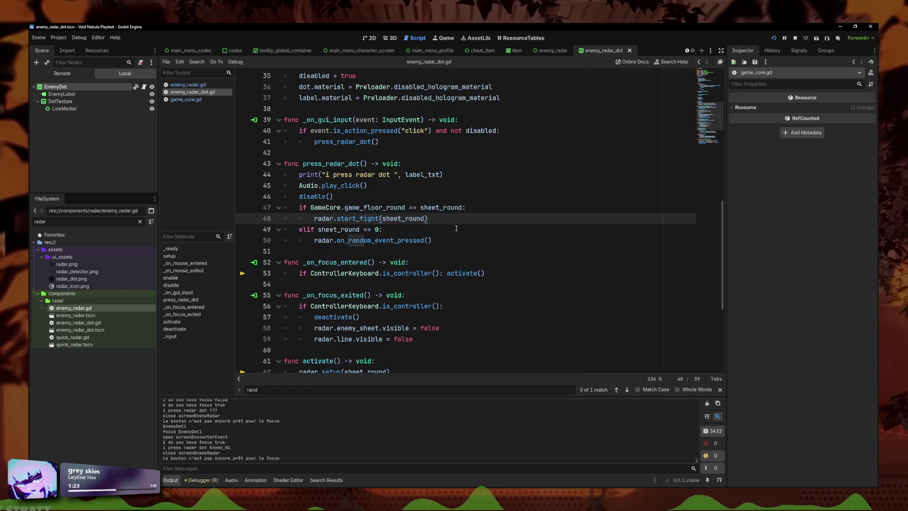
click(433, 188)
click(433, 192)
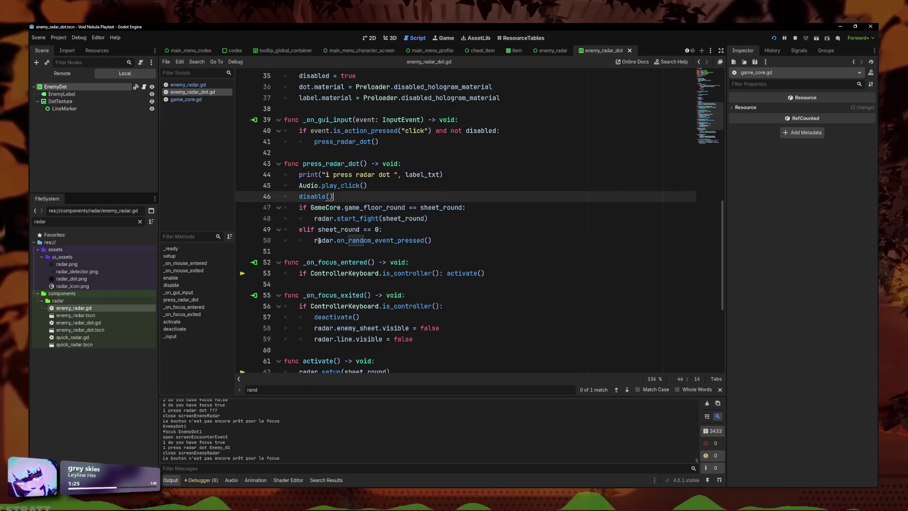
- Add await before the radar calls on lines 48 and 50 using two carets
click(308, 242)
alt+click(314, 218)
text(await)
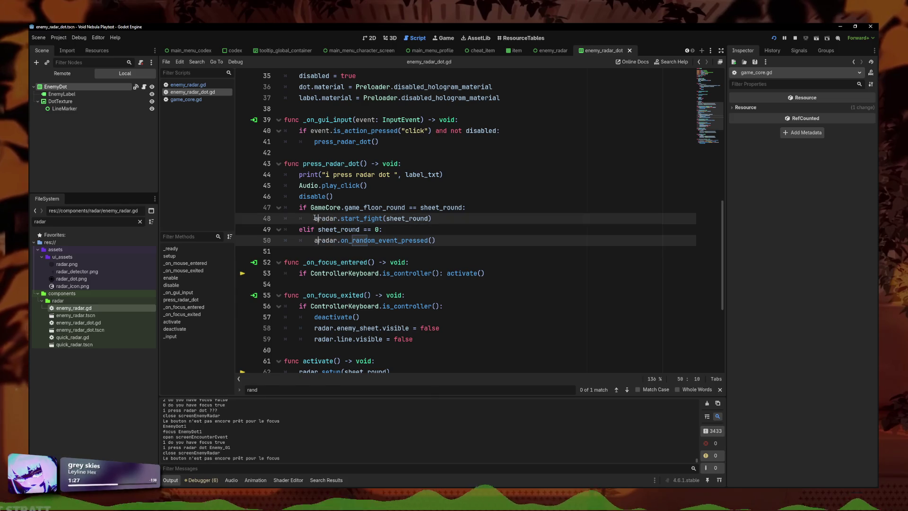
- Follow the swap_screen call in start_fight to its definition in game_core.gd
click(199, 100)
click(195, 85)
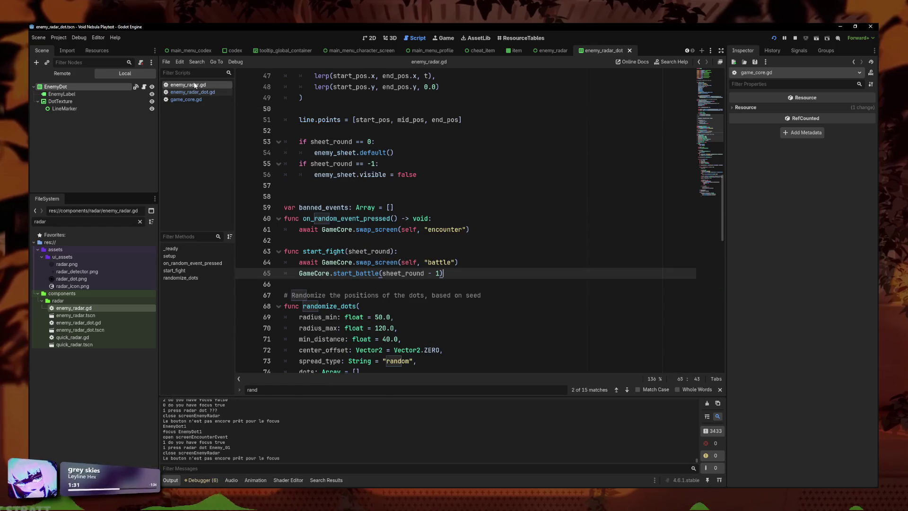
click(417, 262)
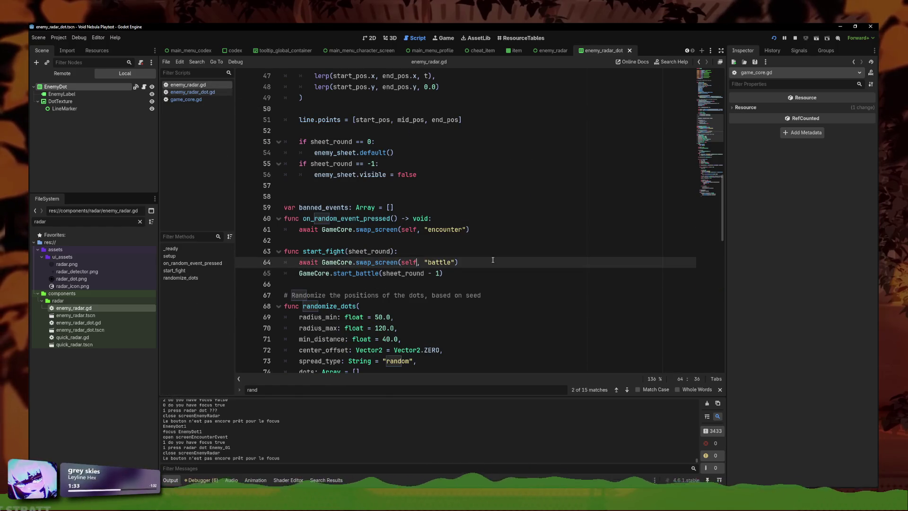
ctrl+click(373, 230)
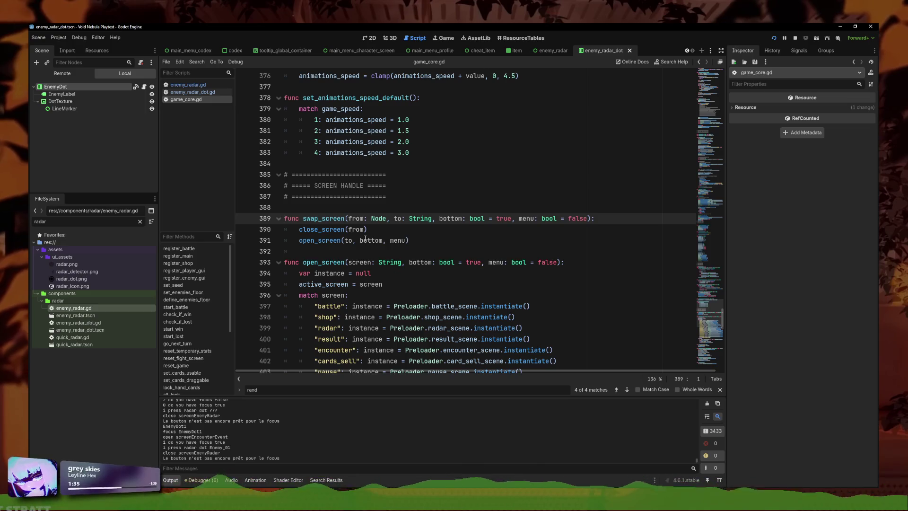
- Add await before close_screen and open_screen in swap_screen, drop the stray await on queue_free, and save
click(296, 230)
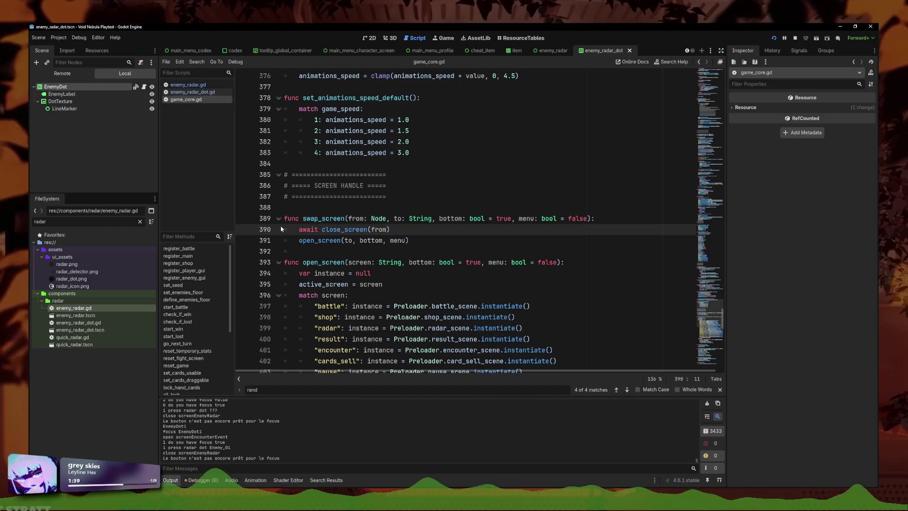
click(299, 240)
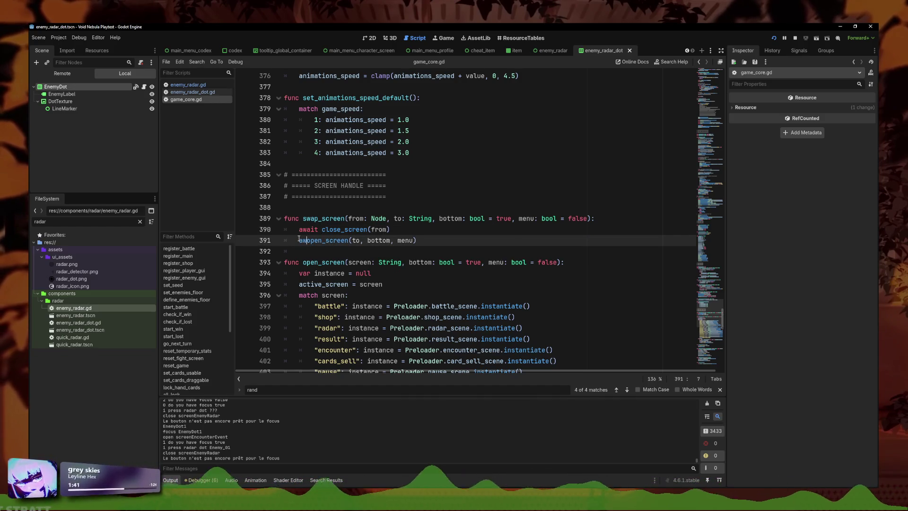
ctrl+click(350, 229)
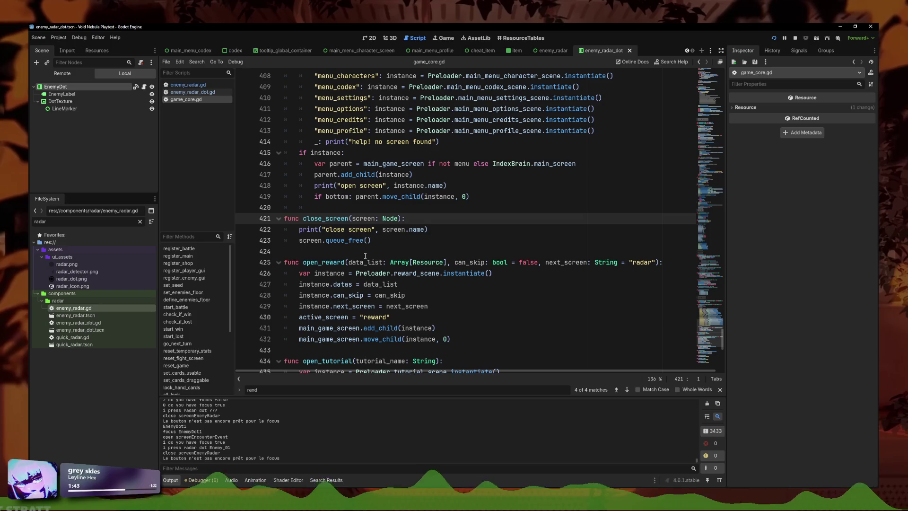
key(Down)
key(Down)
key(End)
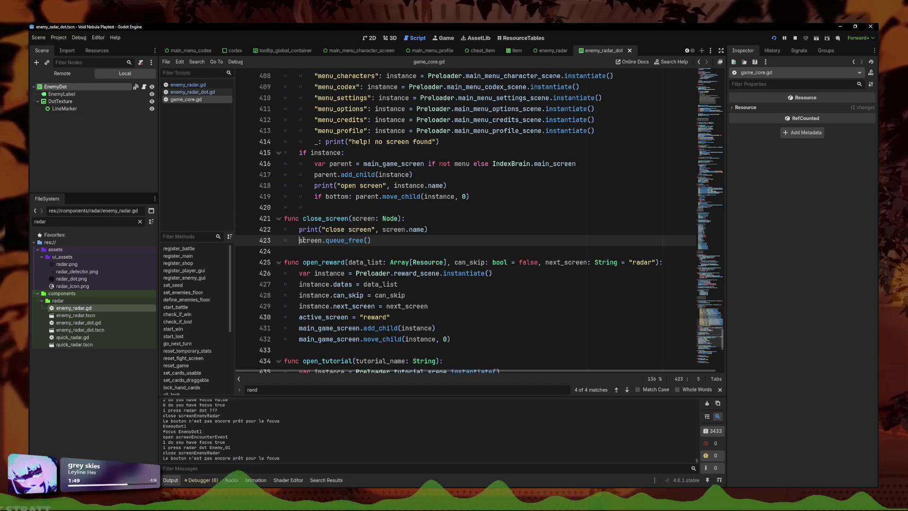
click(402, 241)
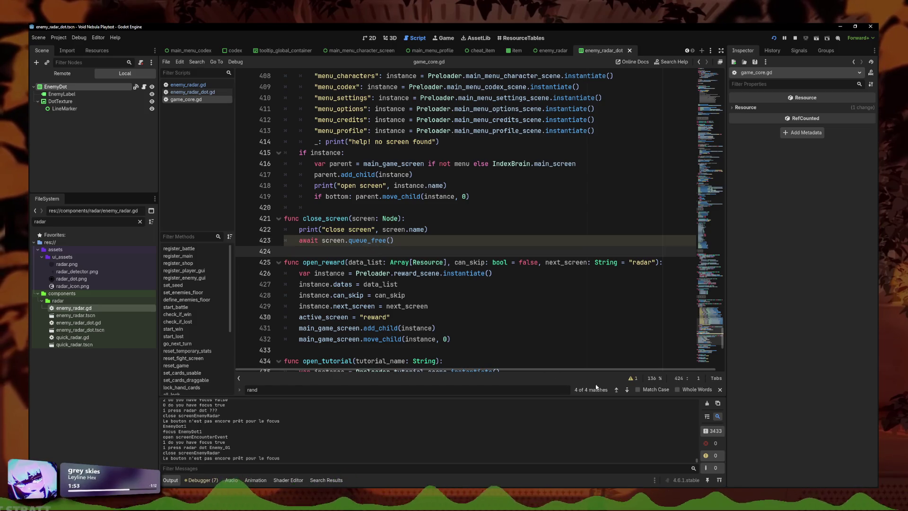
click(322, 241)
key(ctrl+BackSpace)
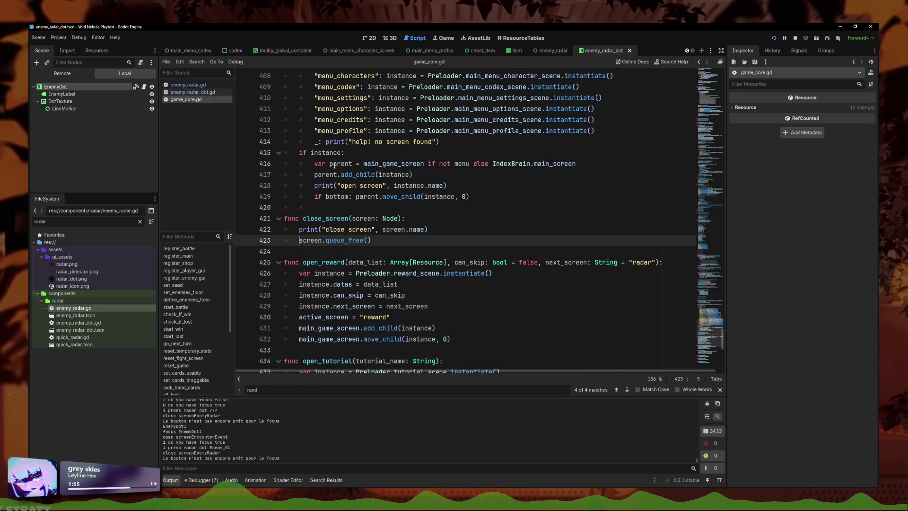
key(alt+Left)
key(alt+Left)
scroll(346, 142, up, 2)
key(ctrl+s)
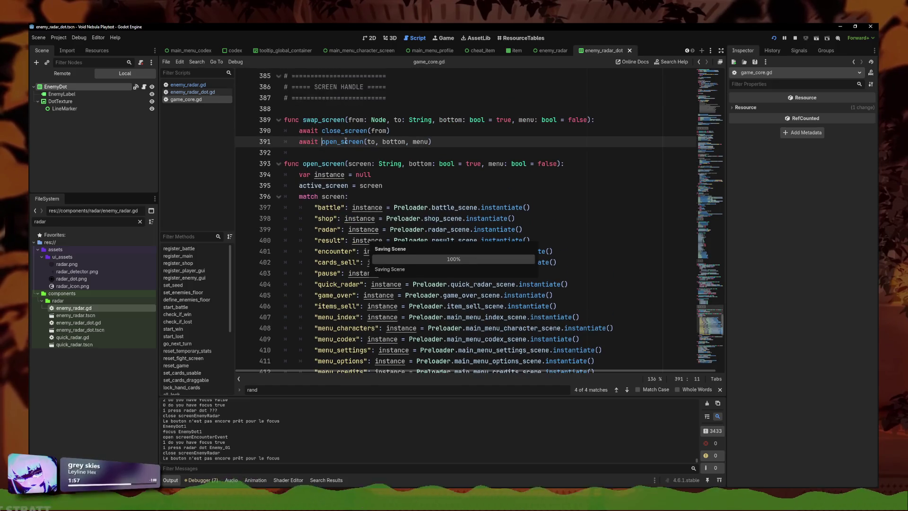
- Review the open_screen definition in game_core.gd, then return to the swap_screen lines
ctrl+click(346, 141)
scroll(377, 186, down, 2)
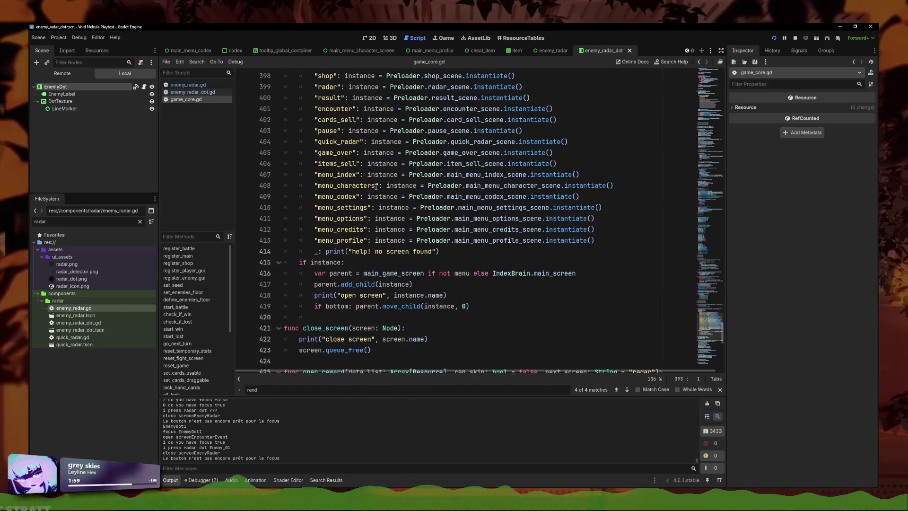
scroll(438, 332, up, 3)
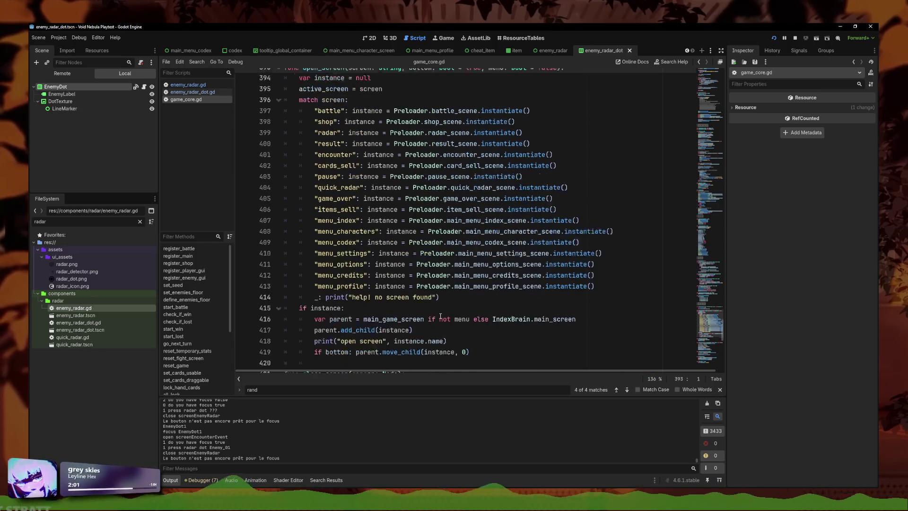
scroll(428, 293, down, 3)
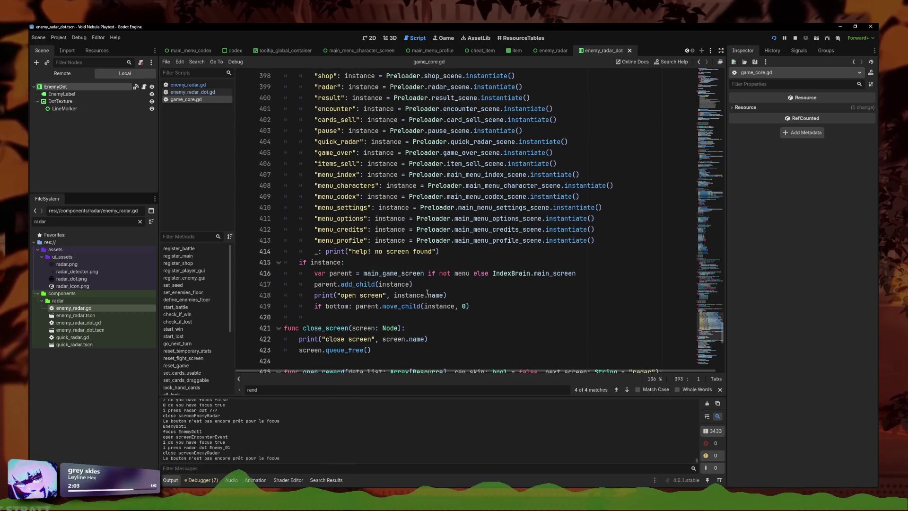
click(481, 307)
scroll(481, 307, up, 4)
click(426, 196)
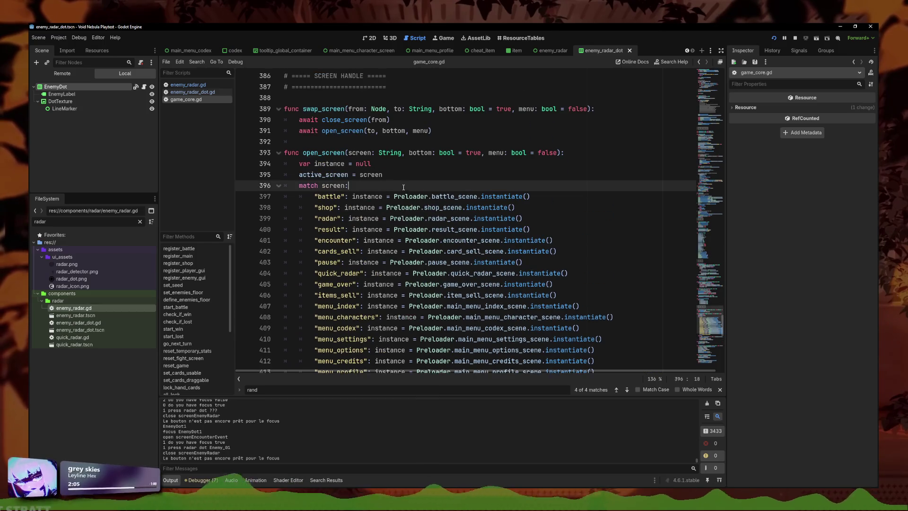
key(Up)
key(Up)
key(Up)
key(Up)
key(Up)
- Return to enemy_radar_dot.gd and run the project to test the awaited screen swaps
key(alt+Left)
key(alt+Left)
key(alt+Right)
click(473, 241)
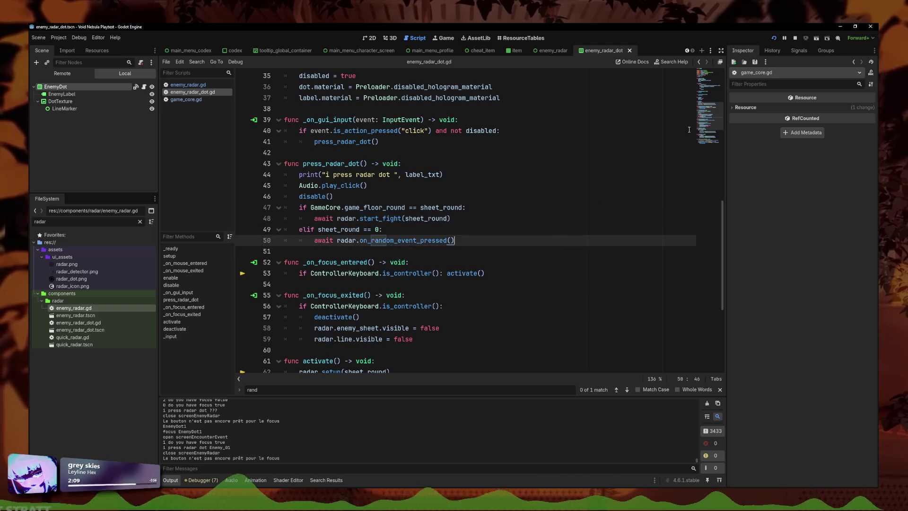
click(774, 38)
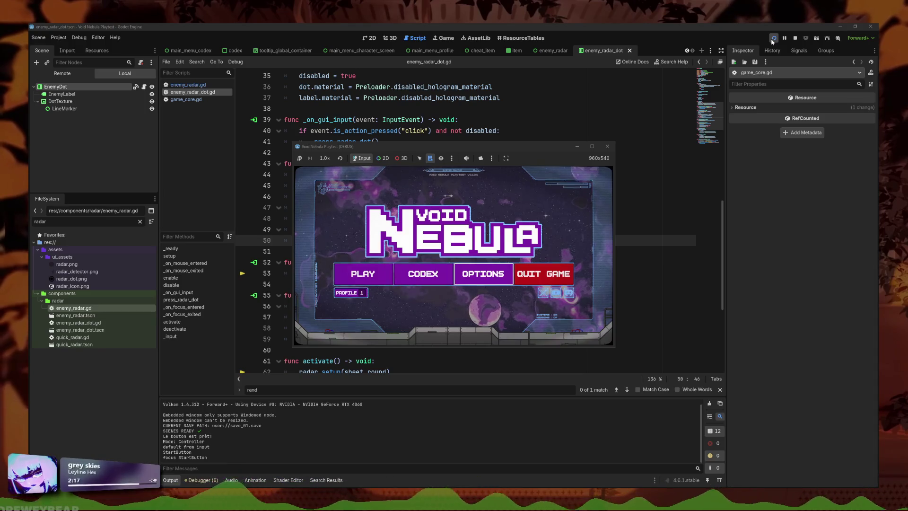
- Start a run with the controller, press the Viper radar dot to fight, then restart from the pause menu
key(Return)
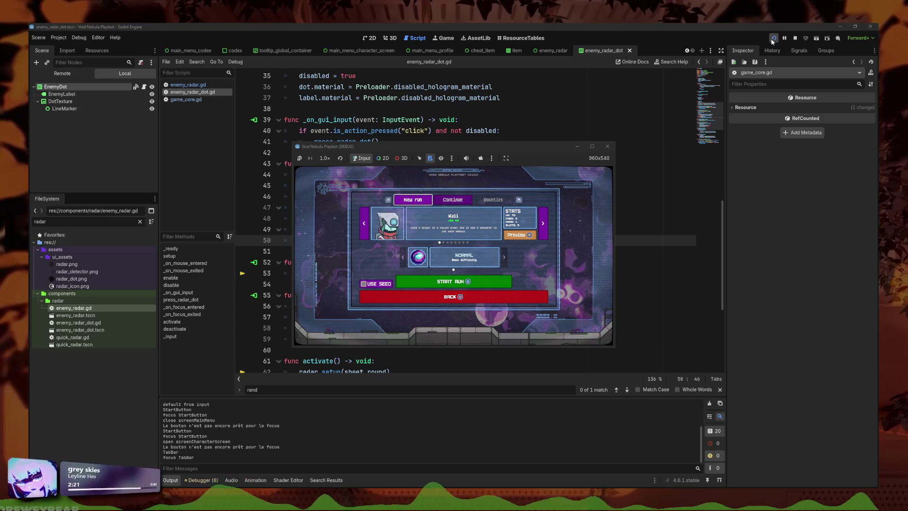
key(Return)
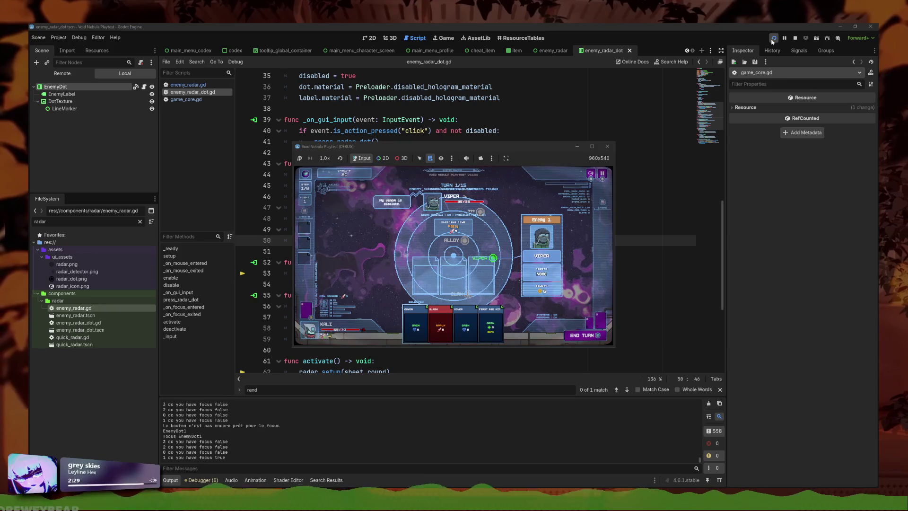
key(Left)
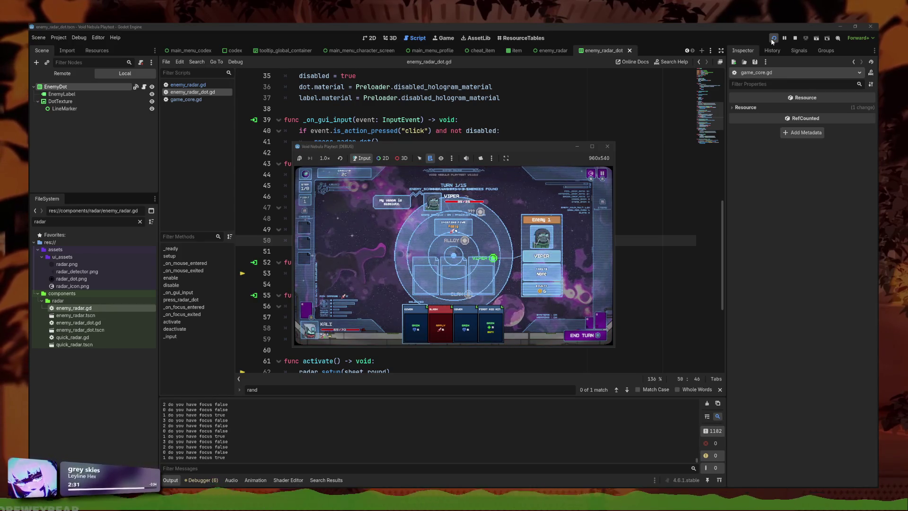
key(Return)
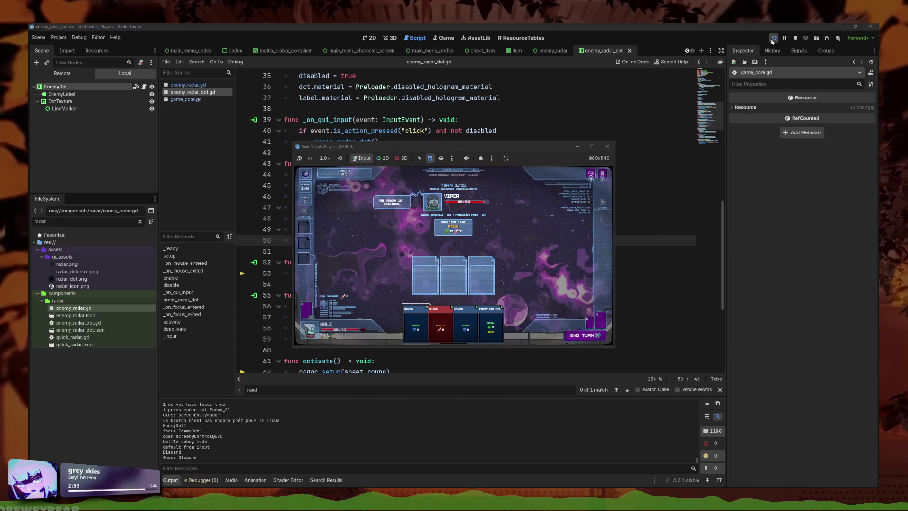
key(Escape)
key(Down)
key(Return)
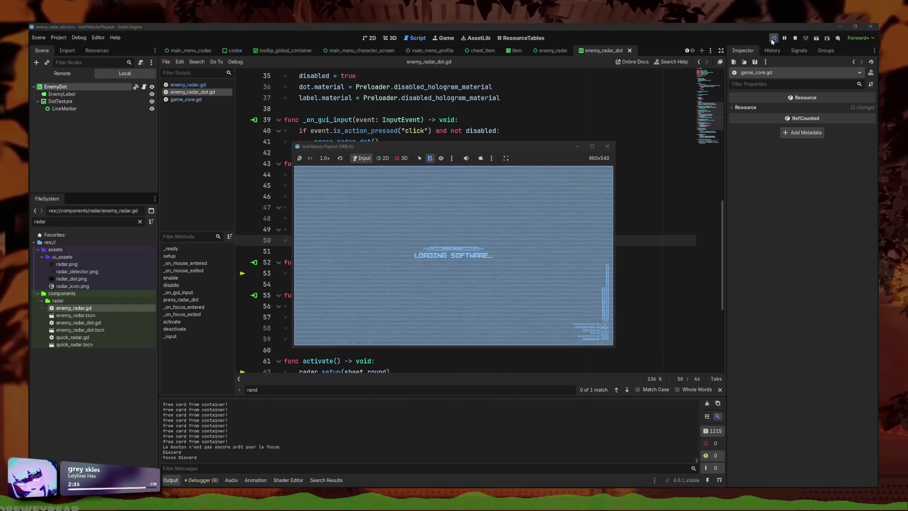
- Start a new run, enter battle via the radar dot, toggle the discard overview, and close the game
key(Return)
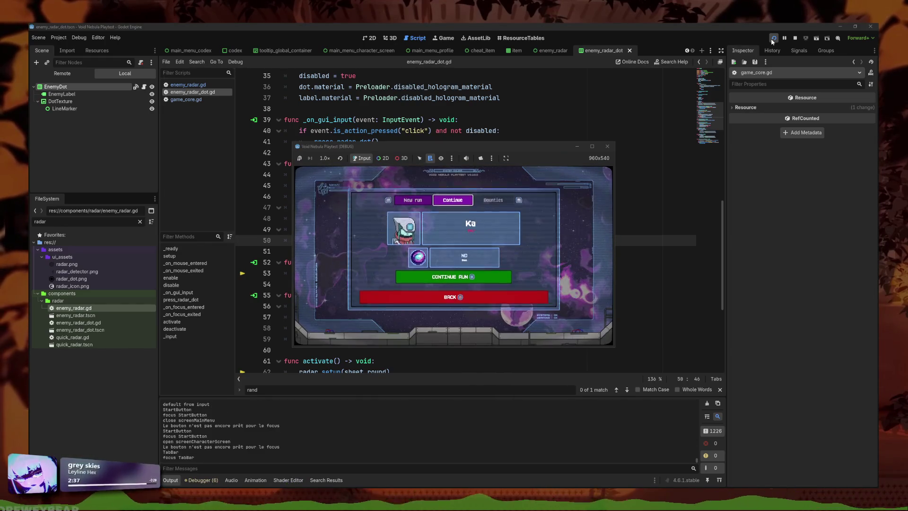
key(Return)
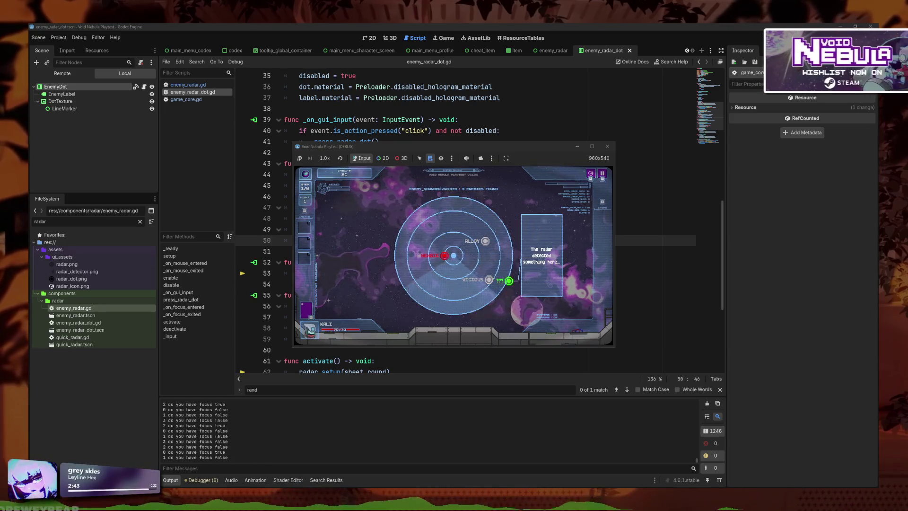
key(Return)
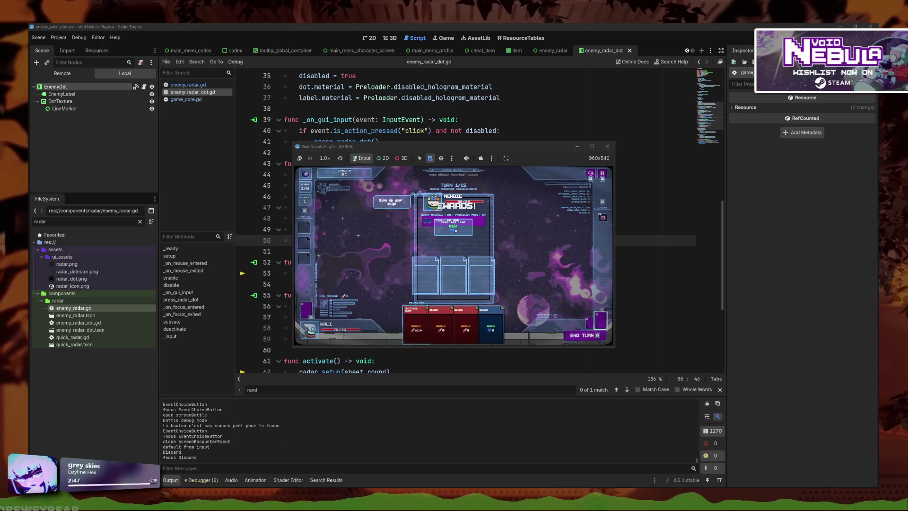
key(Return)
key(Escape)
key(Return)
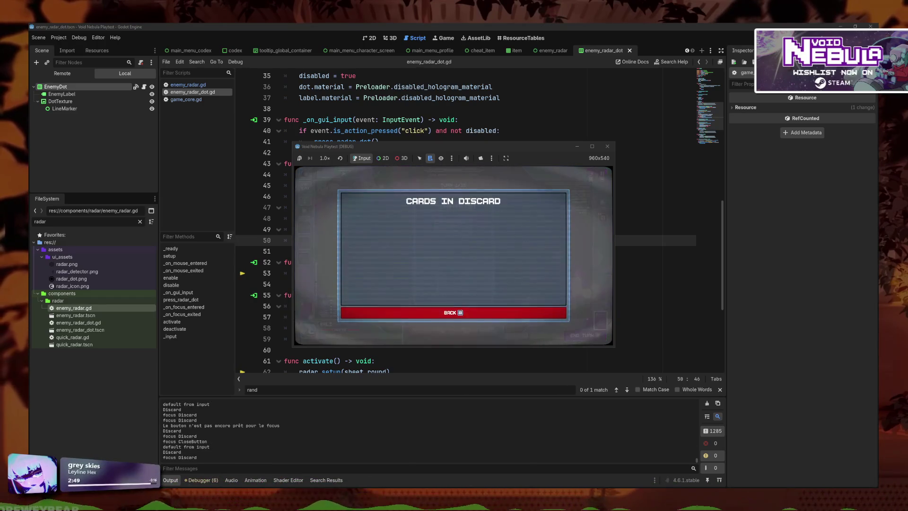
click(609, 146)
click(585, 211)
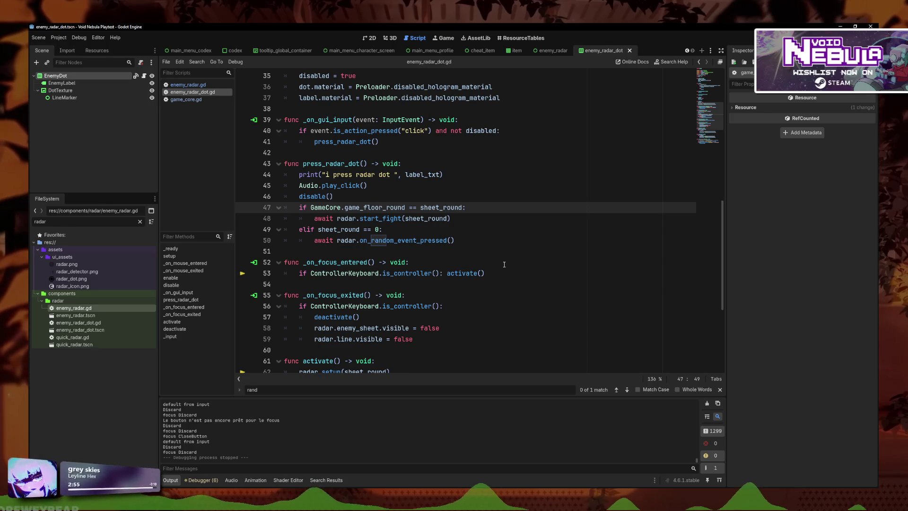
- Step through the sheet_round, start_fight and on_random_event_pressed lines (48–50) of enemy_radar_dot.gd
click(340, 230)
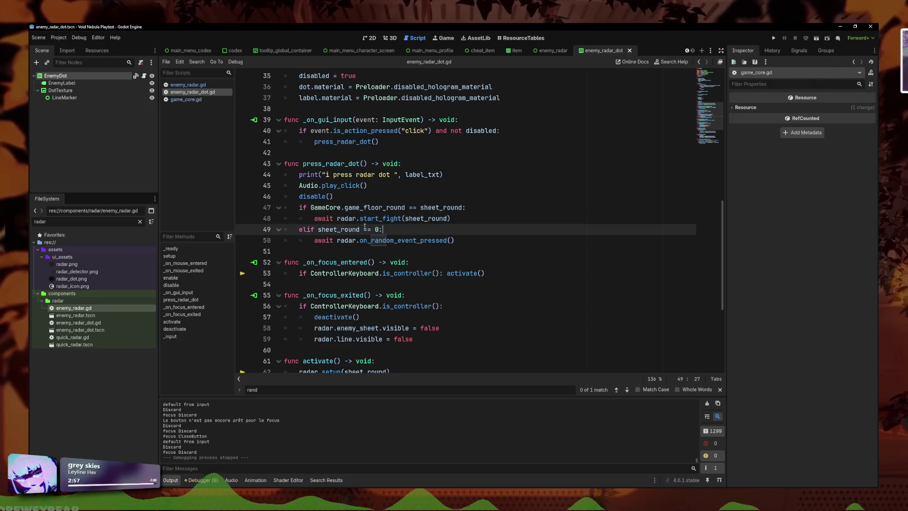
click(336, 218)
click(335, 240)
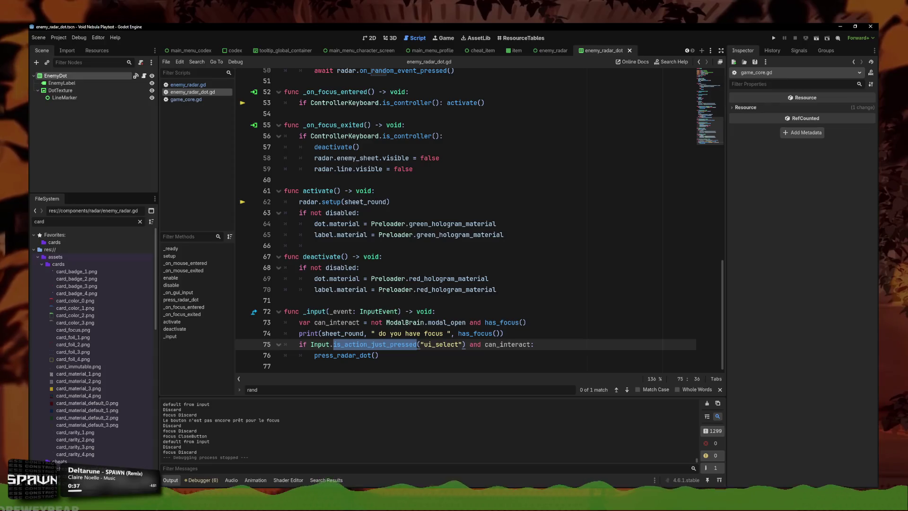
- Filter FileSystem to .gd and open card.gd to see the action its _input uses
text(.gd)
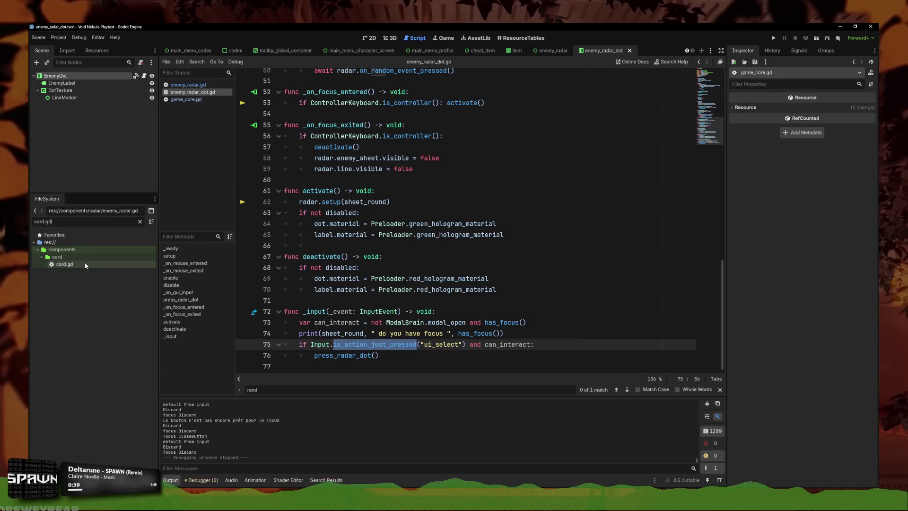
double_click(86, 265)
drag(702, 243, 692, 341)
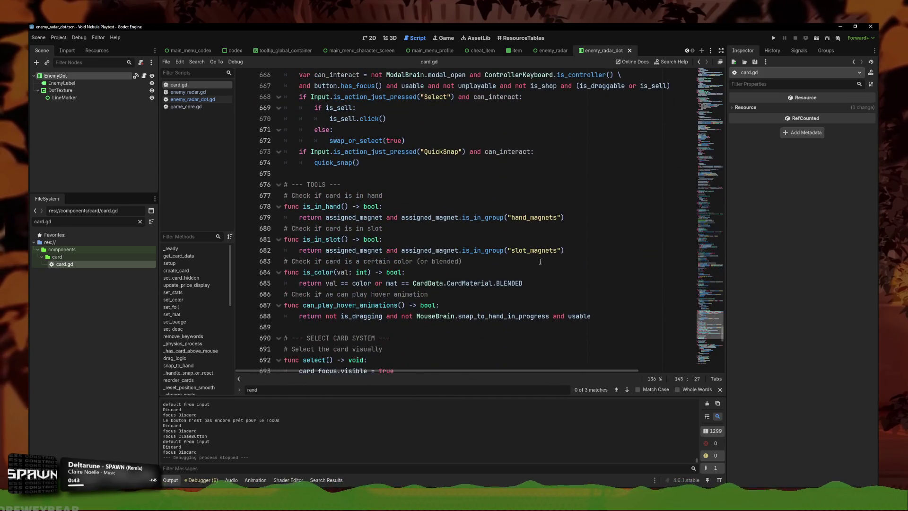
scroll(521, 258, up, 4)
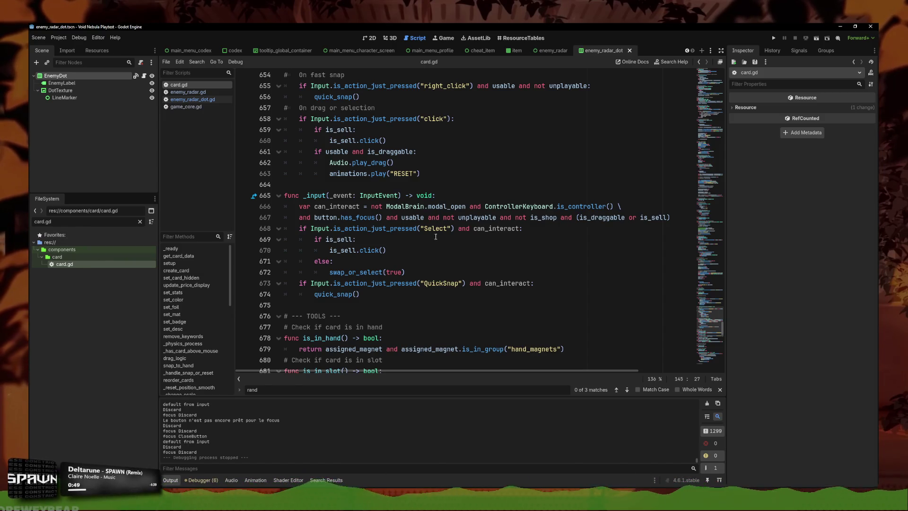
- In enemy_radar_dot.gd, change the "ui_select" action to "Select" and run the project
click(209, 100)
click(199, 92)
click(201, 99)
click(459, 351)
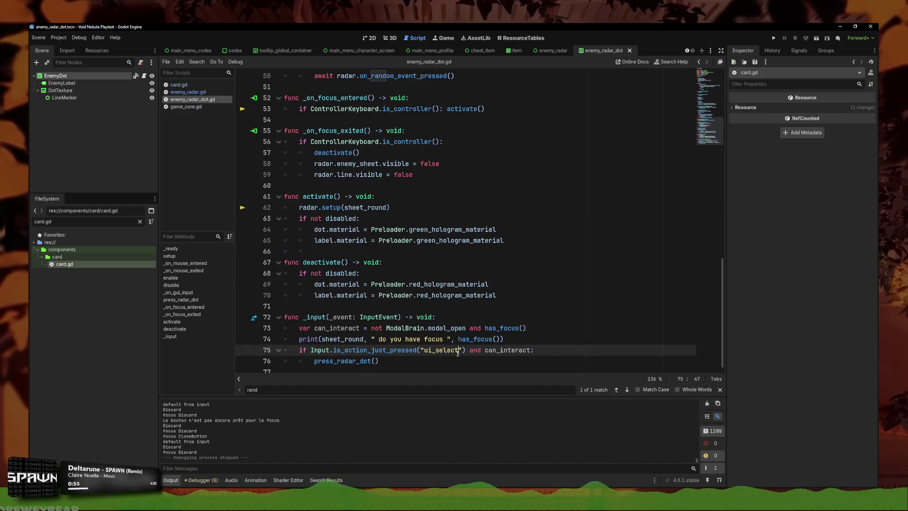
text(Select)
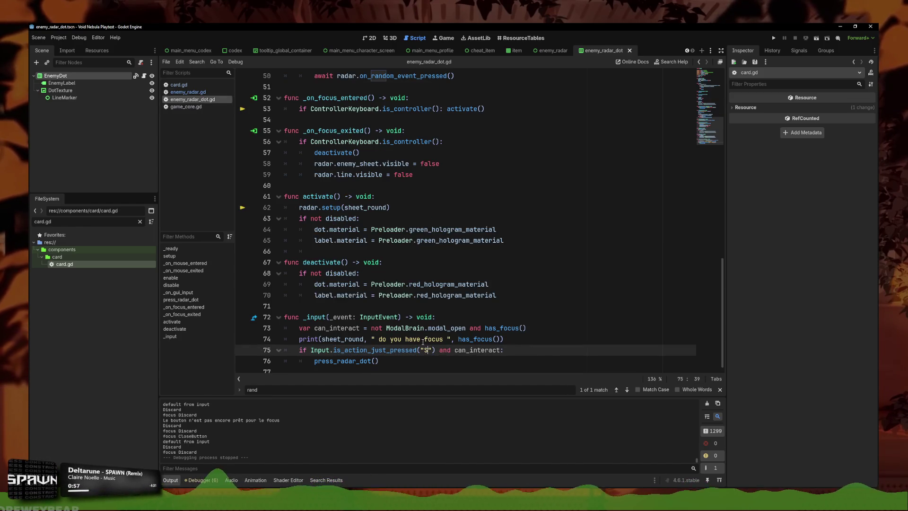
click(401, 339)
click(435, 317)
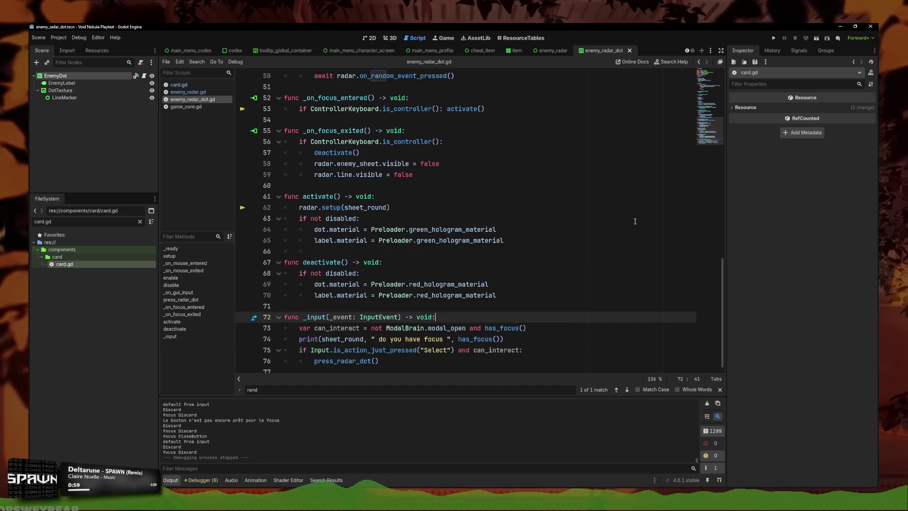
click(772, 39)
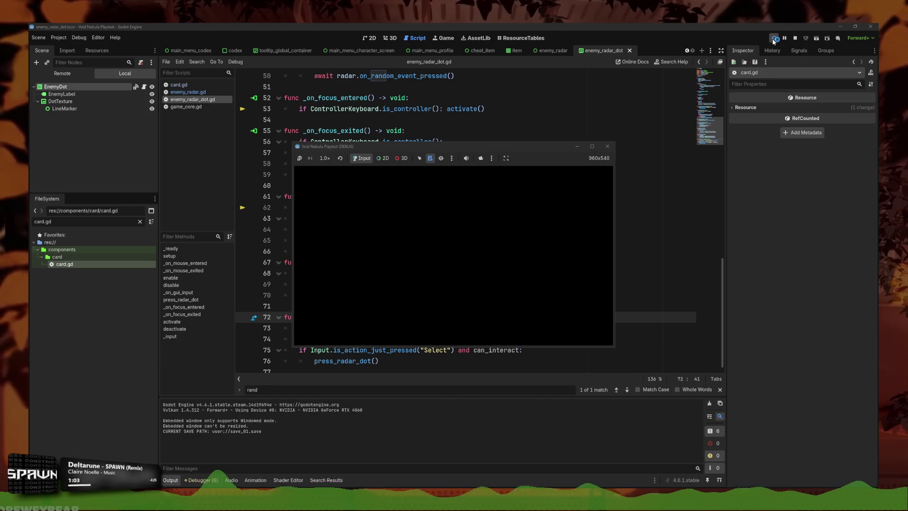
- Start a run, press the radar dot to reach the Glass battle, then restart and begin a new run from PLAY
key(Return)
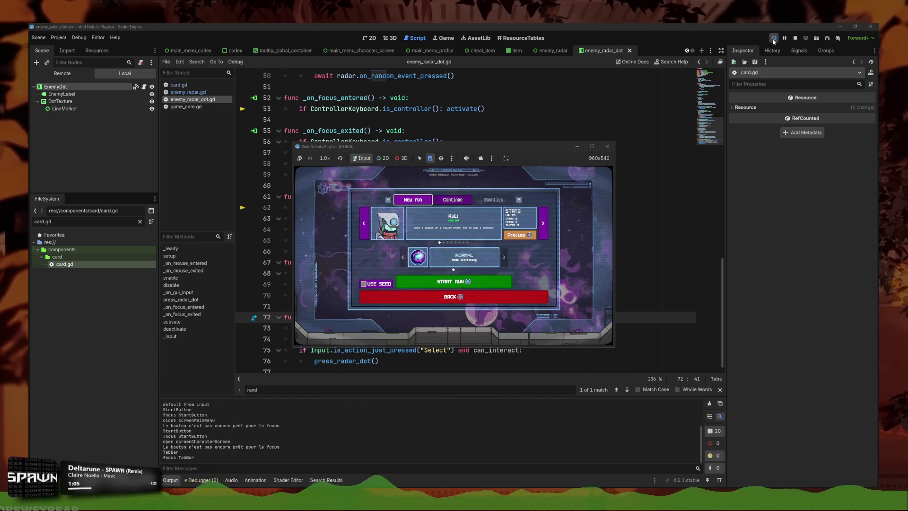
key(Return)
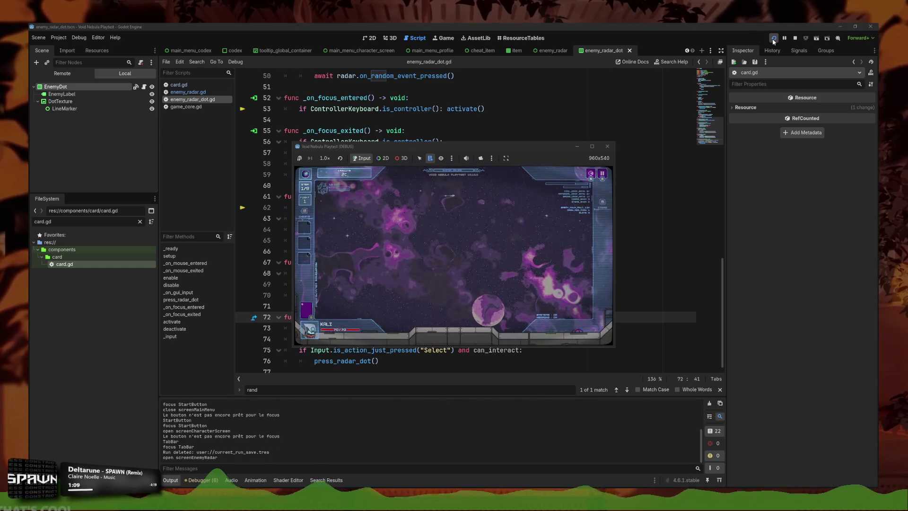
key(Return)
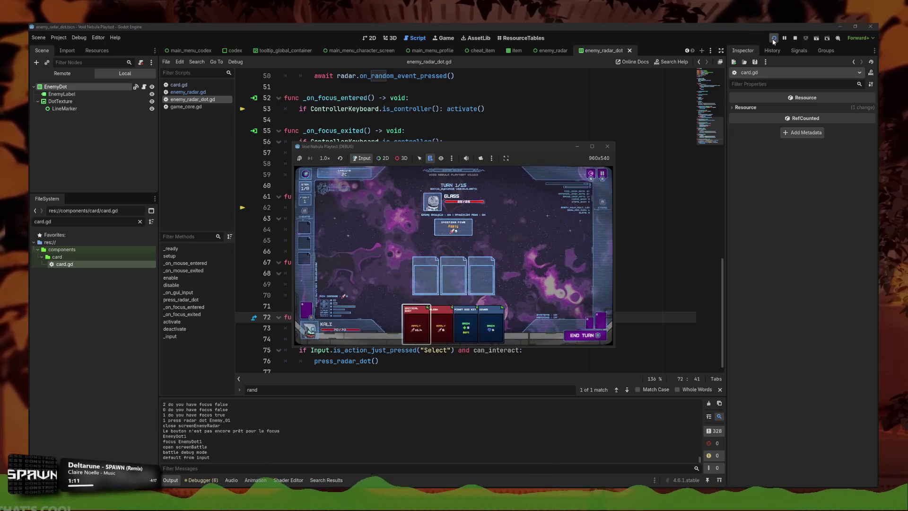
key(Escape)
key(Down)
key(Return)
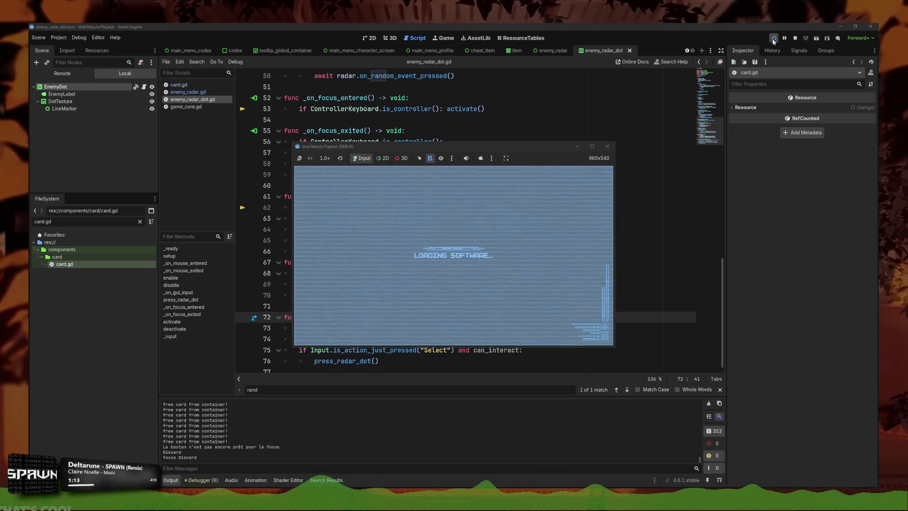
key(Down)
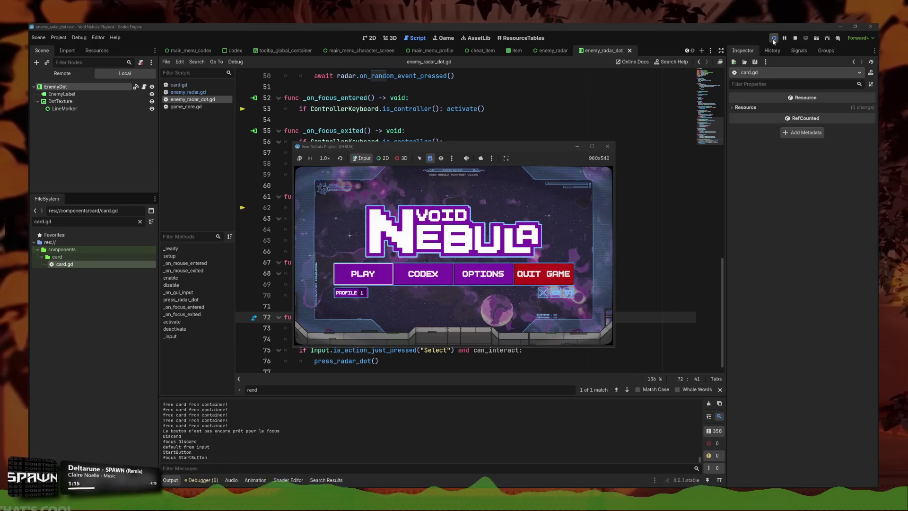
key(Return)
key(Return)
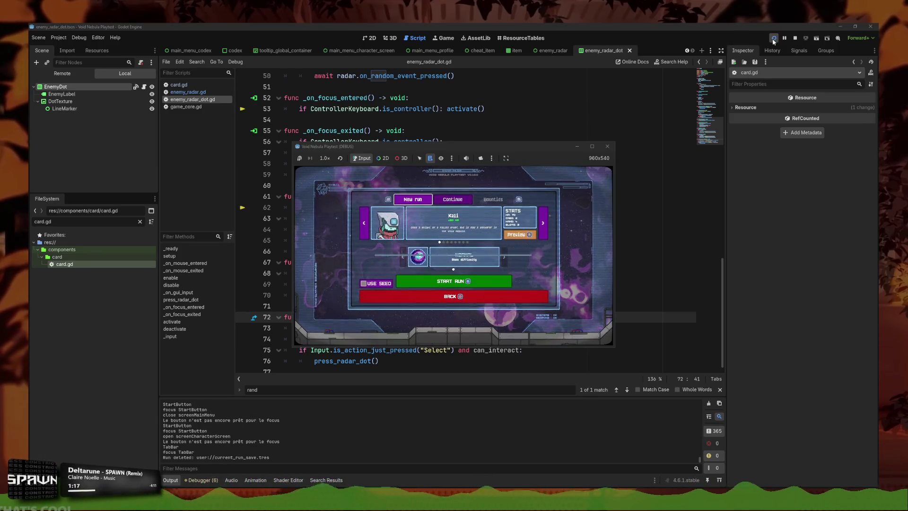
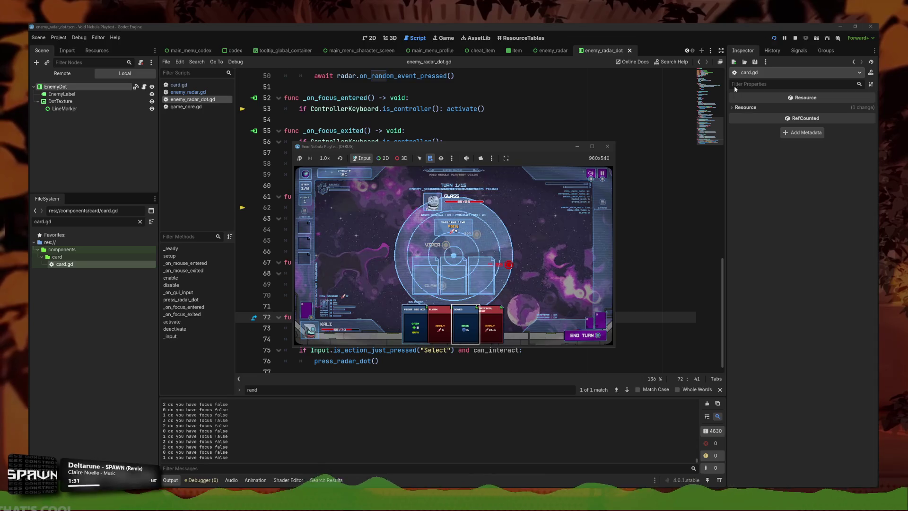
- Restart the playtest and, by keyboard, choose PLAY and select the unknown radar dot to start a battle
click(607, 145)
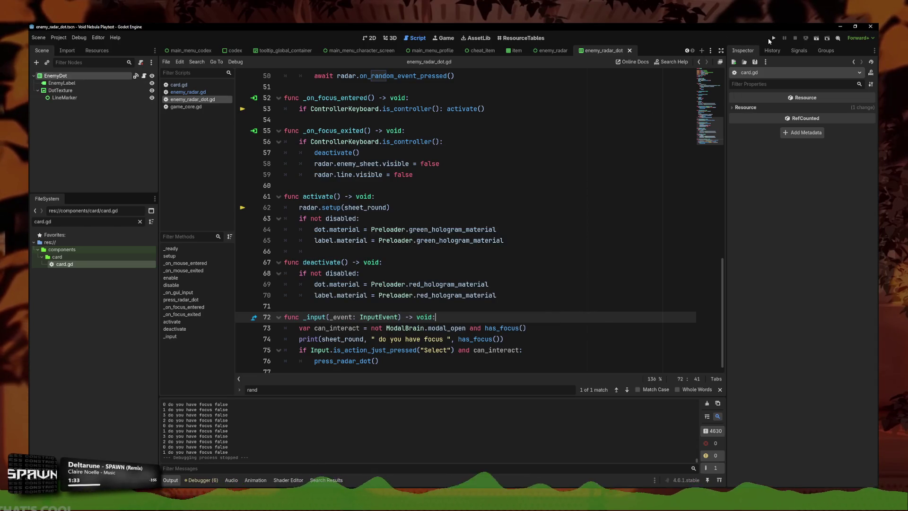
click(772, 38)
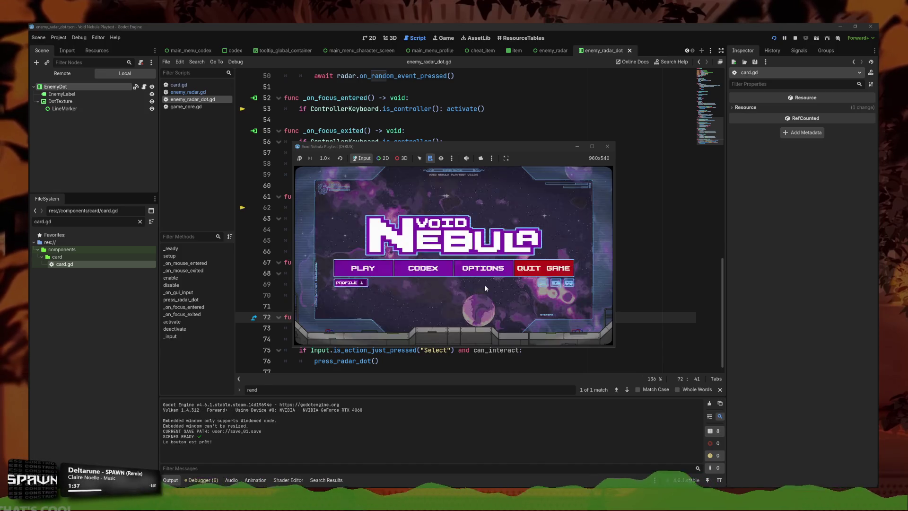
key(Down)
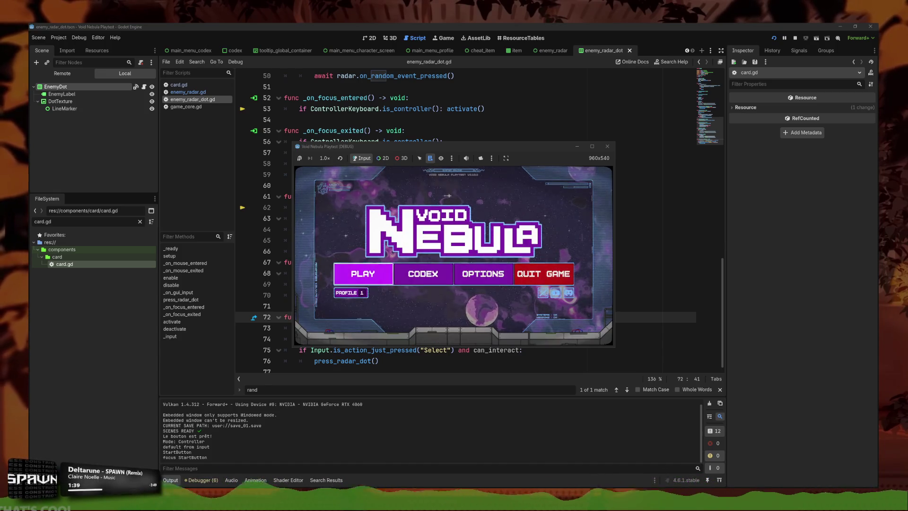
key(Return)
key(Return)
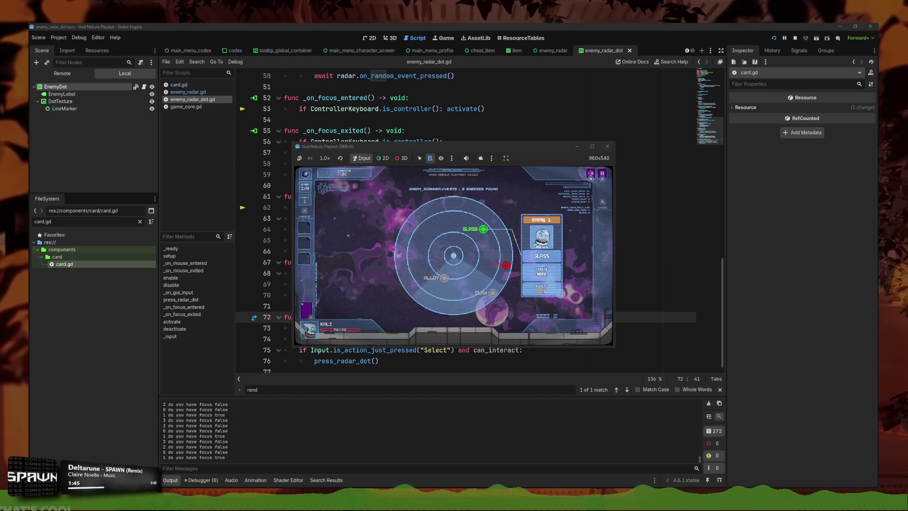
key(Down)
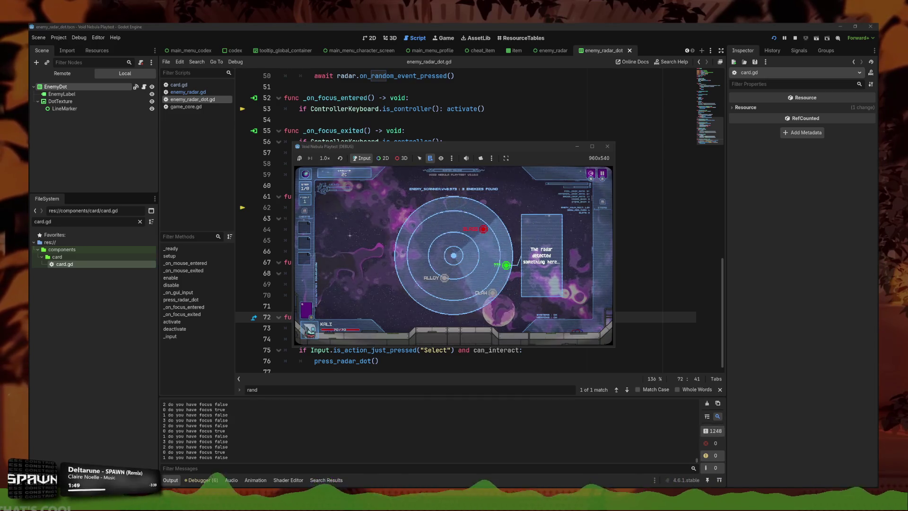
key(Return)
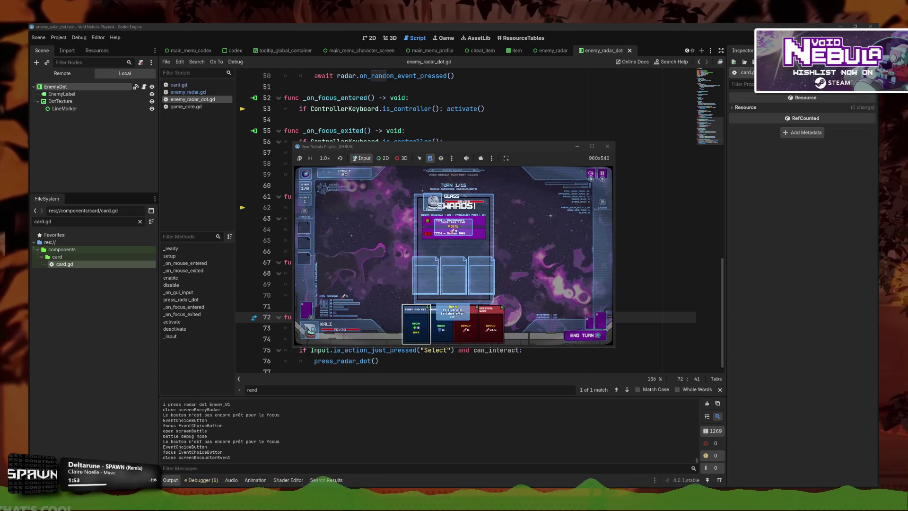
- Return to enemy_radar_dot.gd with the caret at the end of line 75
scroll(246, 425, up, 2)
scroll(245, 426, up, 1)
scroll(240, 424, up, 2)
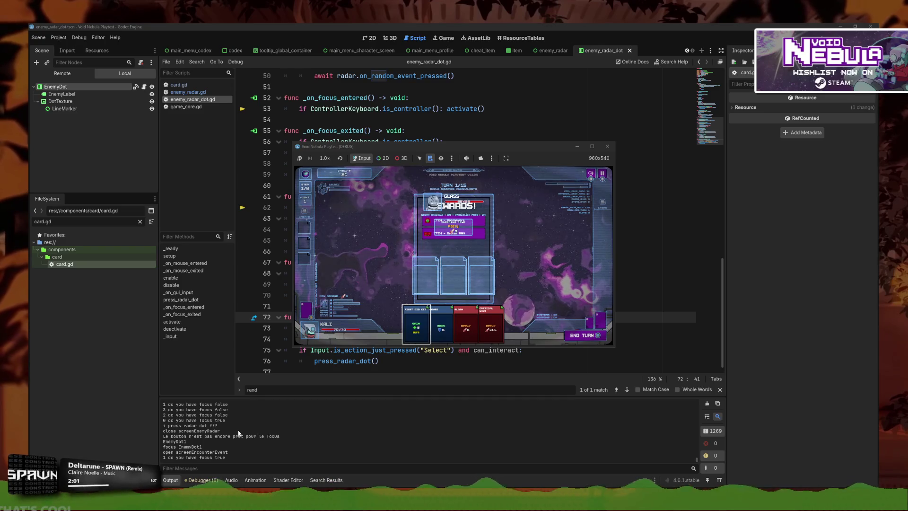
click(662, 316)
click(559, 349)
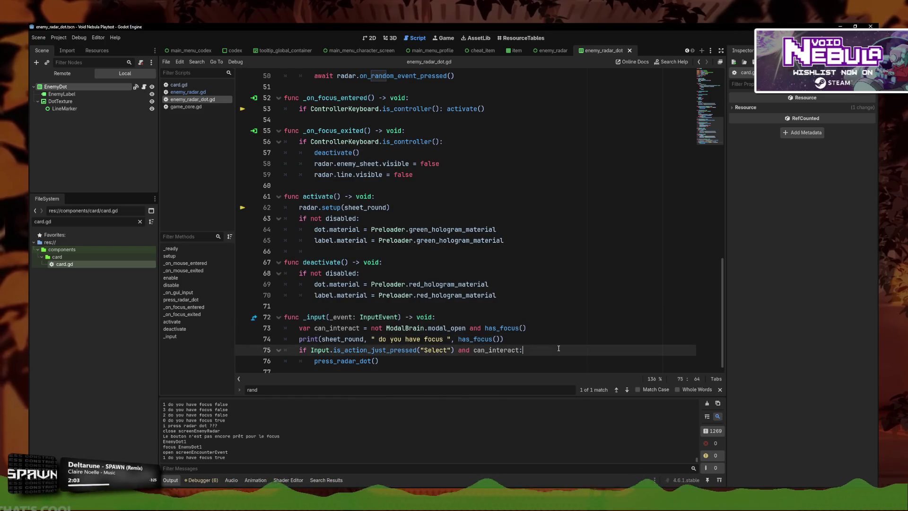
- Insert print("i press this!") inside the Select check of _input and relaunch the playtest
click(517, 340)
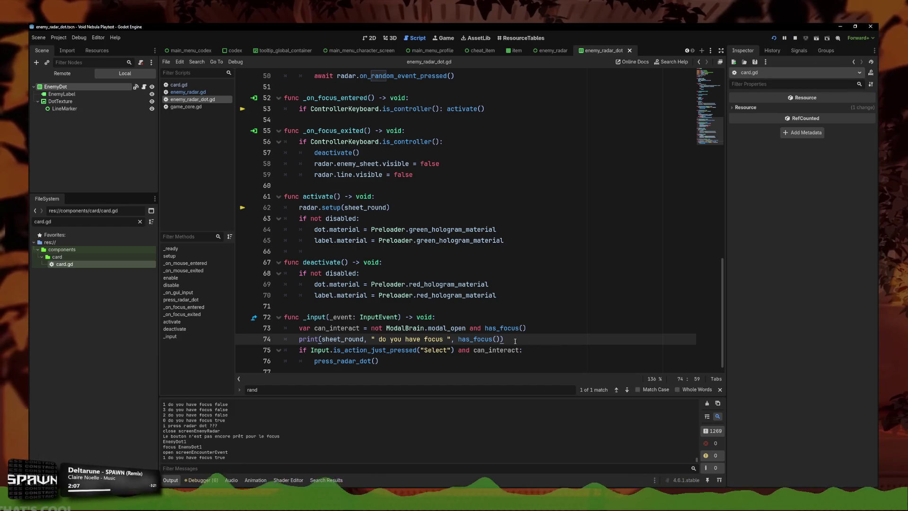
key(alt+Down)
key(alt+Up)
click(534, 349)
key(Return)
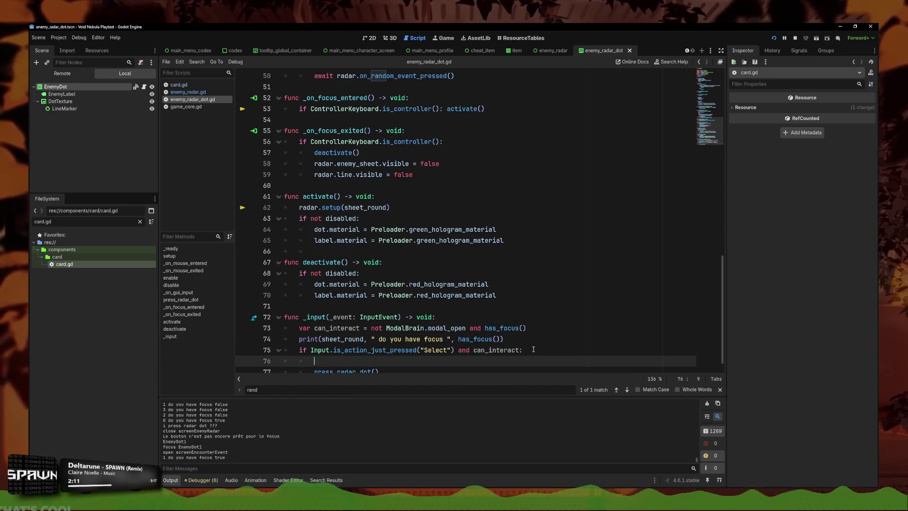
text(("i press)
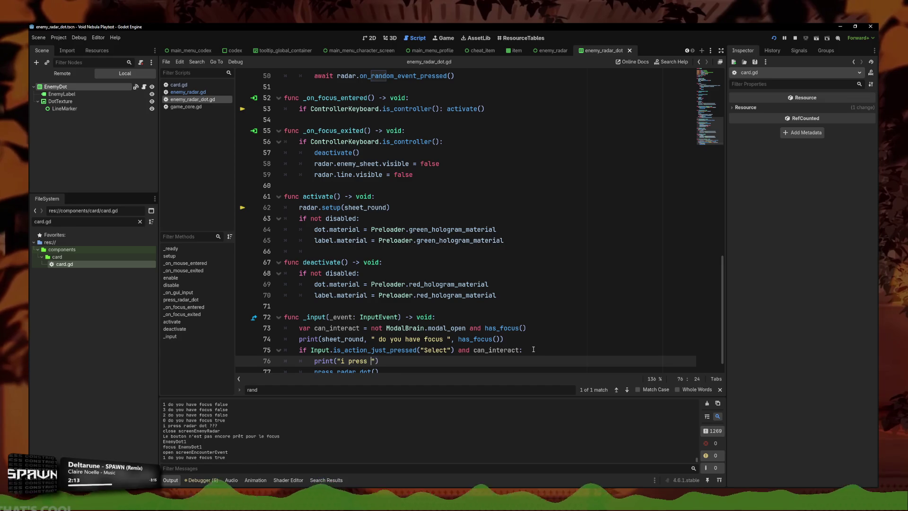
text(!)
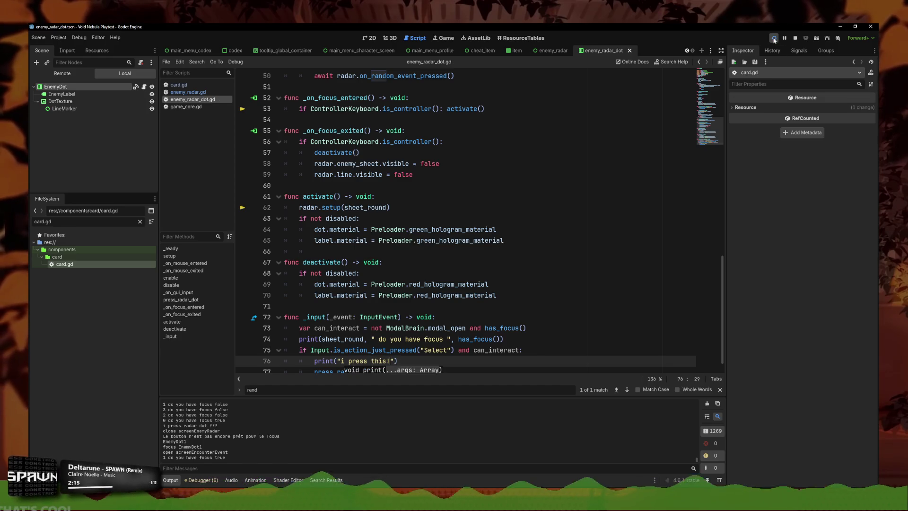
click(774, 39)
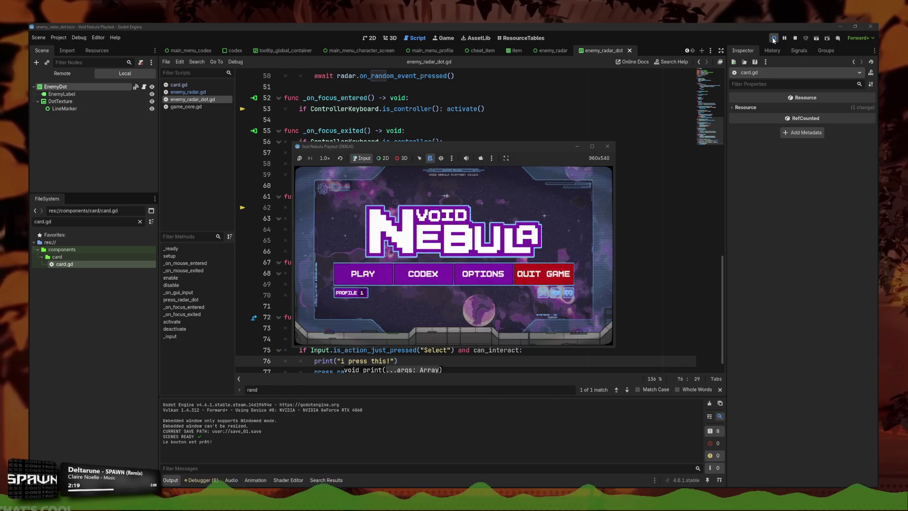
- By keyboard, start a new run and select the bottom radar dot to open an encounter
key(Return)
key(Return)
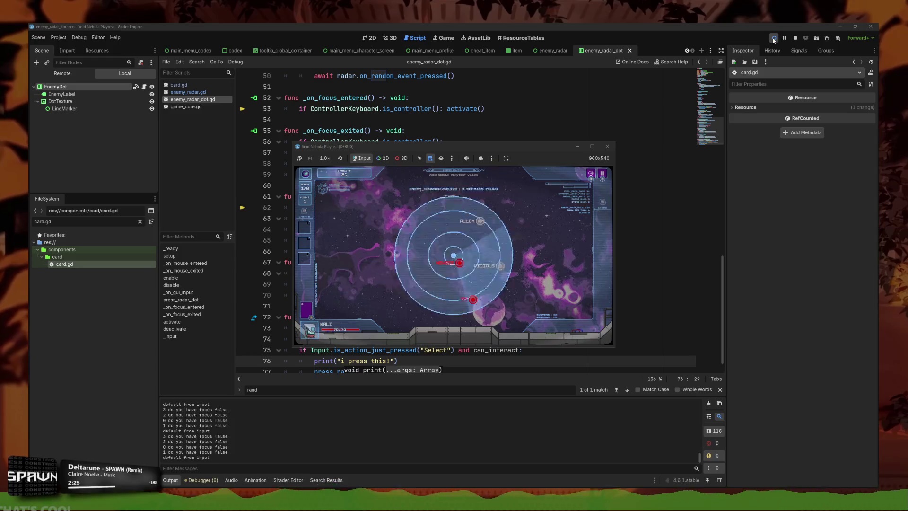
key(Down)
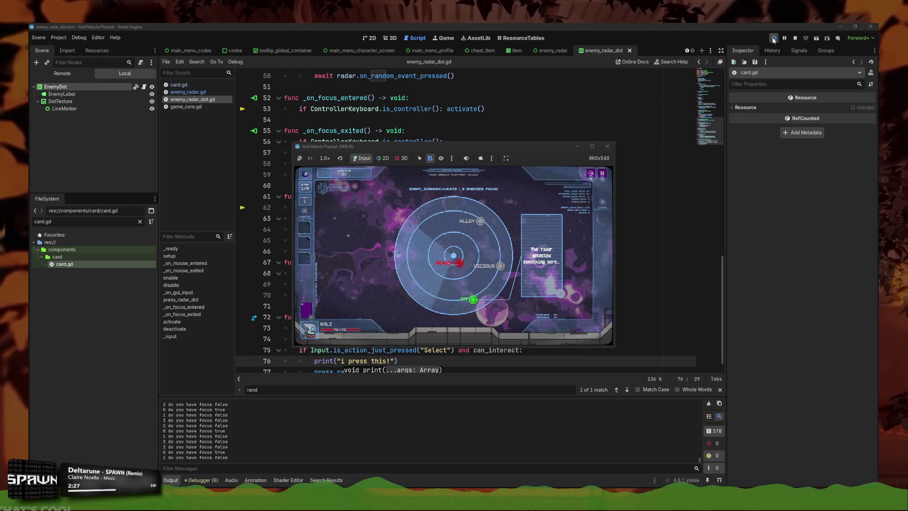
key(Return)
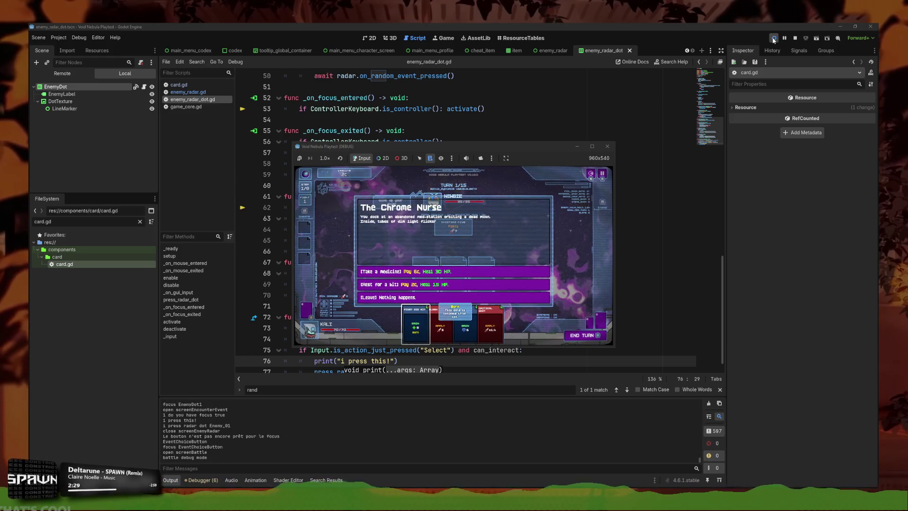
- Check the Output log for The Chrome Nurse encounter, then open card.gd's input handling
scroll(235, 419, up, 5)
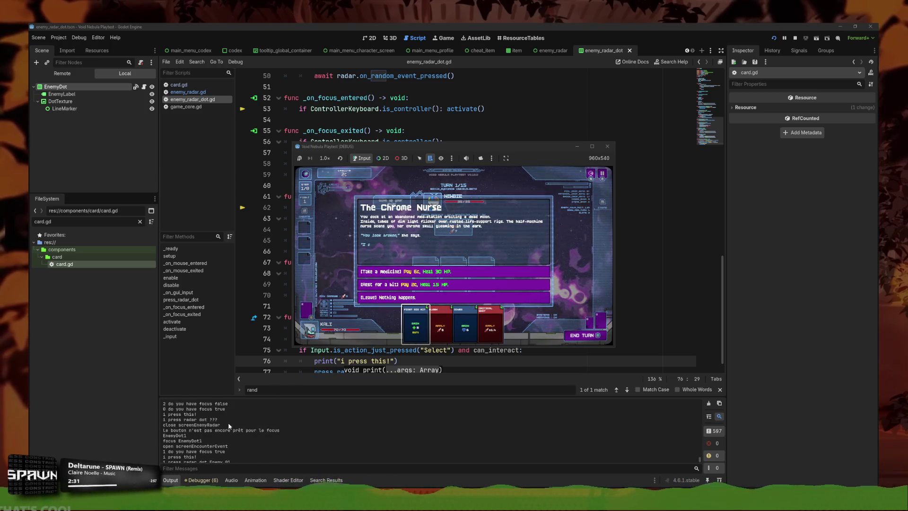
scroll(203, 430, down, 1)
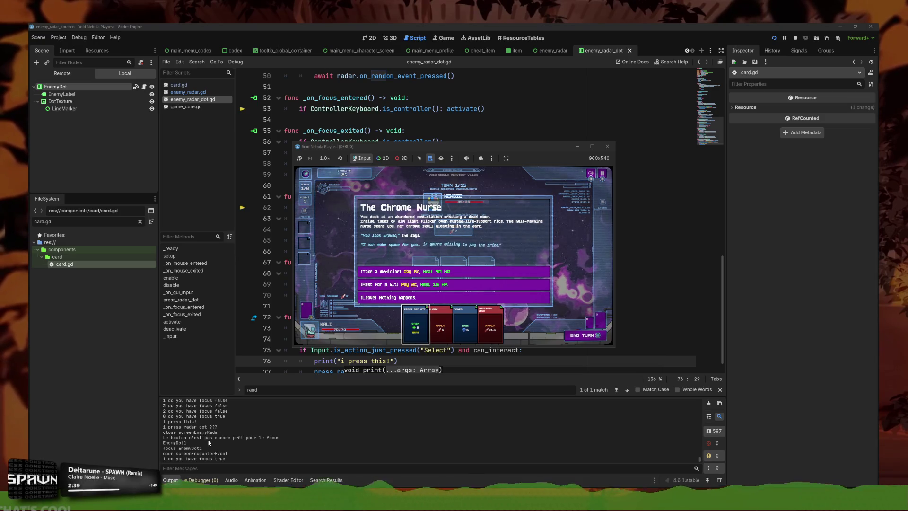
scroll(339, 367, down, 1)
scroll(339, 367, up, 3)
scroll(339, 367, down, 1)
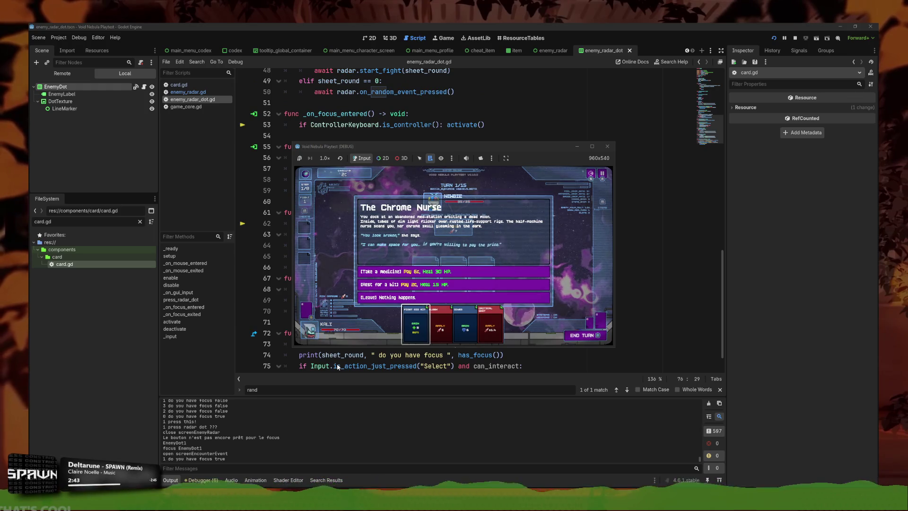
click(305, 355)
click(180, 84)
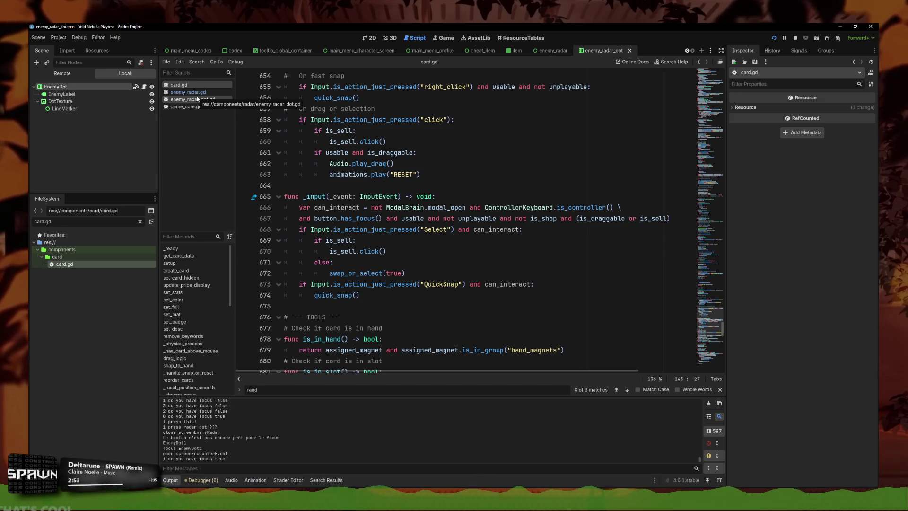
- Compare card.gd's QuickSnap input checks with enemy_radar_dot.gd
click(198, 99)
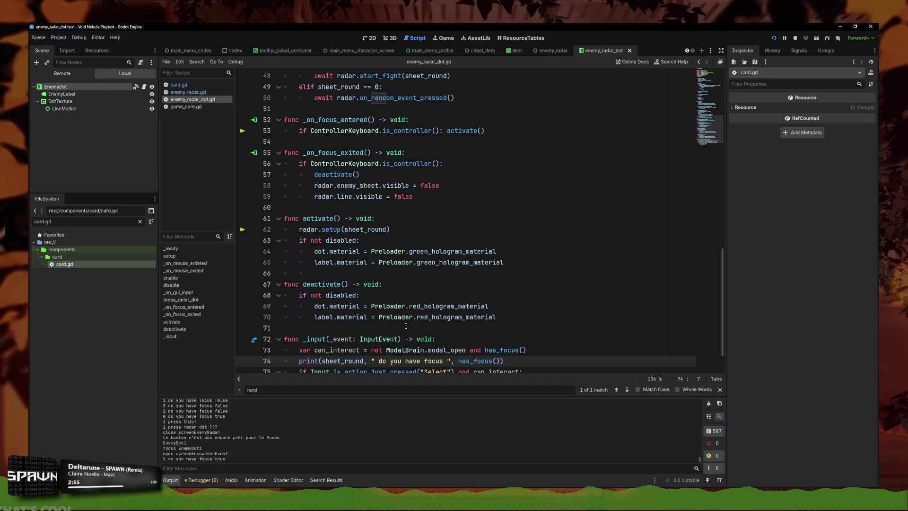
scroll(405, 364, down, 2)
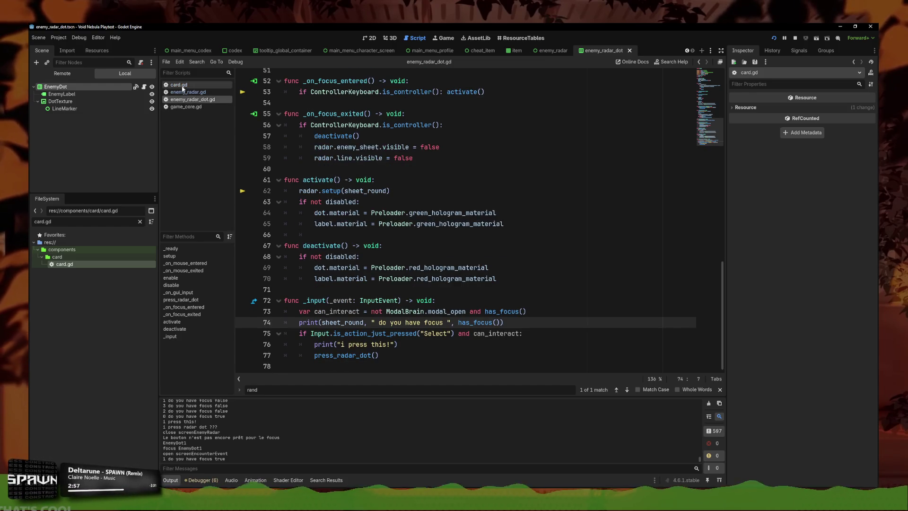
click(178, 85)
drag(402, 284, 403, 290)
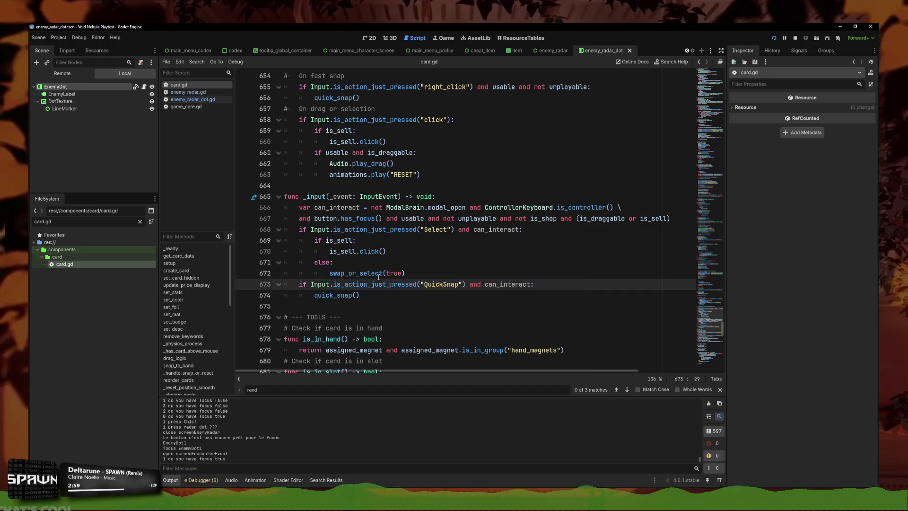
click(191, 93)
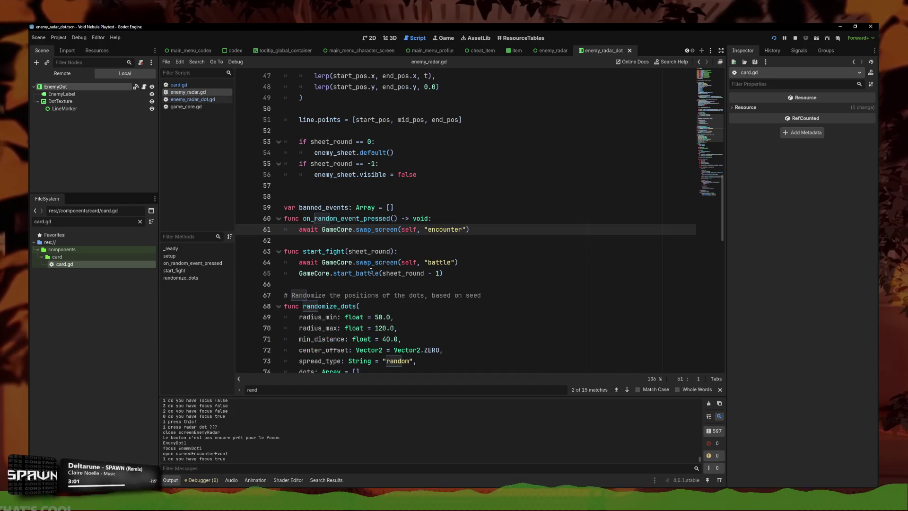
click(196, 100)
- Undo the Select check back to "ui_select" and remove the debug print on line 75
click(333, 340)
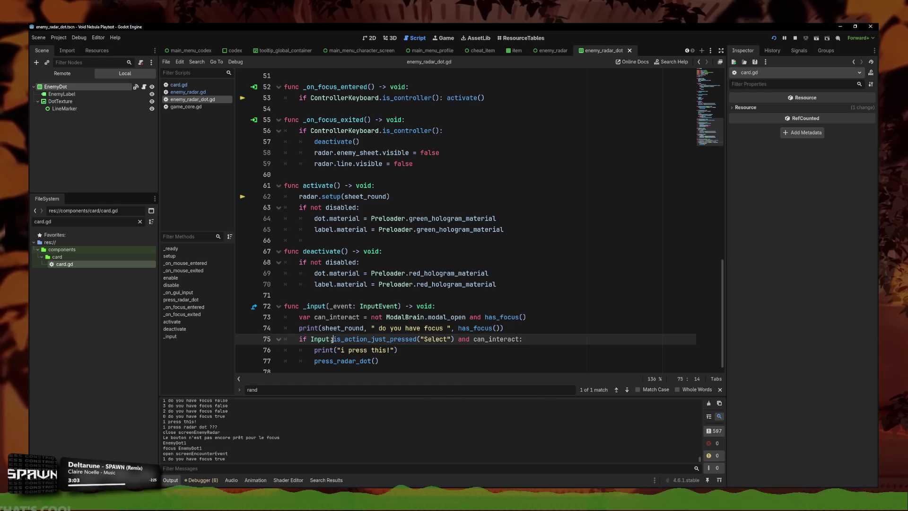
click(397, 341)
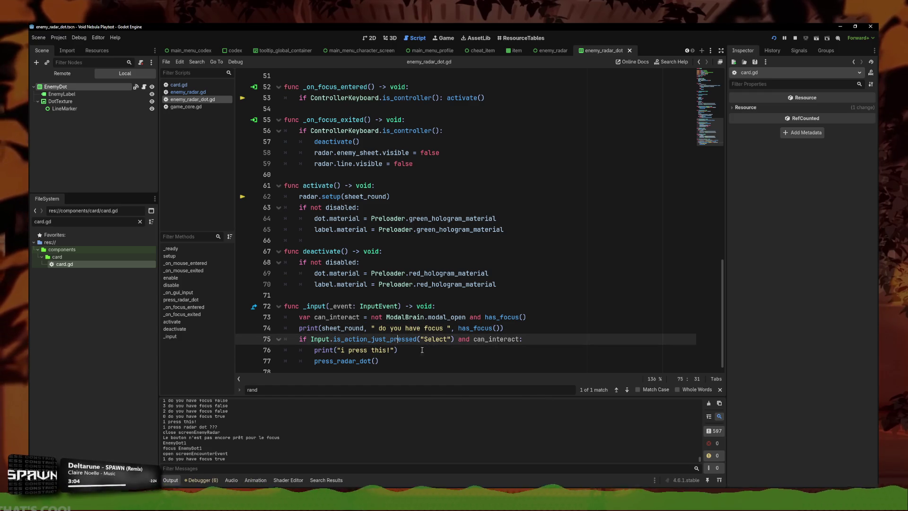
click(443, 361)
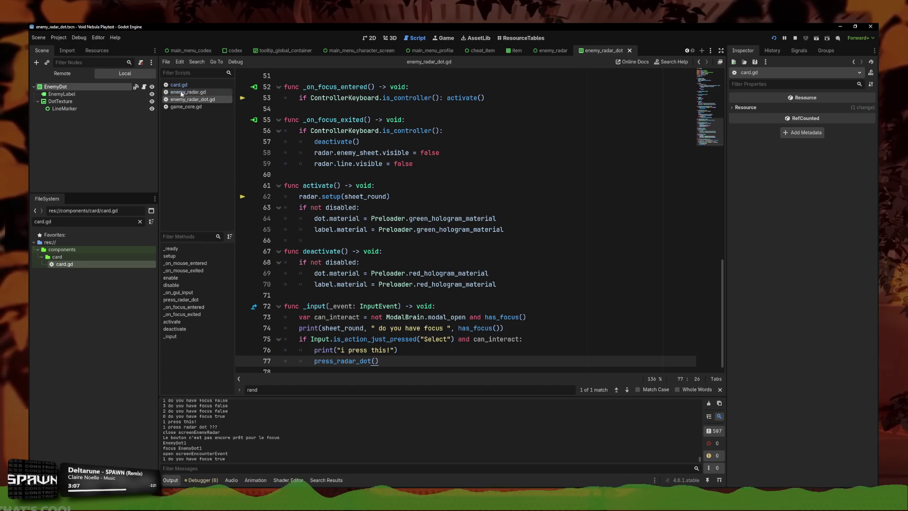
click(447, 337)
key(ctrl+z)
key(ctrl+z)
key(ctrl+z)
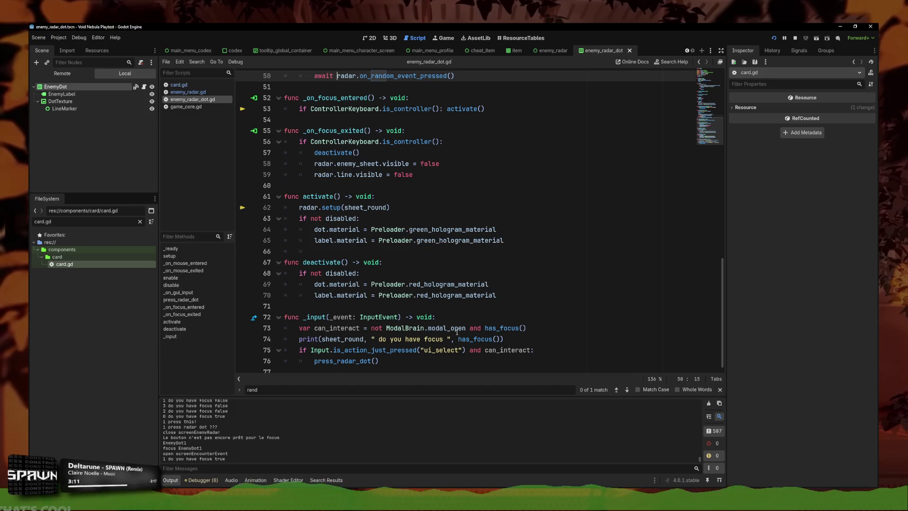
- Drop await from the fight and encounter calls on lines 48 and 50, save, and inspect start_fight
scroll(368, 201, up, 3)
scroll(367, 201, up, 1)
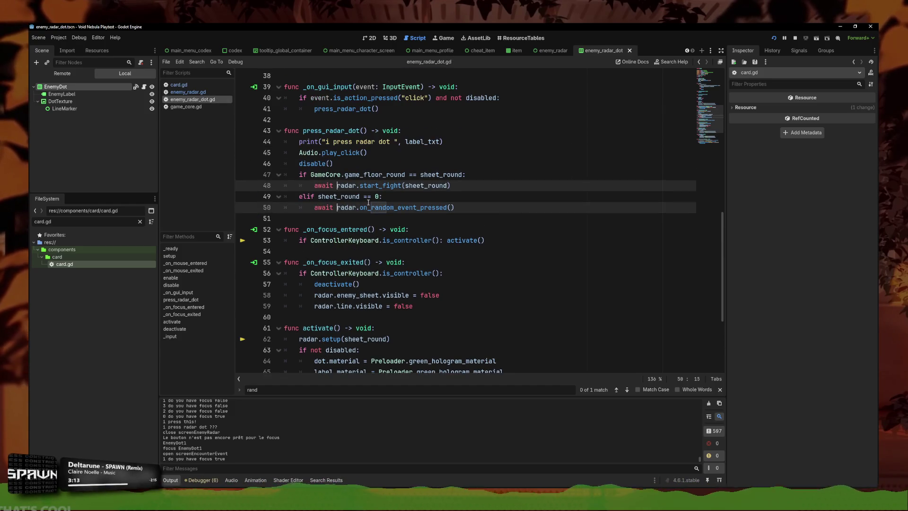
key(ctrl+BackSpace)
key(ctrl+s)
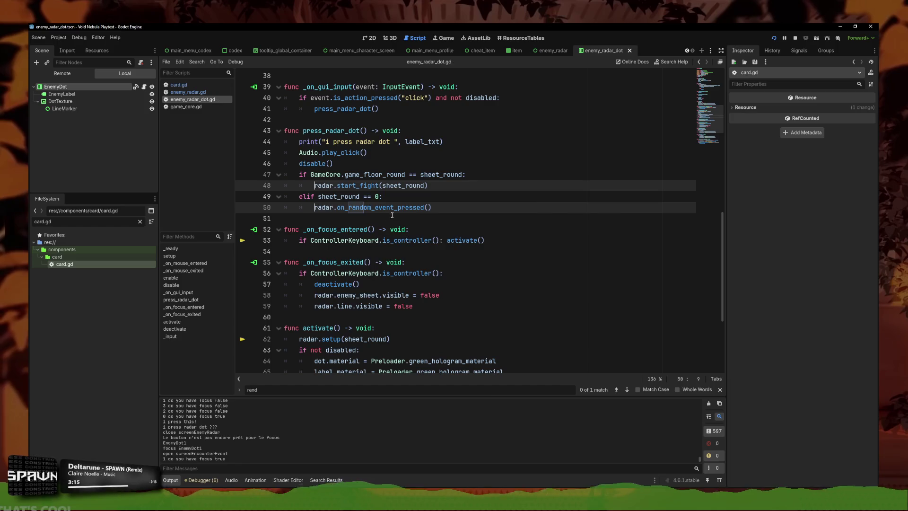
click(390, 208)
key(ctrl+s)
click(186, 92)
click(406, 262)
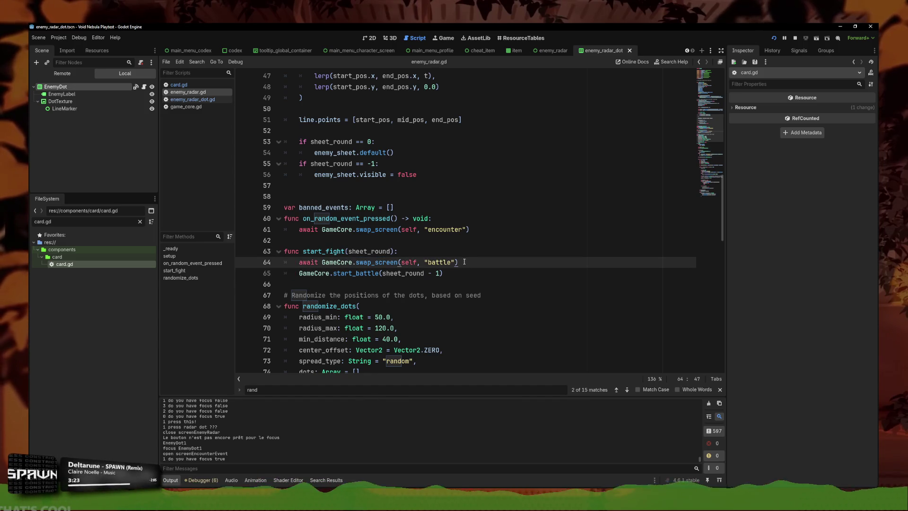
- Review enemy_radar.gd's dot marker line and the run-saving and encounter-used checks in _ready
scroll(461, 257, down, 3)
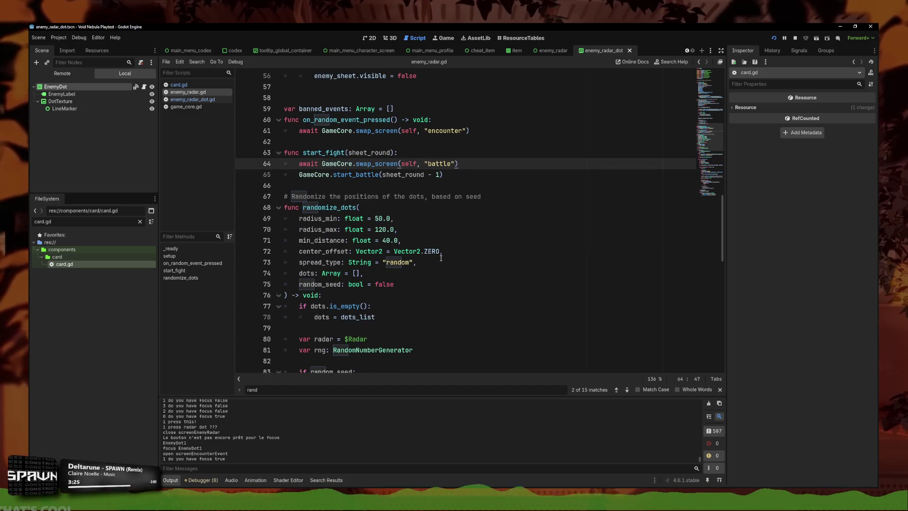
scroll(709, 196, down, 15)
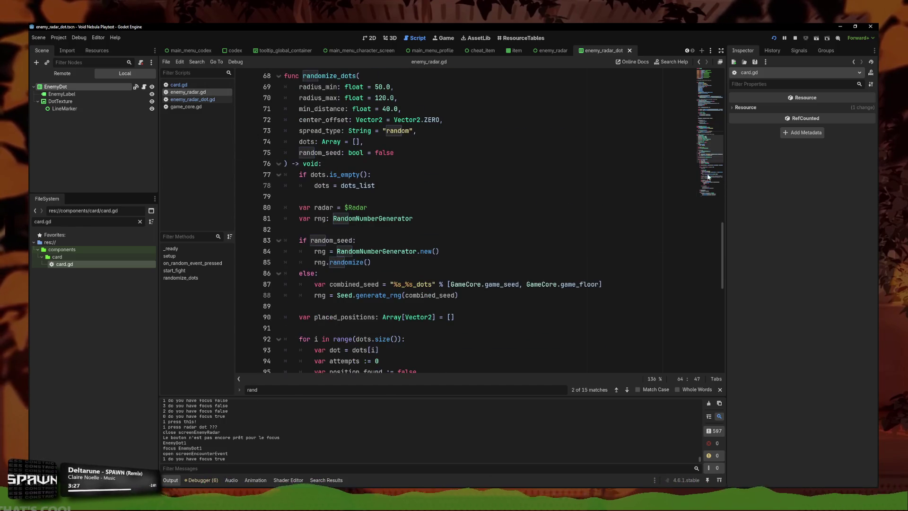
drag(709, 196, 711, 122)
click(554, 229)
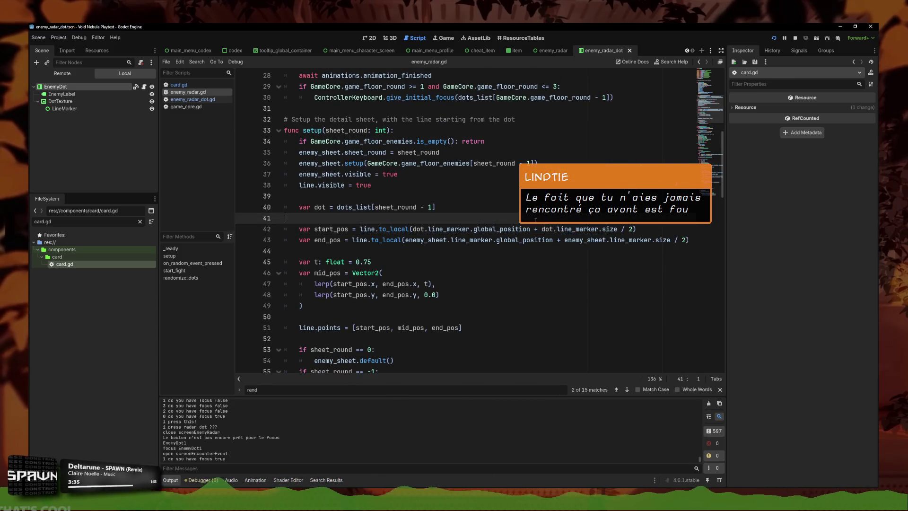
scroll(539, 236, up, 7)
click(525, 230)
click(511, 286)
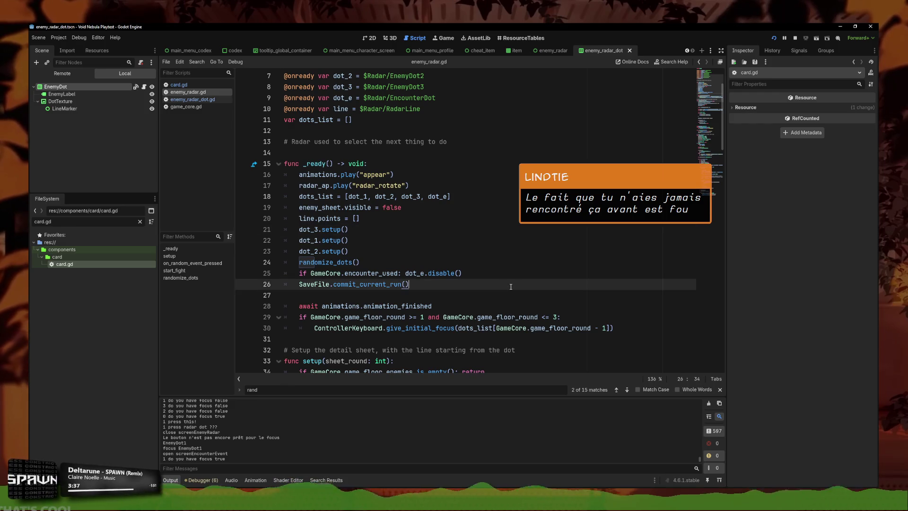
click(505, 272)
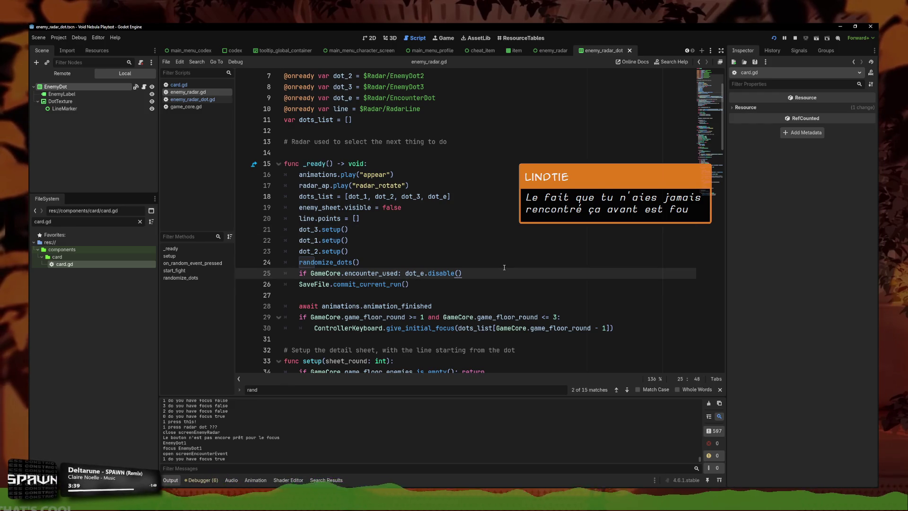
- Inspect enemy_radar_dot.gd's _input interaction check and run the project with F5
click(198, 100)
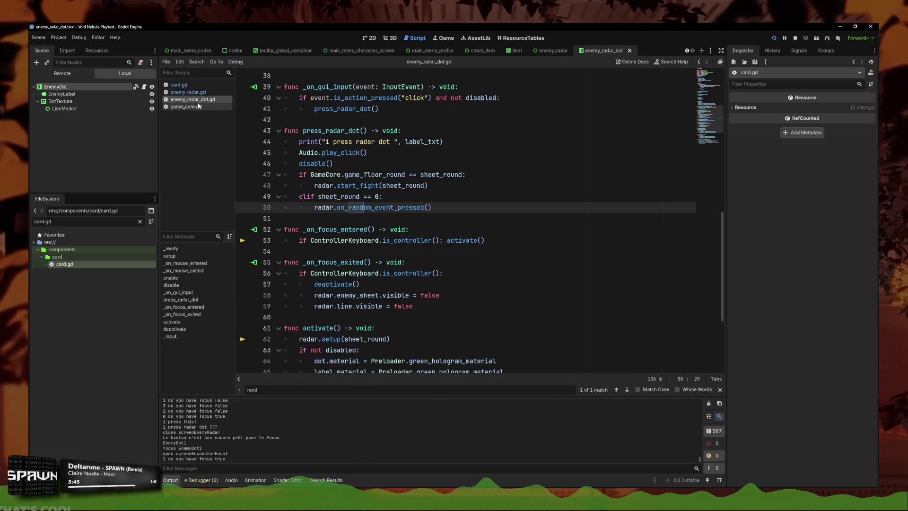
scroll(358, 262, down, 4)
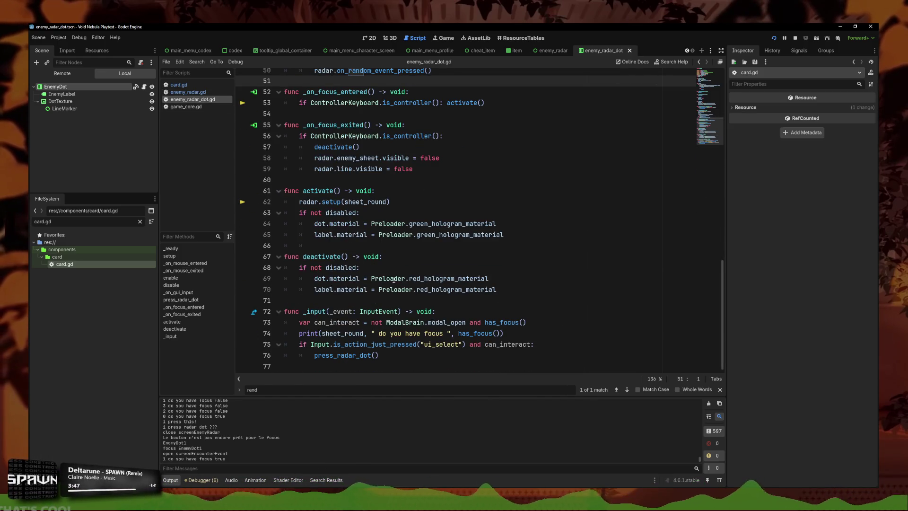
click(481, 315)
mouse_move(551, 290)
mouse_down()
mouse_move(557, 280)
mouse_move(556, 297)
mouse_up()
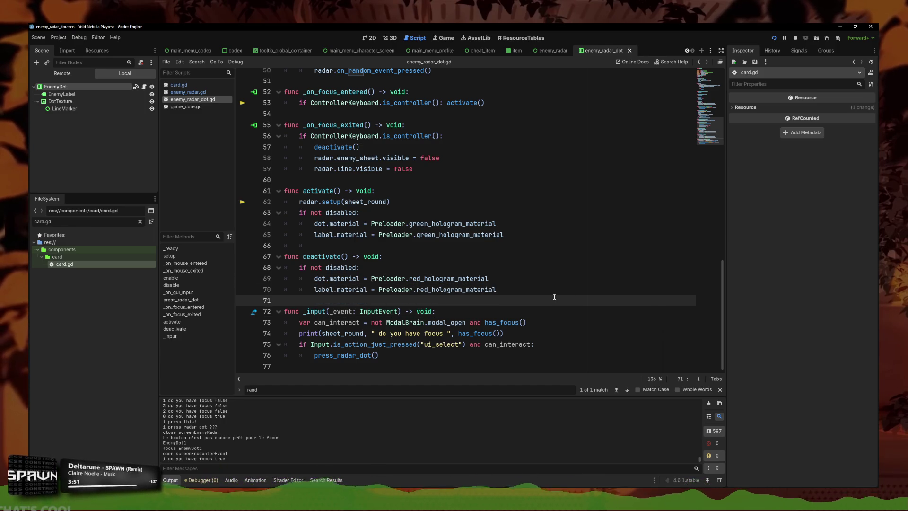
click(538, 287)
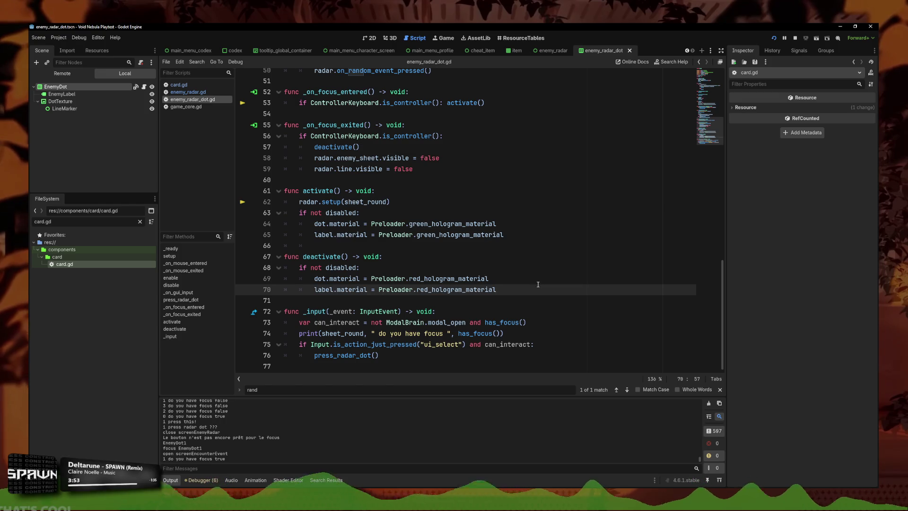
click(537, 284)
click(541, 292)
key(F5)
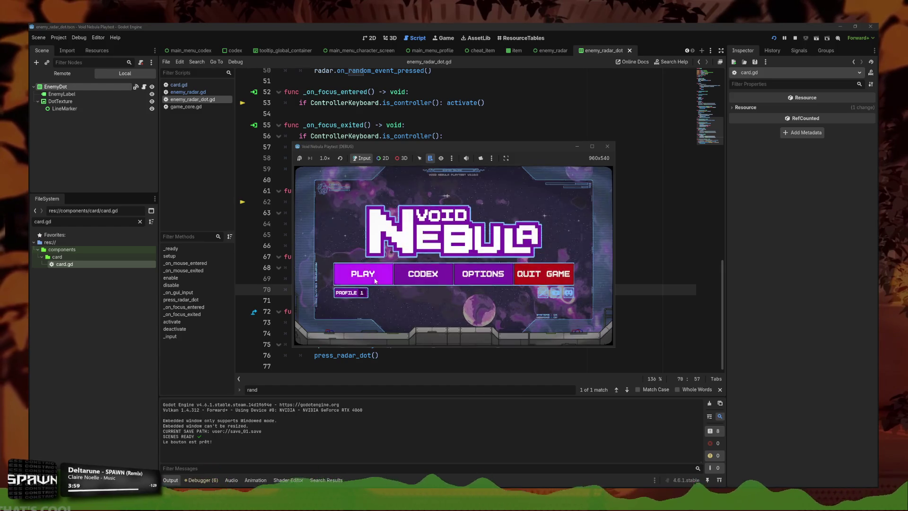
- With the mouse, start a run, pick a radar dot, then pause back to the main menu
click(376, 281)
click(475, 286)
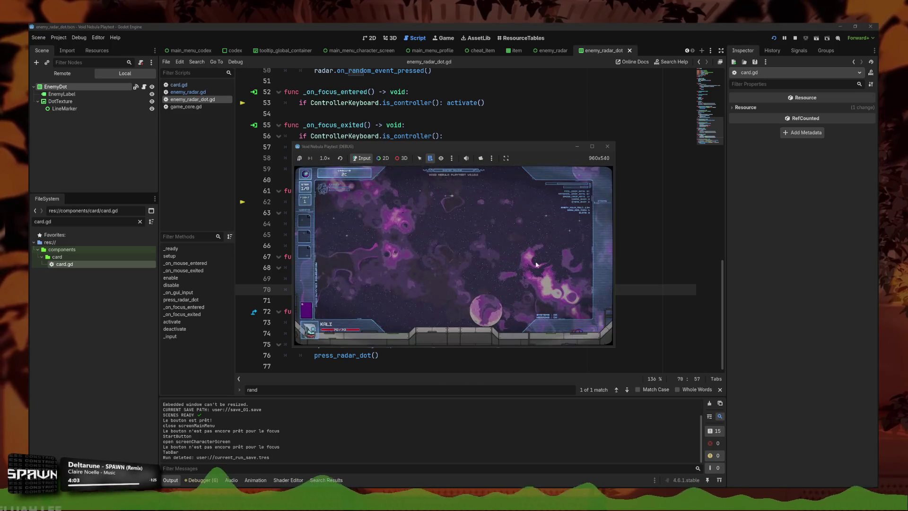
click(498, 238)
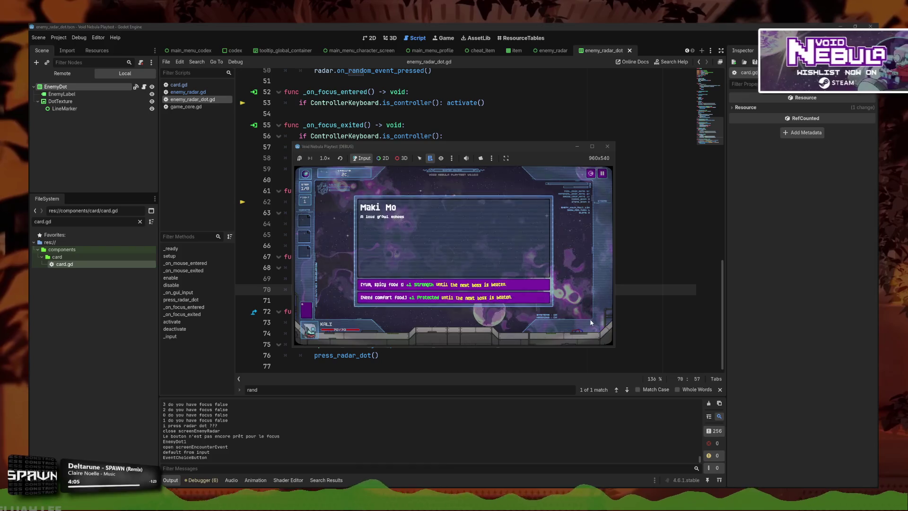
key(Escape)
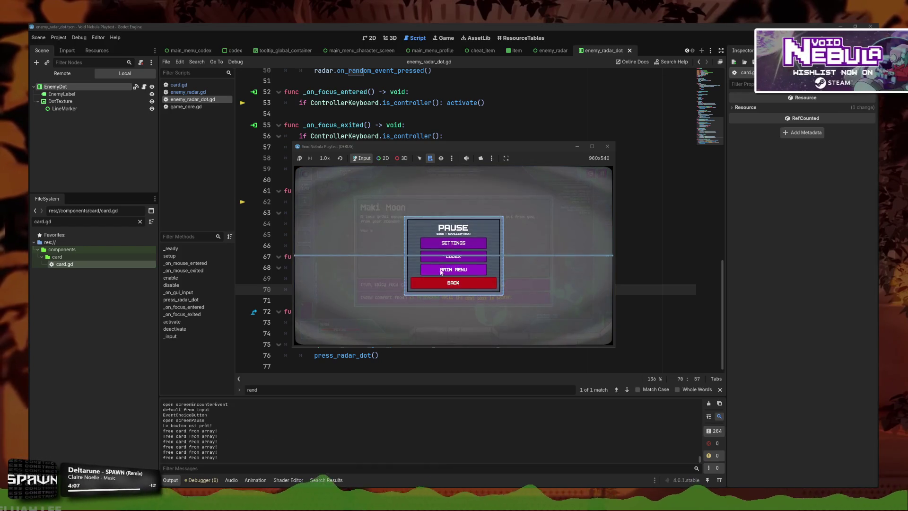
click(469, 270)
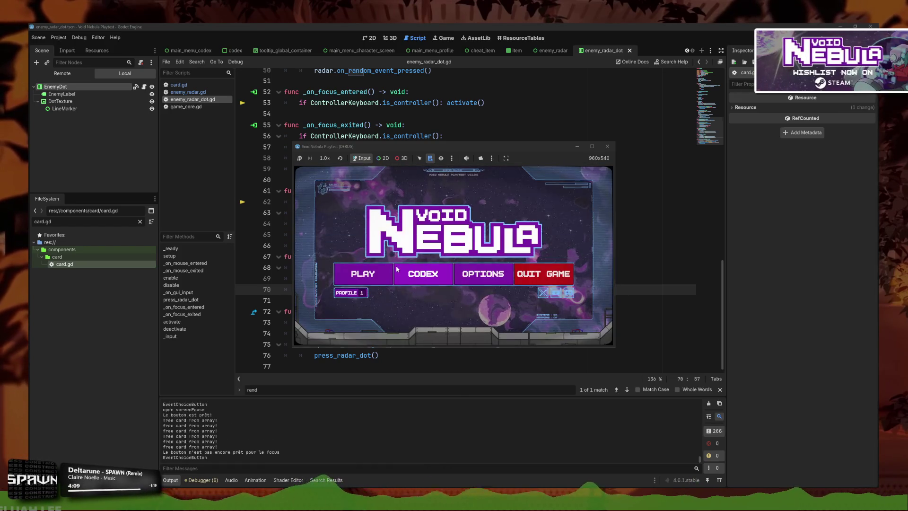
- By keyboard, start a run, select the enemy radar dot to start a battle, then exit to the main menu
click(374, 273)
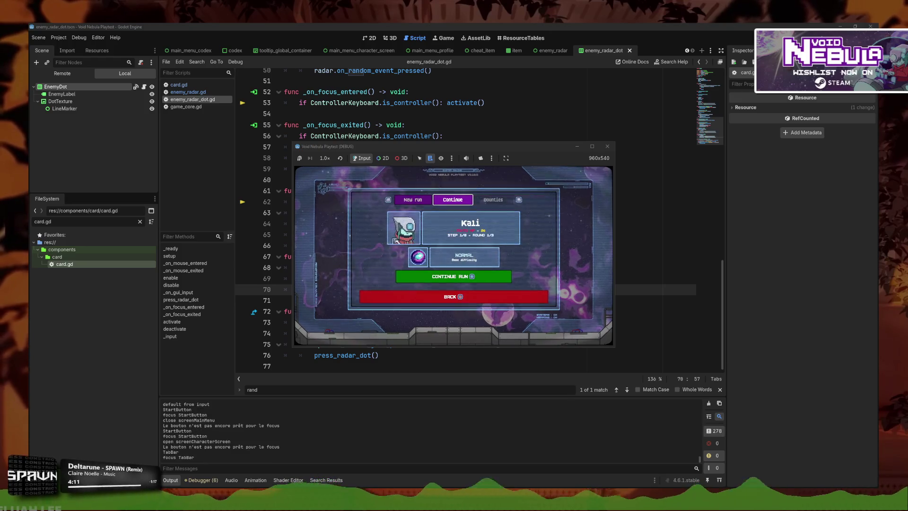
key(Return)
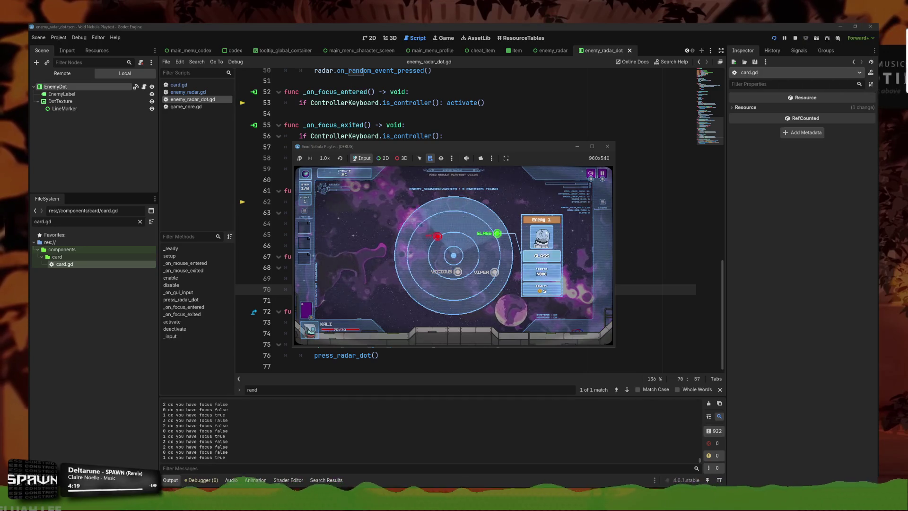
key(Return)
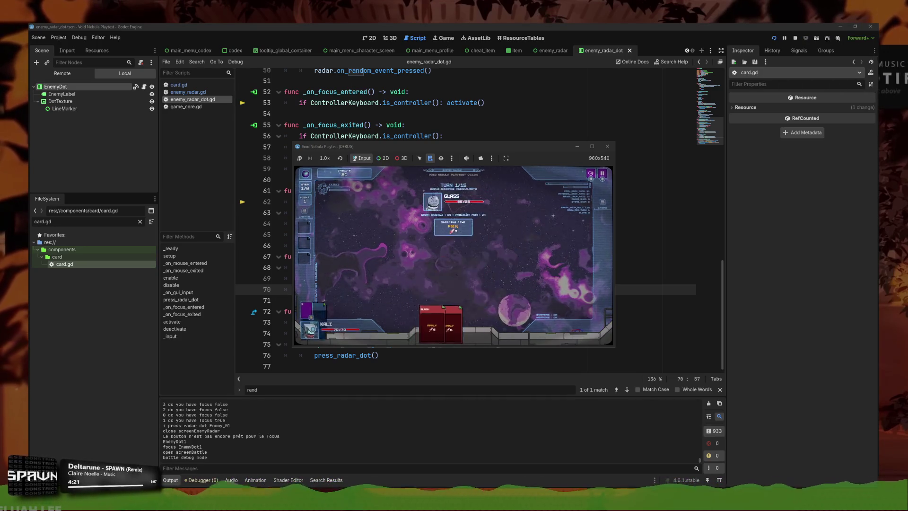
key(Escape)
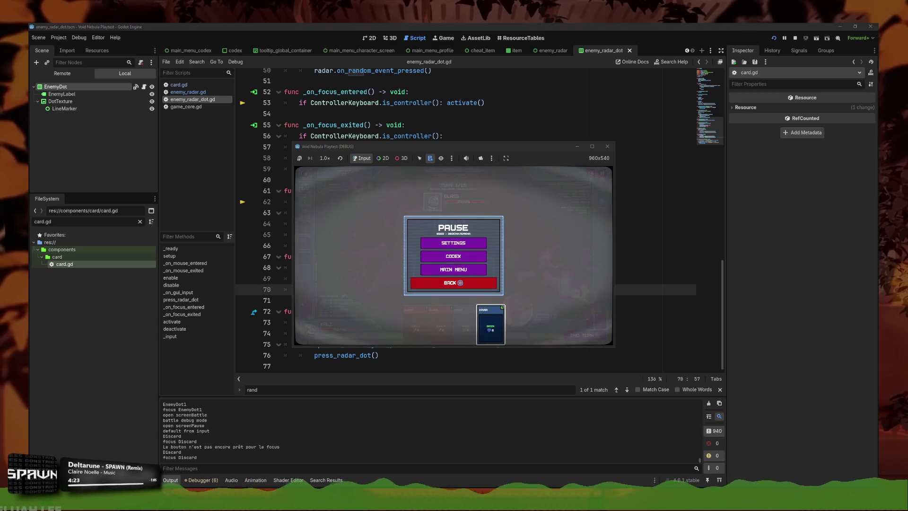
key(Escape)
key(Escape)
key(Down)
key(Down)
key(Return)
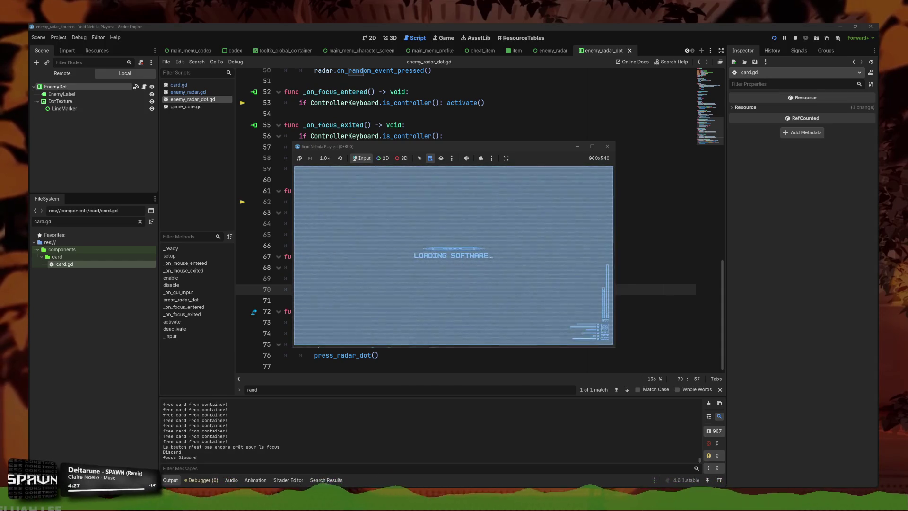
- Start a fresh run and select the Enemy_01 radar dot by keyboard to open The Chrome Nurse encounter
key(Return)
key(Left)
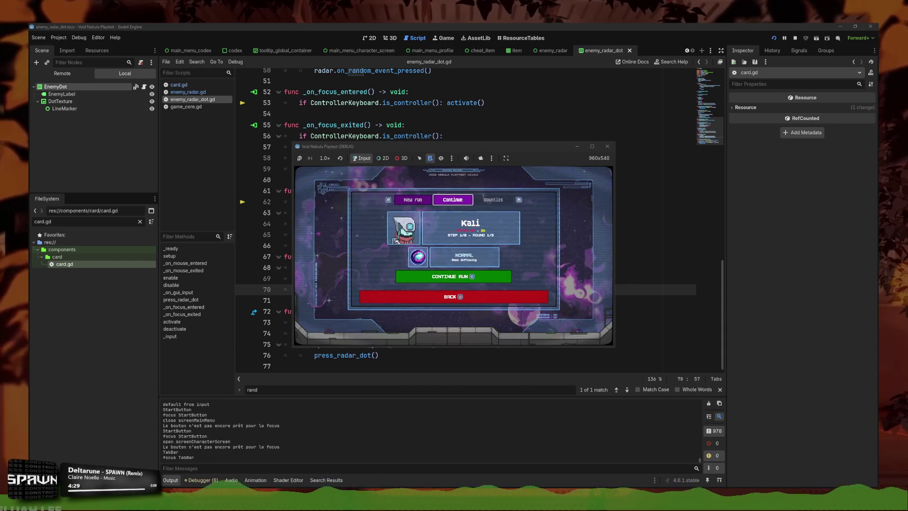
key(Return)
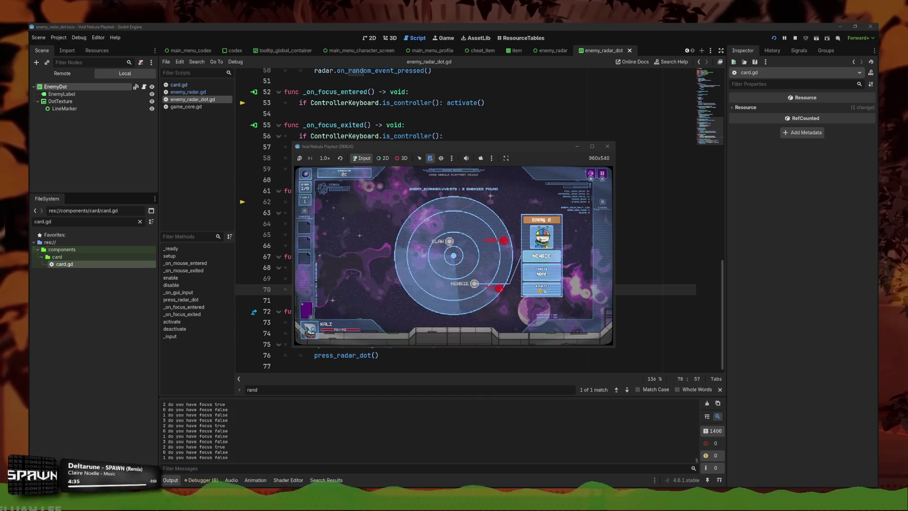
key(Up)
key(Return)
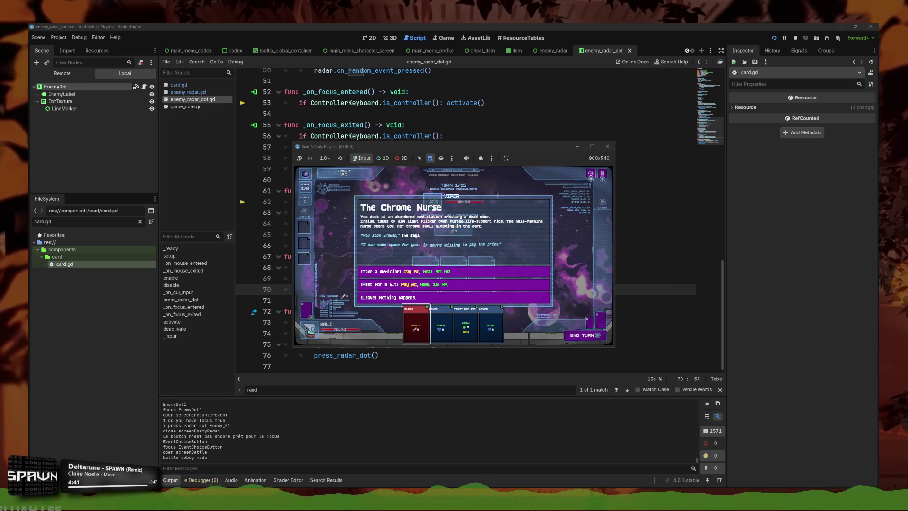
click(614, 286)
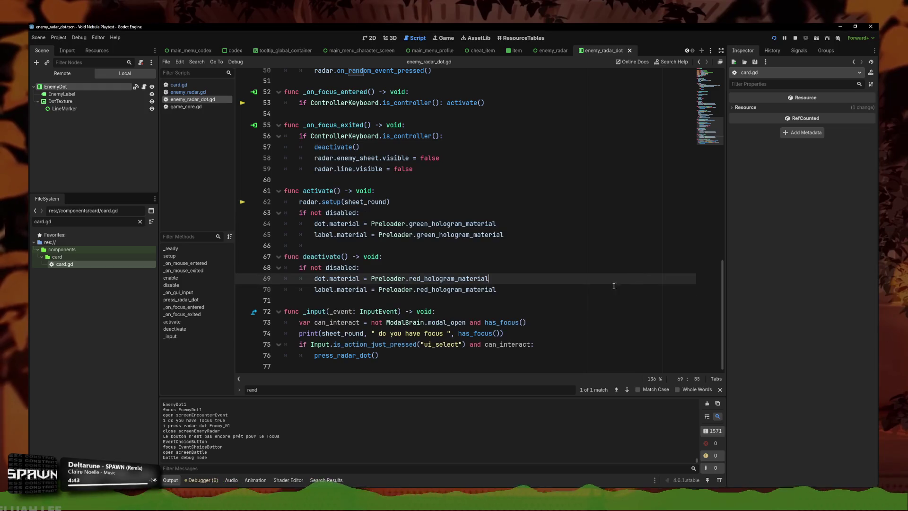
- Inspect the sheet_round export and enemy_radar.gd's _ready dot setup and encounter disable check
scroll(547, 296, up, 15)
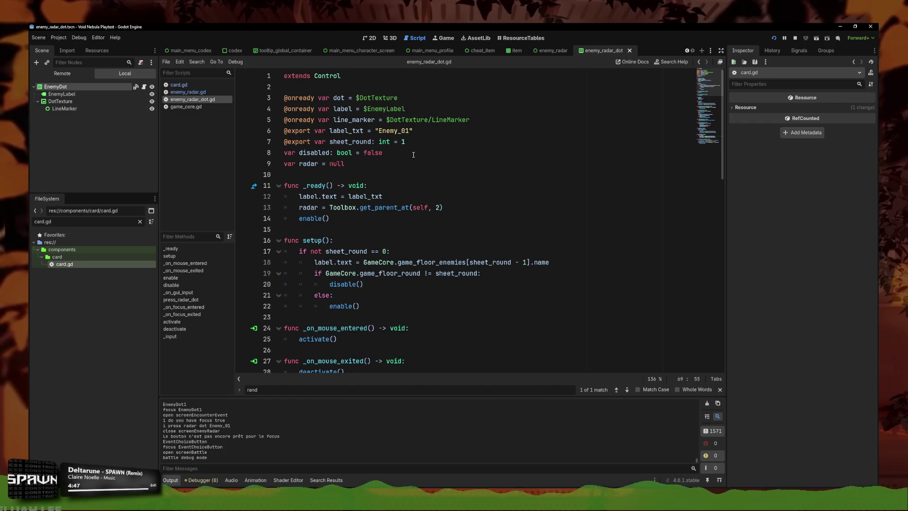
click(420, 141)
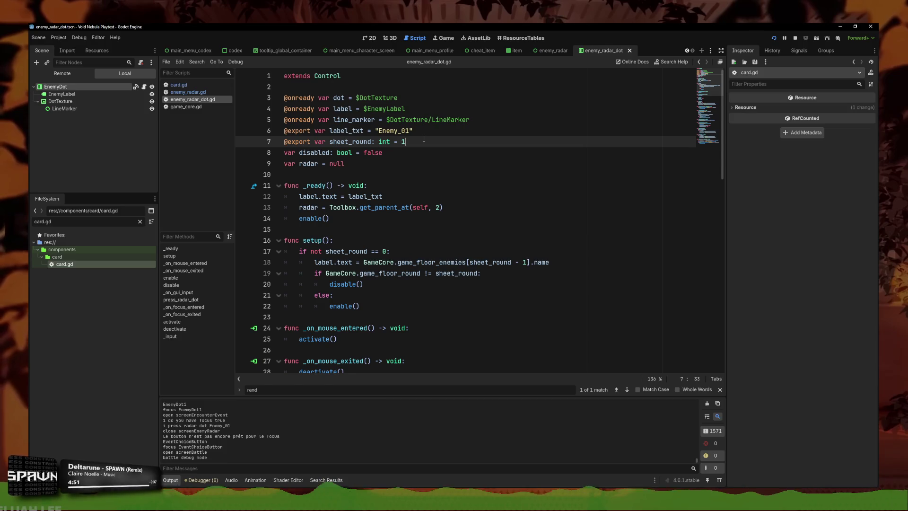
key(alt+Left)
click(435, 208)
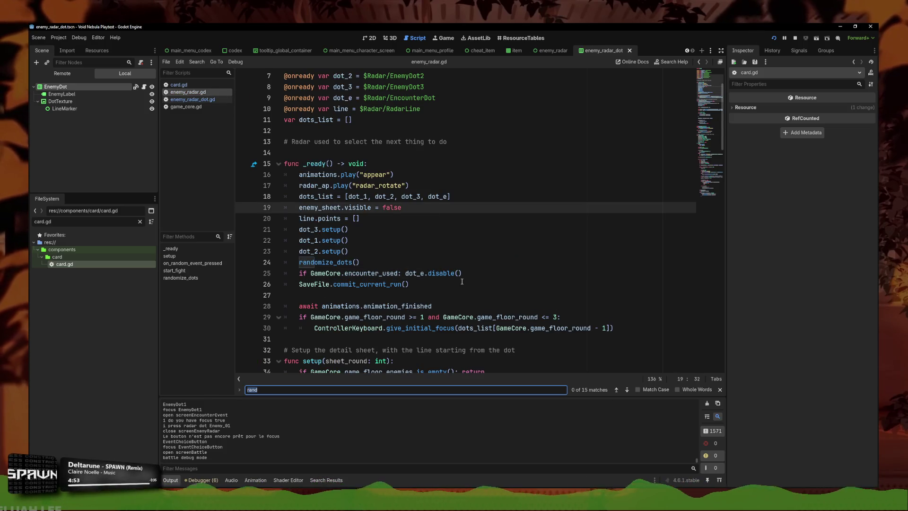
click(459, 252)
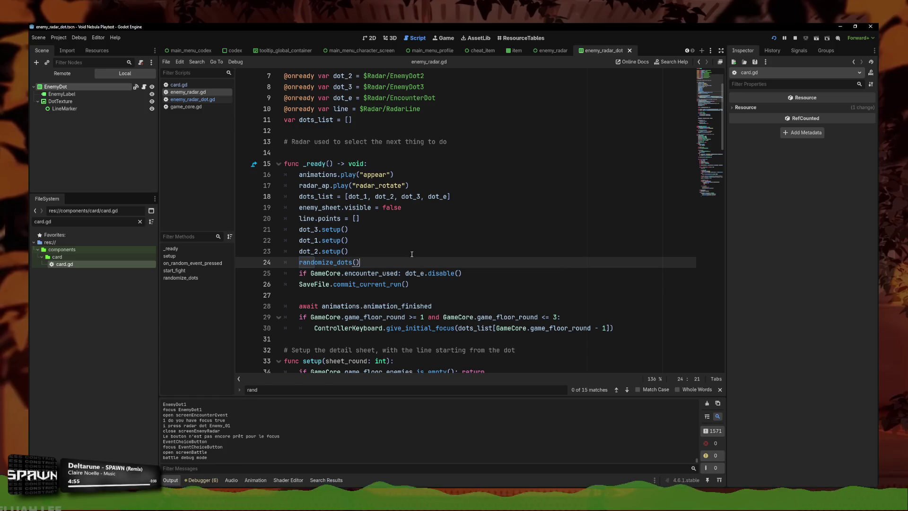
click(413, 273)
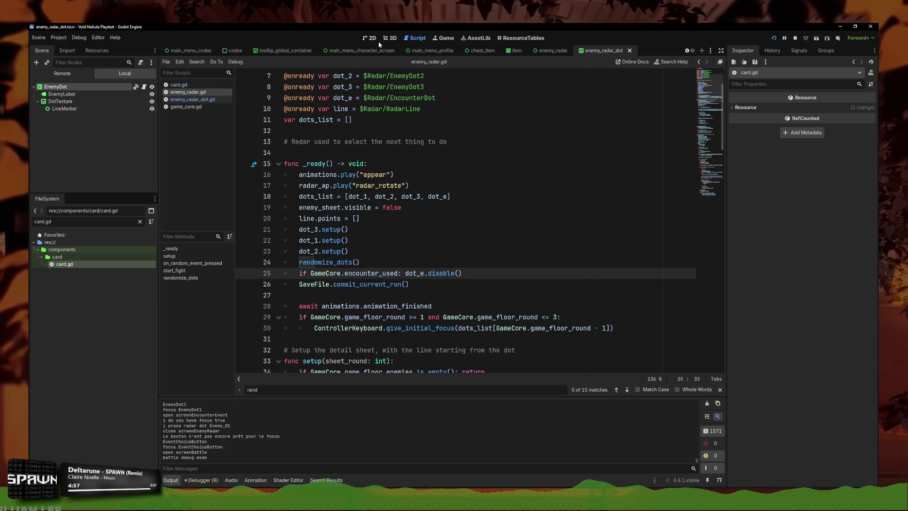
- Open enemy_radar.tscn via the 'radar' filter, select EncounterDot, and add a line below sheet_round in its script
click(369, 38)
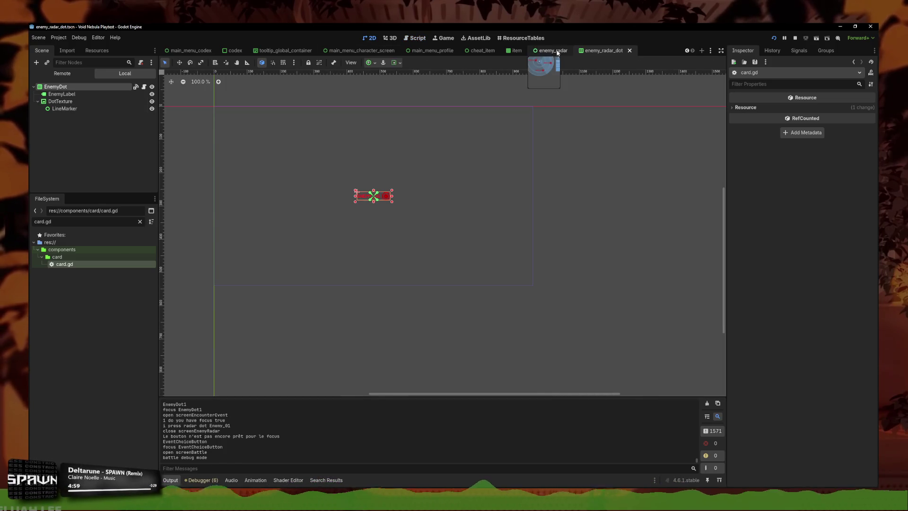
triple_click(85, 221)
text(radar)
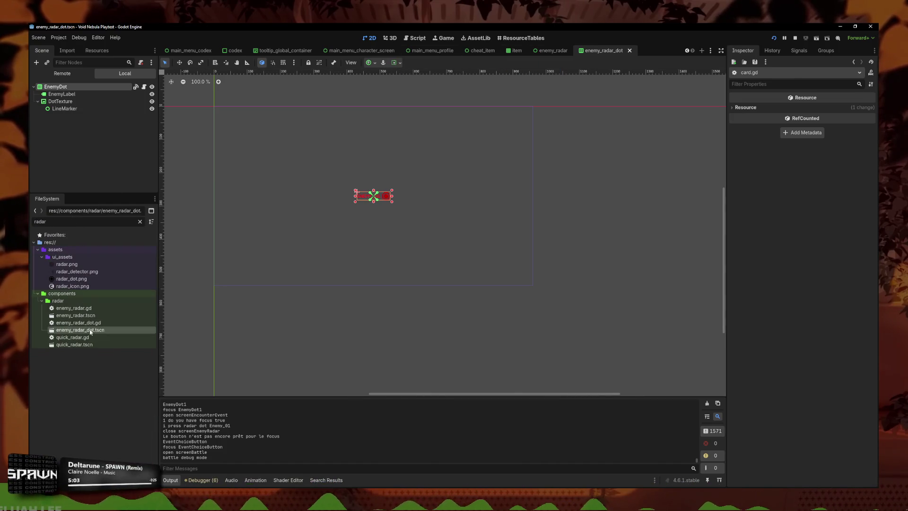
double_click(81, 315)
click(407, 257)
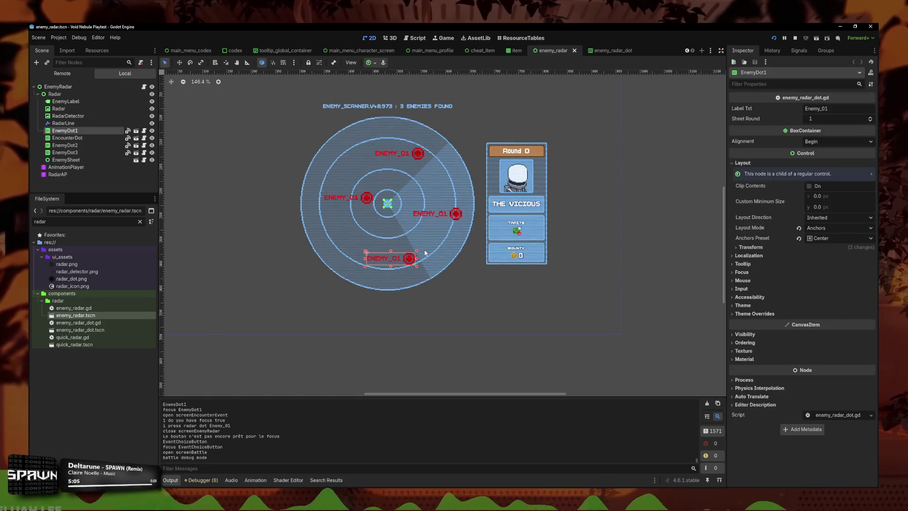
click(416, 154)
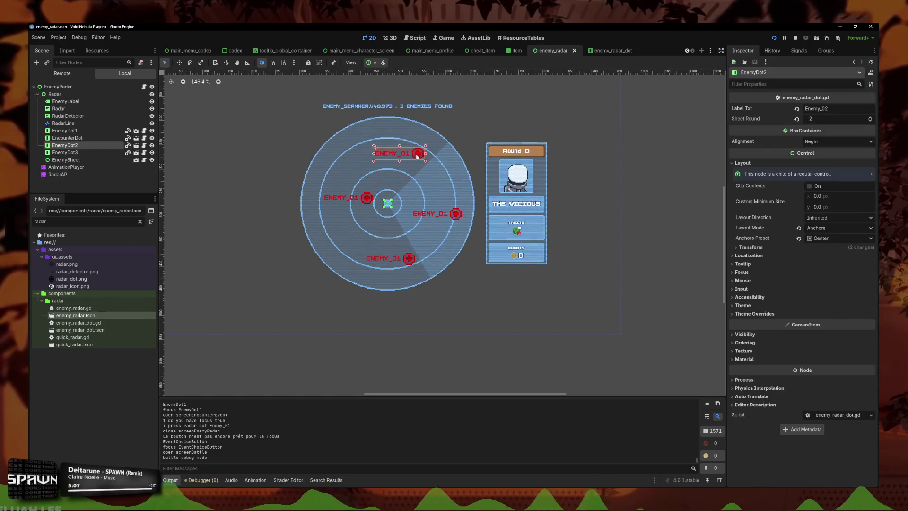
click(432, 213)
click(350, 200)
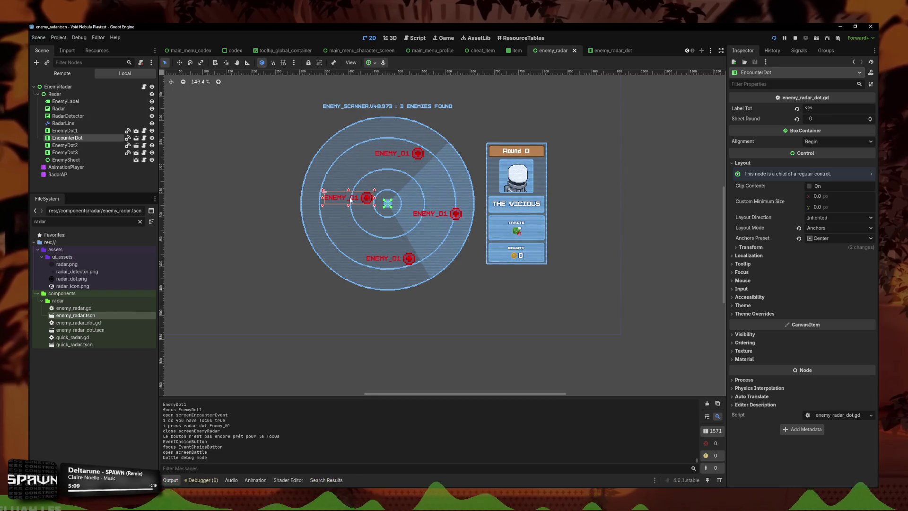
click(142, 138)
key(Return)
text(@export var is_random)
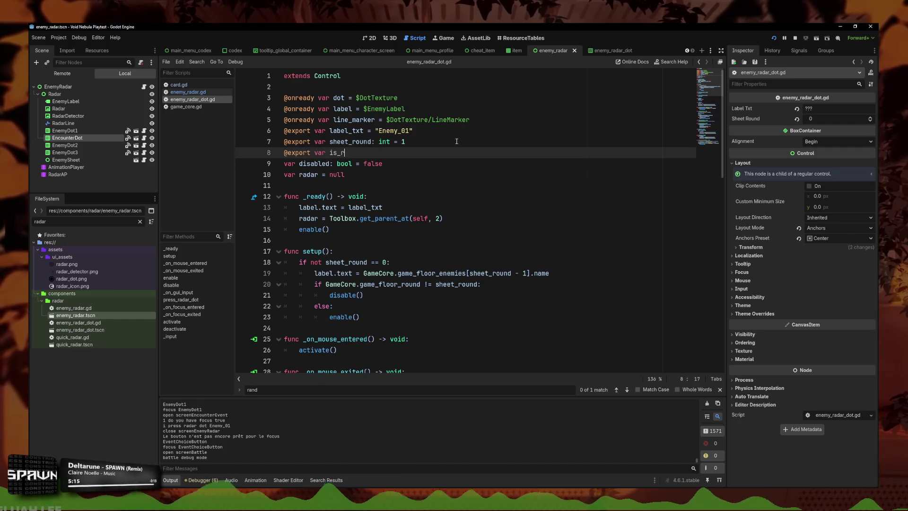
text(_encounter)
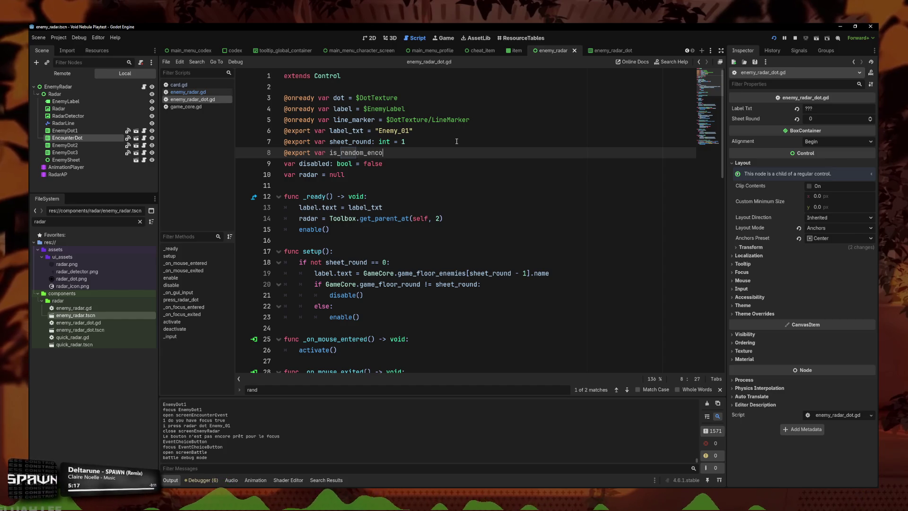
text(: bool = false)
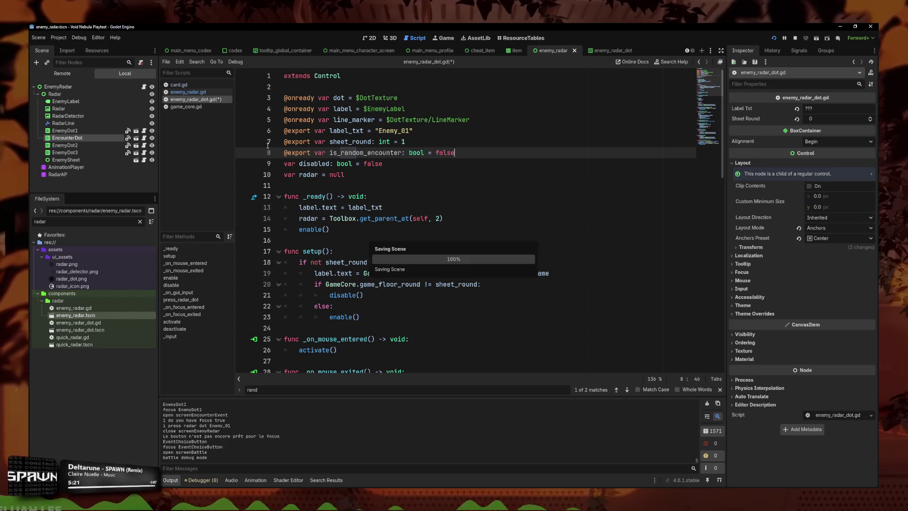
key(ctrl+s)
click(369, 38)
click(814, 130)
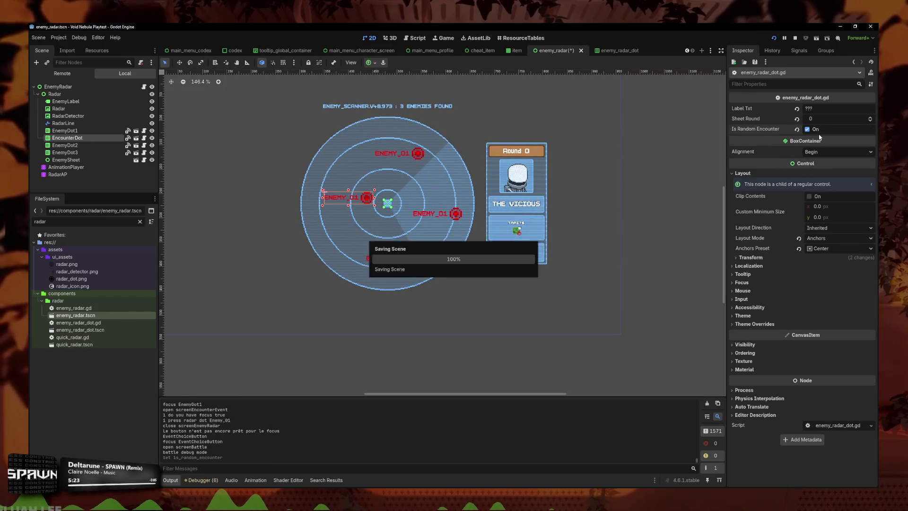
click(415, 38)
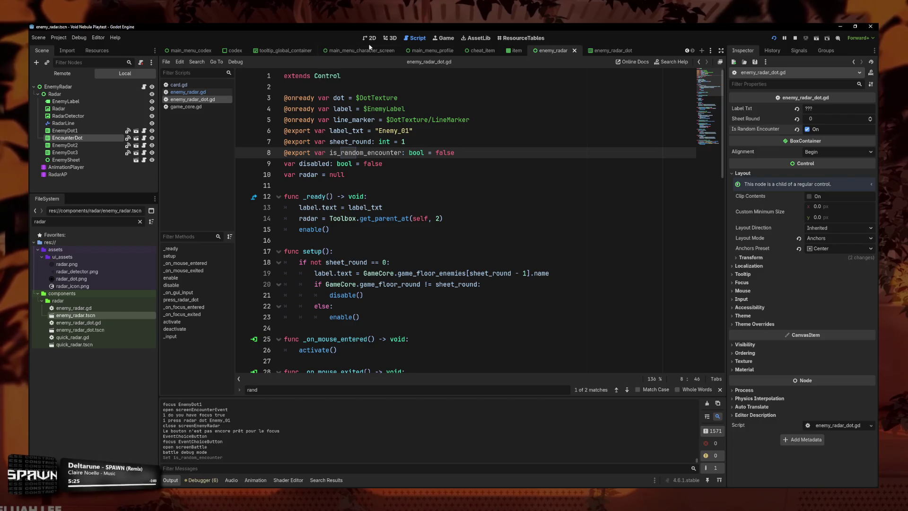
click(370, 40)
click(414, 37)
- Replace the elif sheet_round == 0 condition with a plain if is_random_encounter check
scroll(425, 190, down, 2)
drag(406, 232, 446, 218)
click(406, 233)
scroll(409, 246, down, 8)
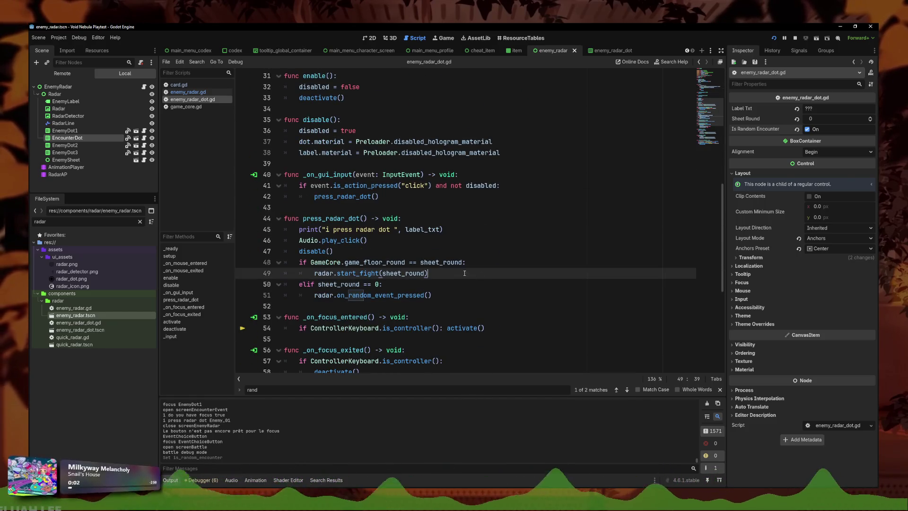
click(444, 284)
drag(381, 284, 325, 285)
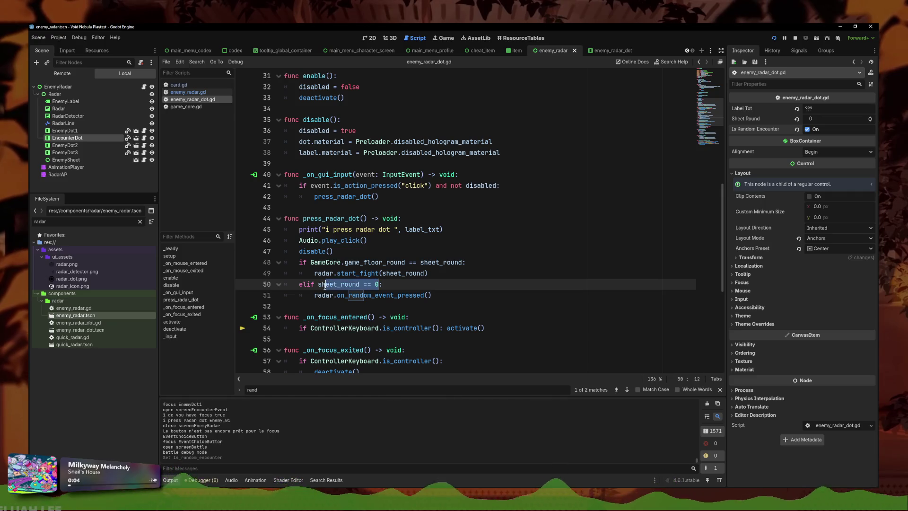
text(is_random_encounter)
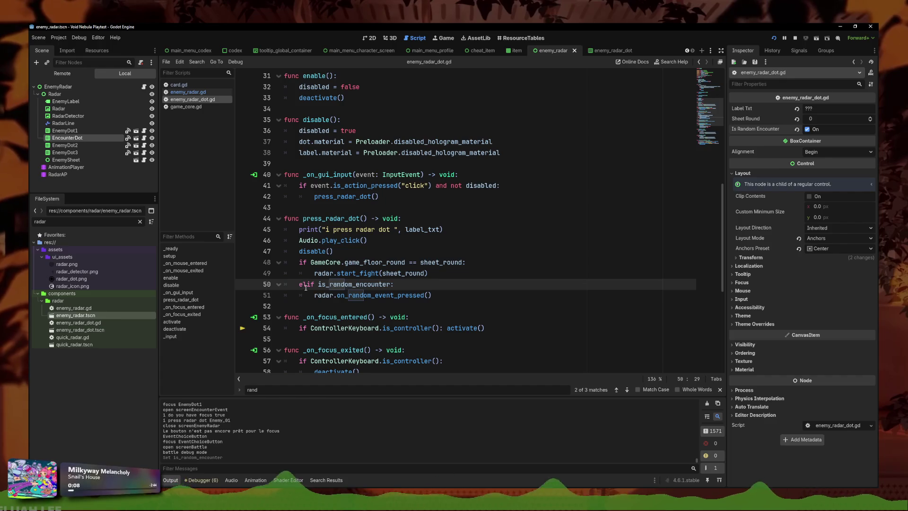
key(BackSpace)
key(BackSpace)
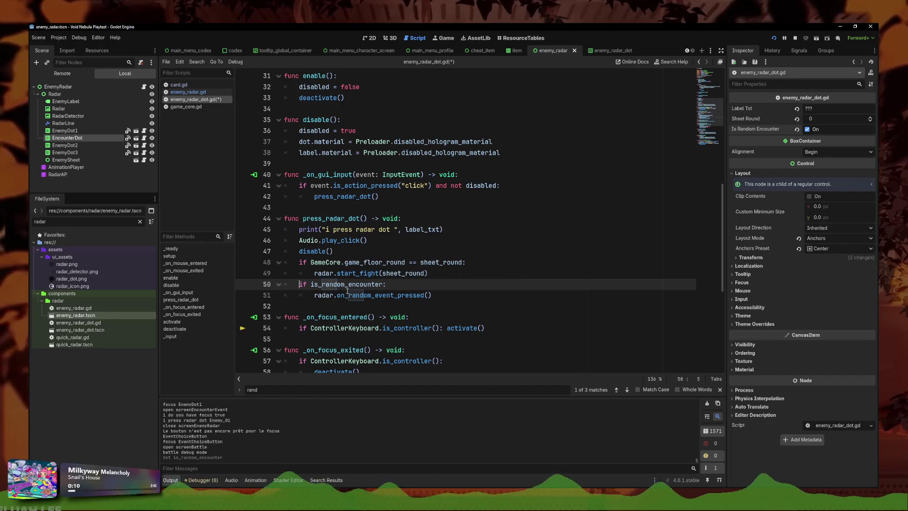
- Move the is_random_encounter block up to sit just below disable() in press_radar_dot
drag(432, 295, 284, 283)
key(alt+Up)
key(alt+Up)
key(alt+Up)
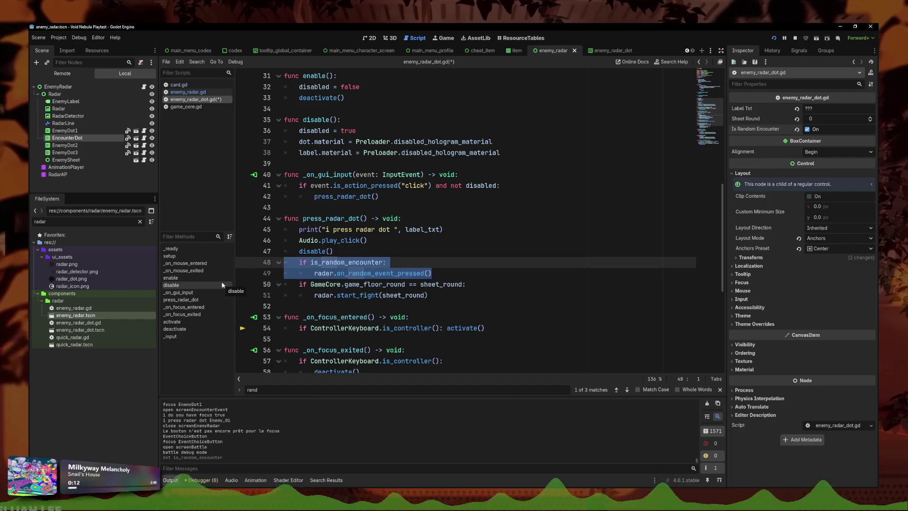
scroll(376, 237, up, 9)
scroll(375, 284, down, 6)
key(alt+Down)
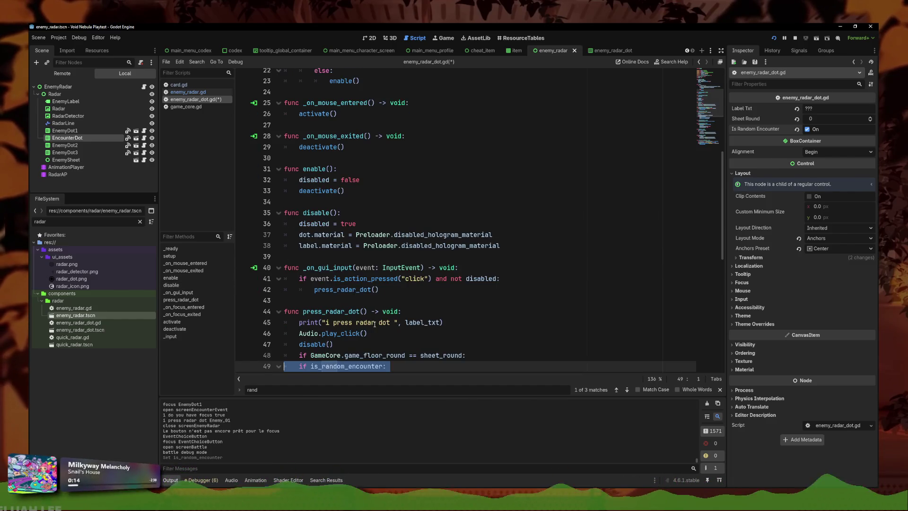
scroll(376, 323, down, 3)
click(452, 301)
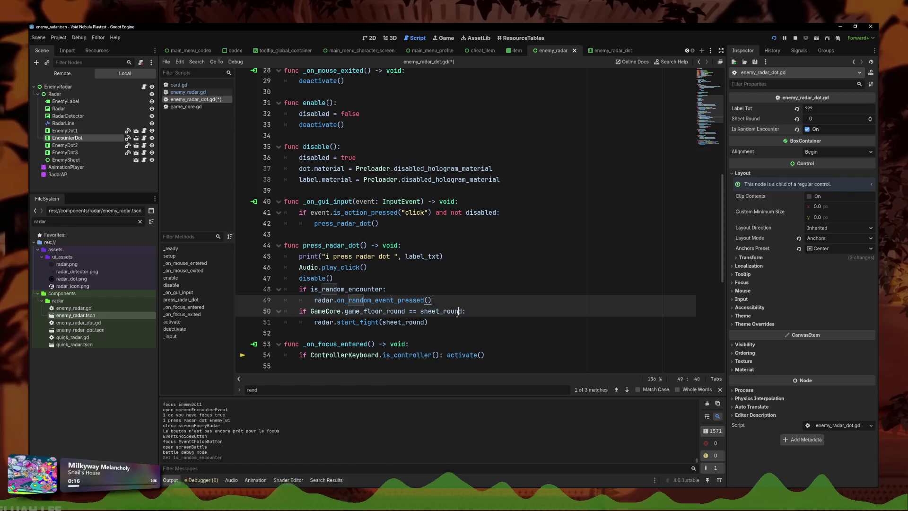
key(Down)
key(Up)
key(Down)
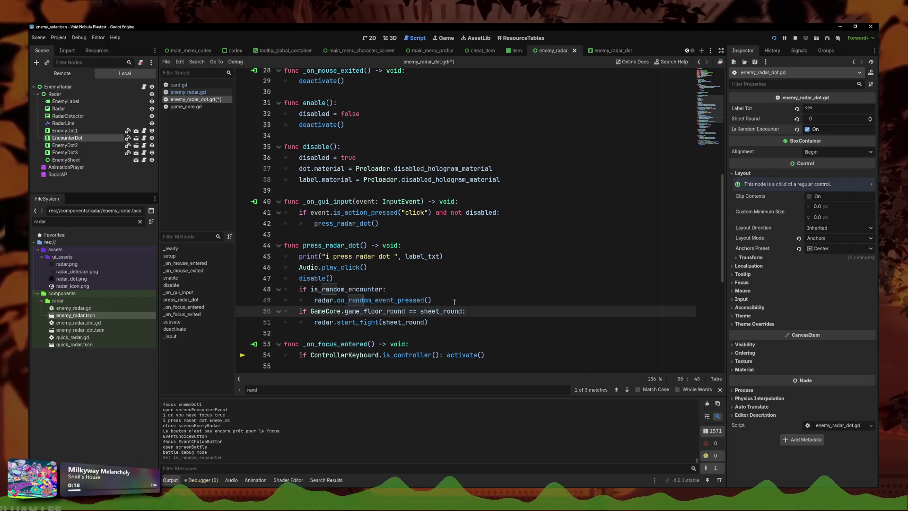
- Turn the floor round check into an elif, save the script, and relaunch the playtest
text(el)
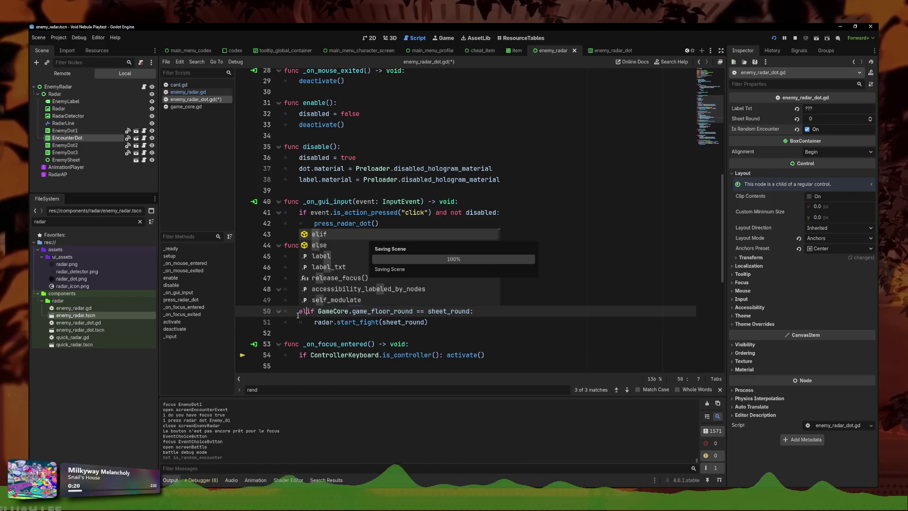
key(ctrl+s)
click(502, 317)
key(Up)
key(Up)
key(Down)
key(Down)
key(Up)
key(Up)
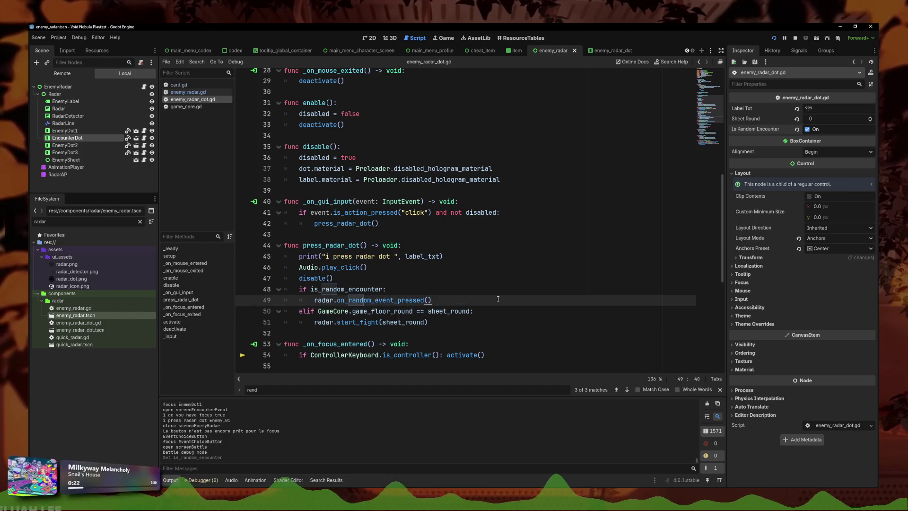
scroll(504, 235, up, 8)
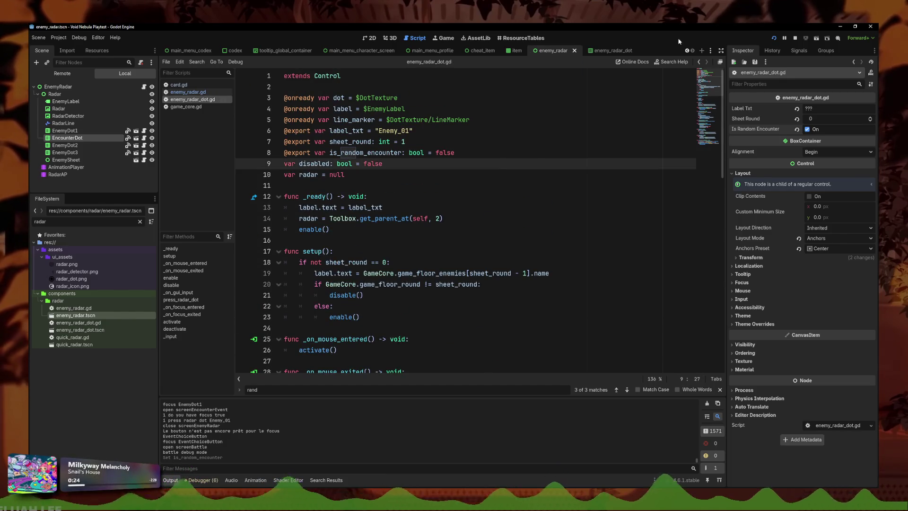
click(775, 38)
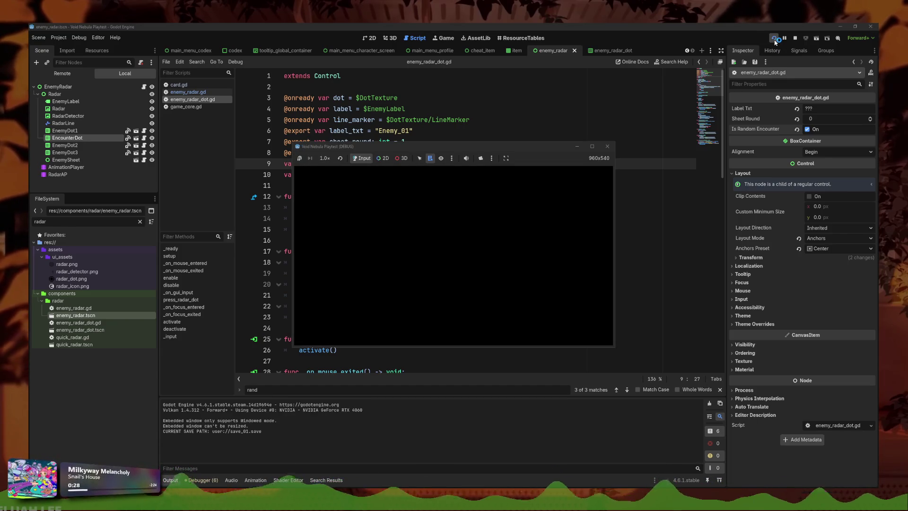
- With Enter and arrow keys, begin a new run, select the Enemy_01 radar dot, and move between battle cards
key(Return)
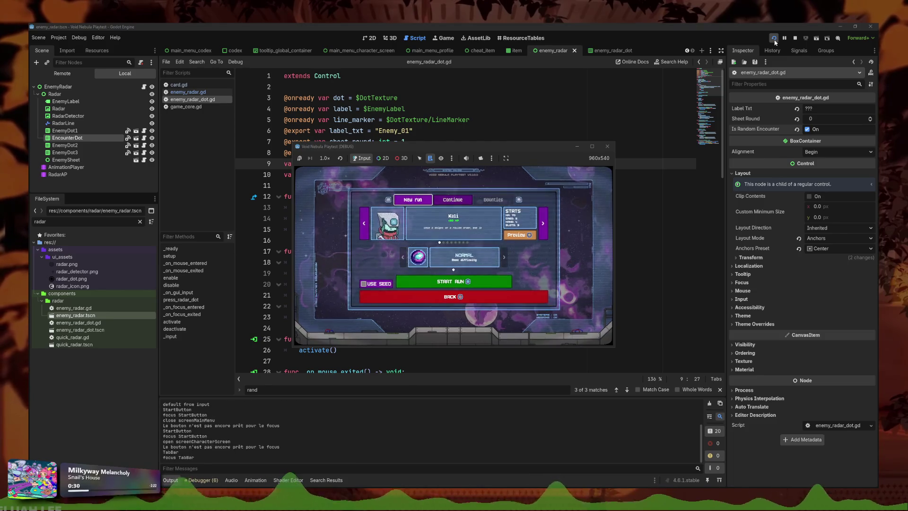
key(Return)
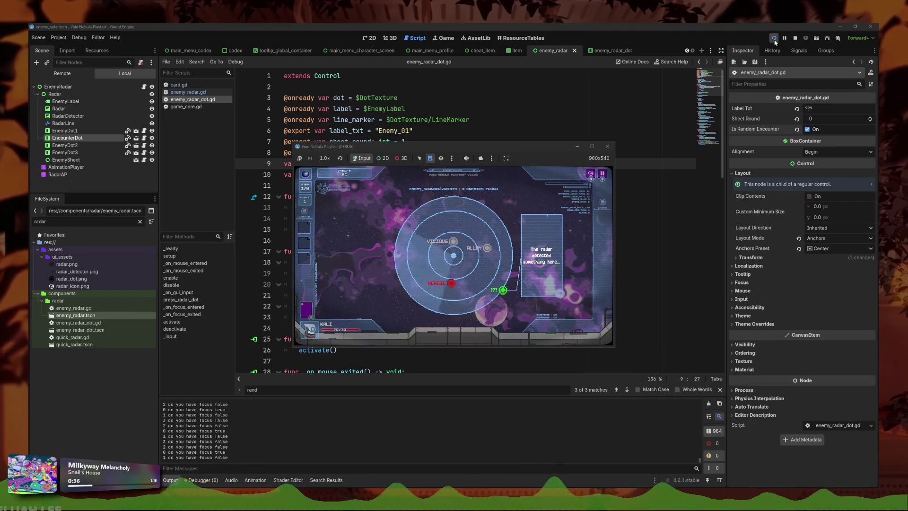
key(Return)
key(Down)
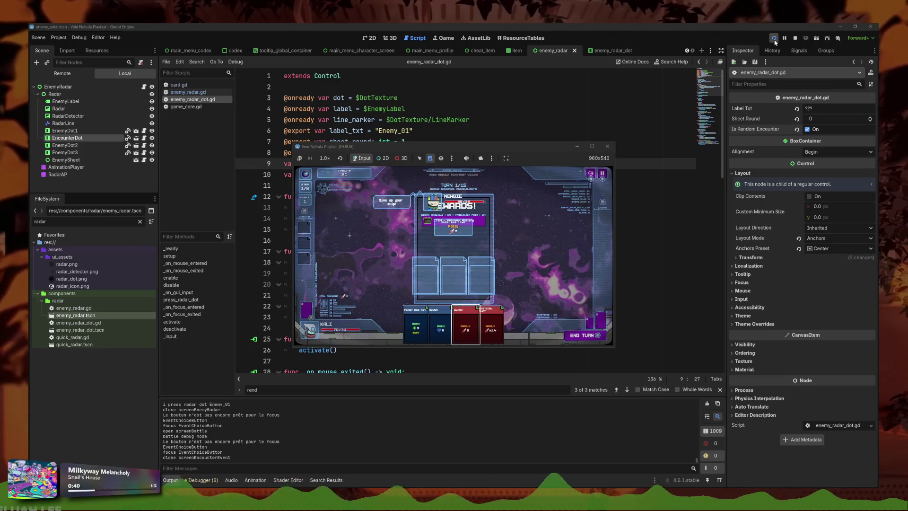
key(Up)
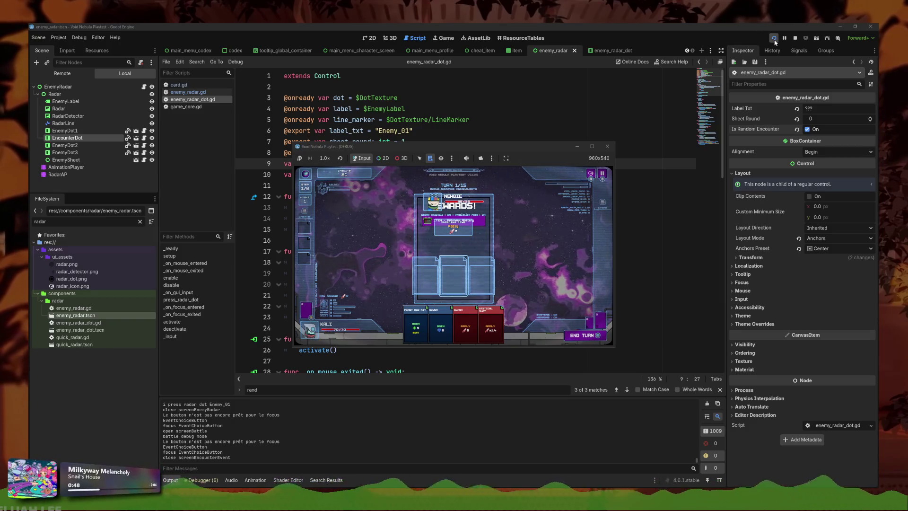
scroll(255, 437, up, 2)
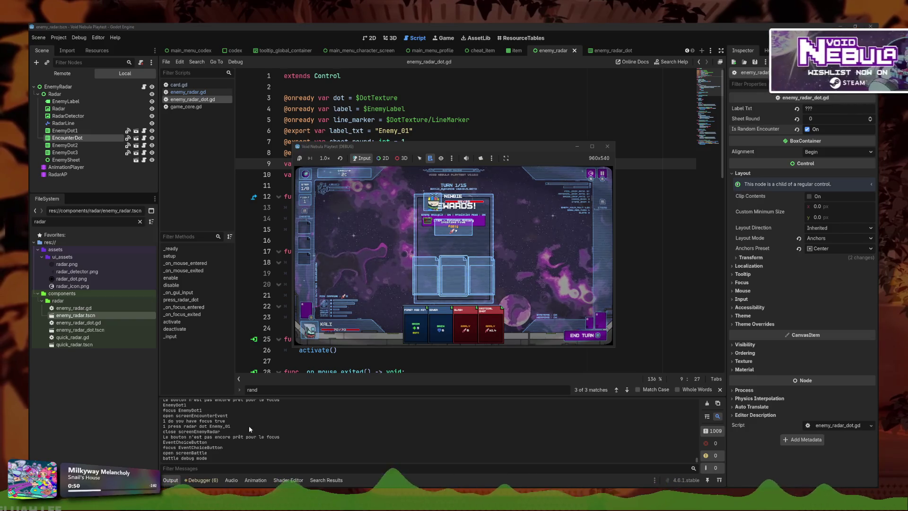
- Close the playtest and follow swap_screen from enemy_radar.gd into its game_core.gd definition
click(607, 146)
scroll(480, 188, down, 1)
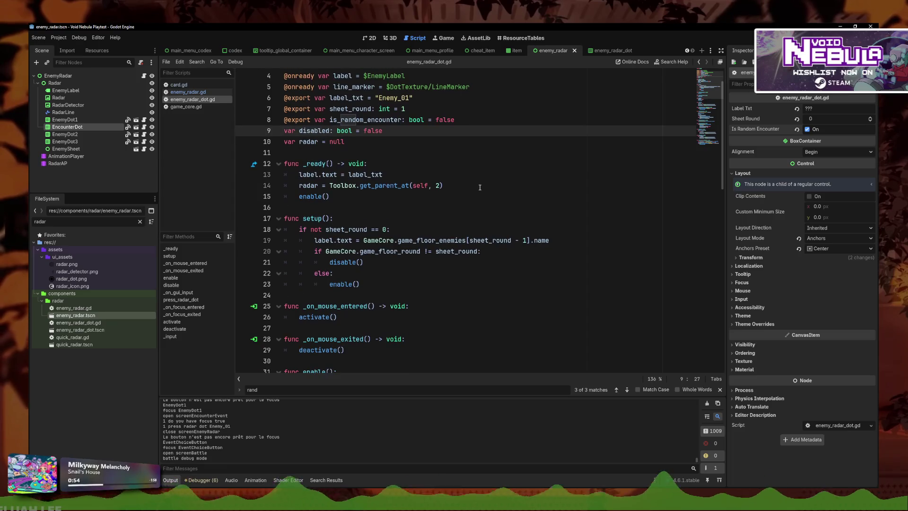
click(202, 93)
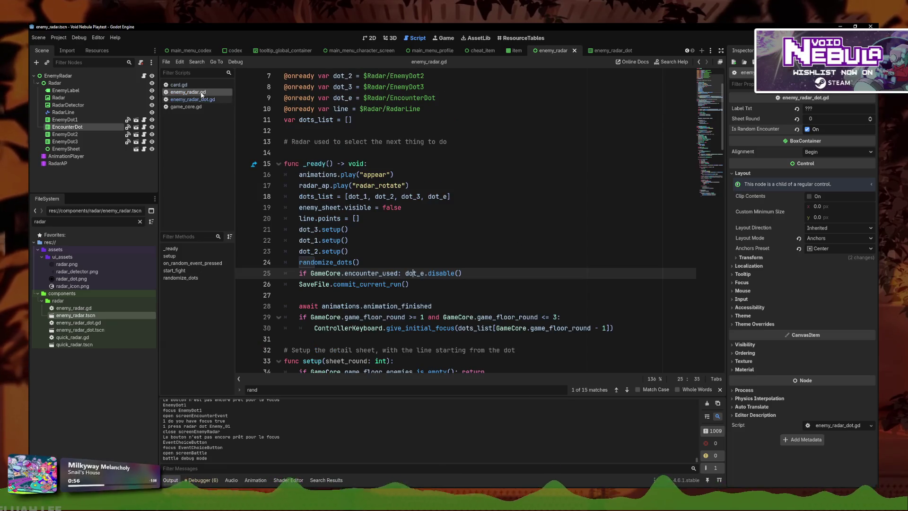
click(438, 286)
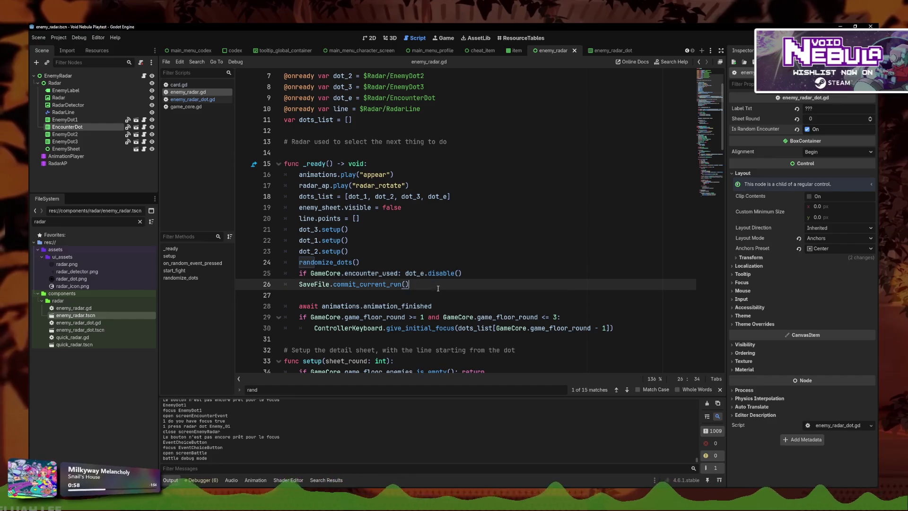
scroll(438, 289, down, 8)
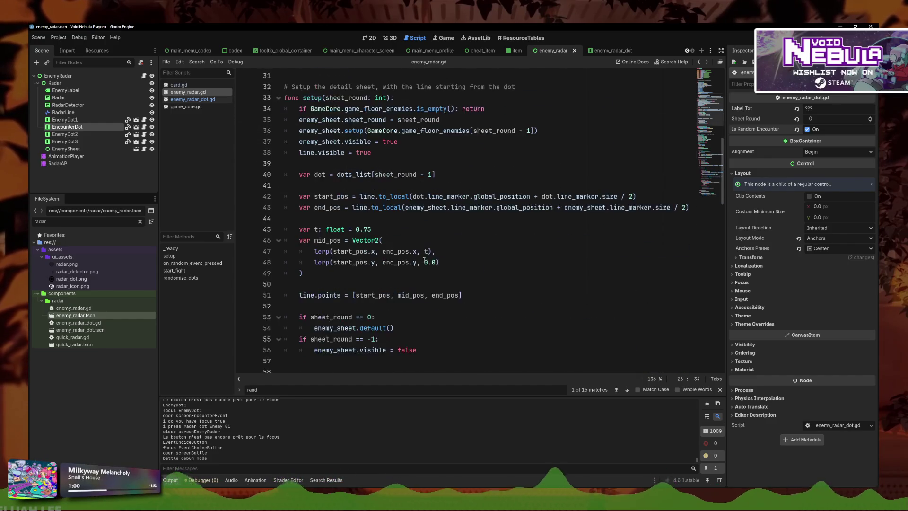
scroll(424, 261, down, 4)
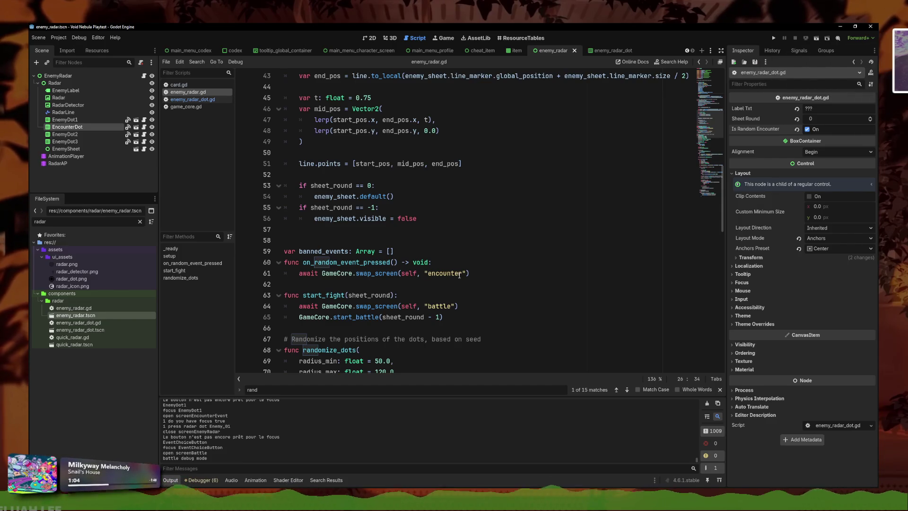
ctrl+click(390, 273)
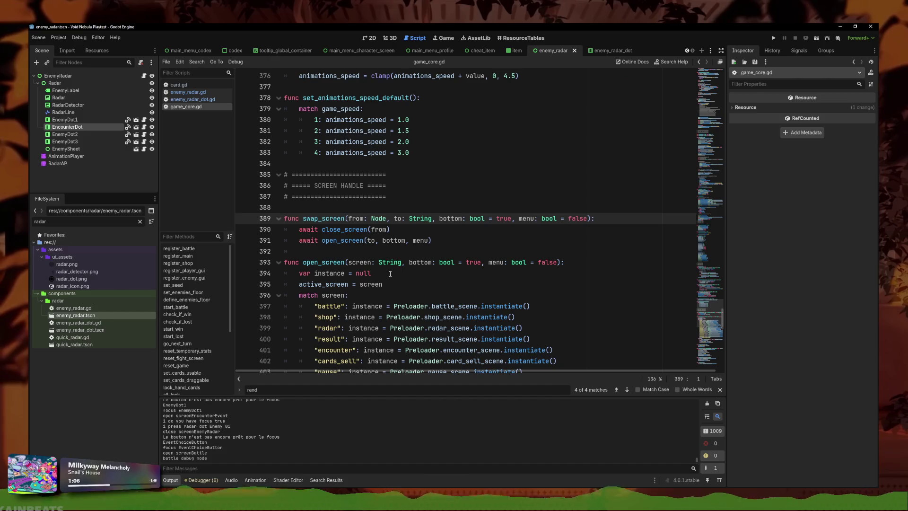
- Remove the awaits from the close_screen and open_screen calls in swap_screen, then save game_core.gd
click(322, 230)
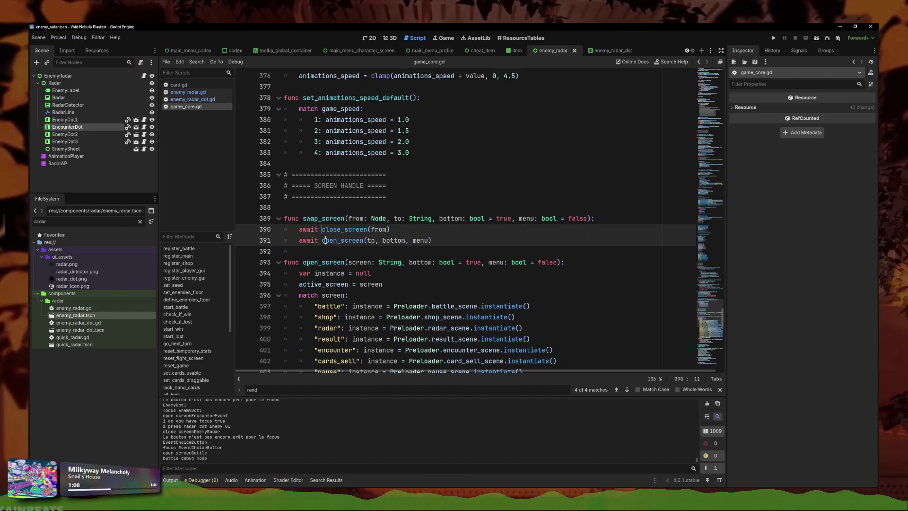
key(shift+alt+Down)
key(ctrl+BackSpace)
click(450, 241)
key(ctrl+s)
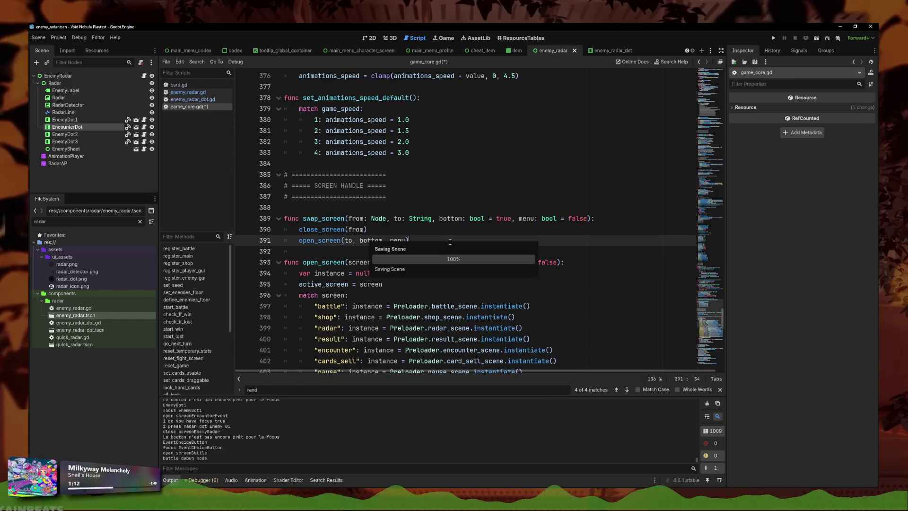
- Change queue_free to free on line 423 of close_screen and run the project with F5
scroll(332, 196, down, 2)
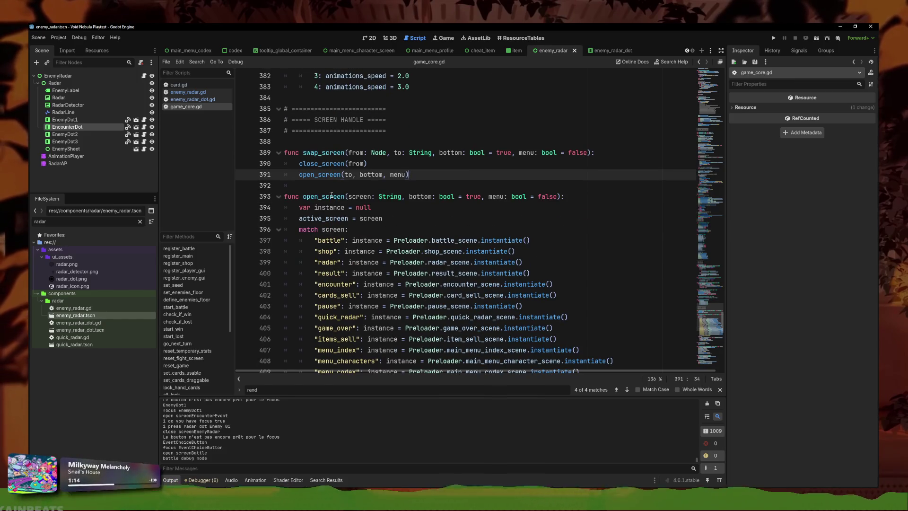
ctrl+click(321, 164)
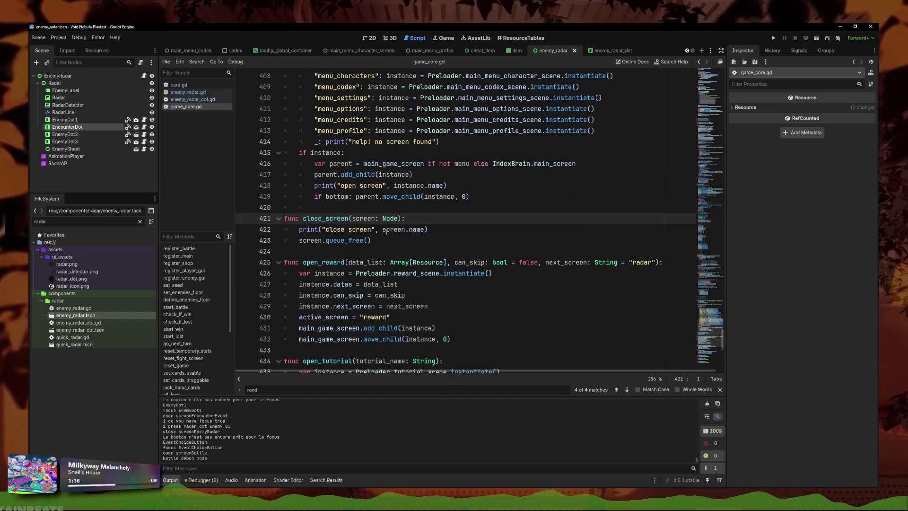
scroll(303, 424, up, 2)
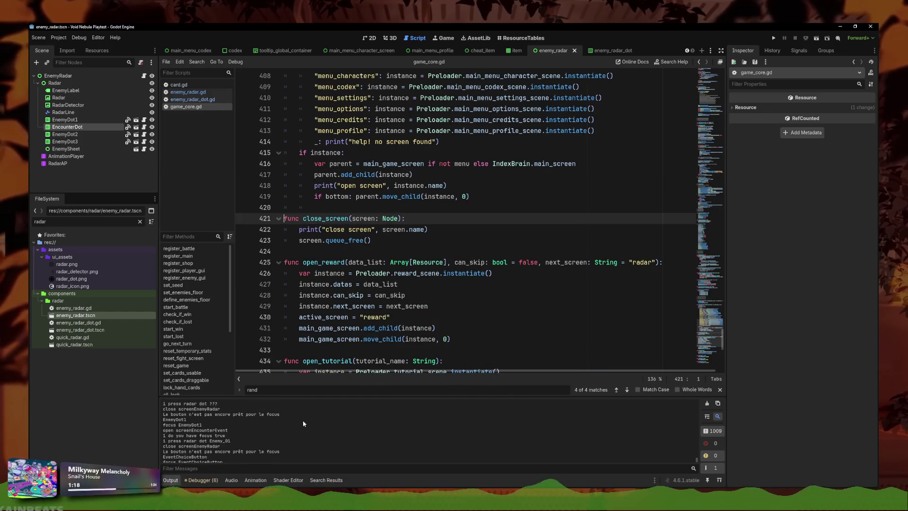
drag(348, 241, 330, 240)
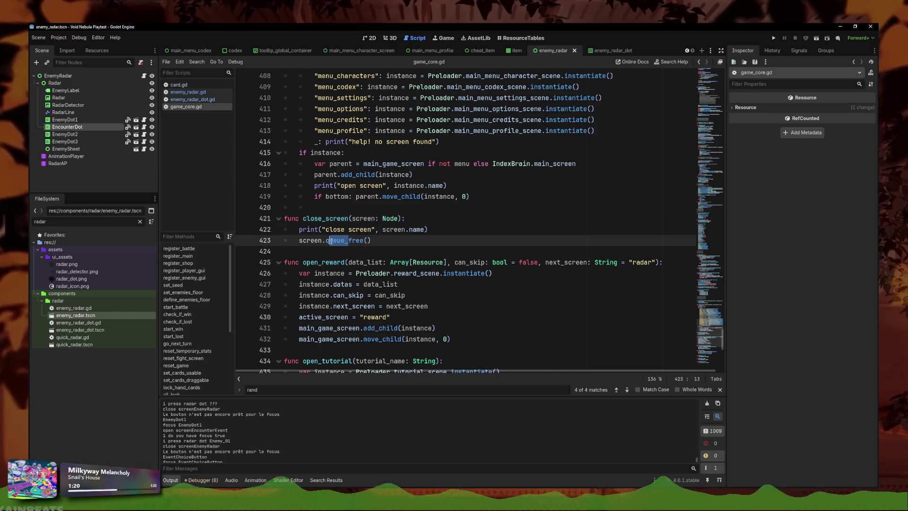
key(BackSpace)
key(BackSpace)
key(F5)
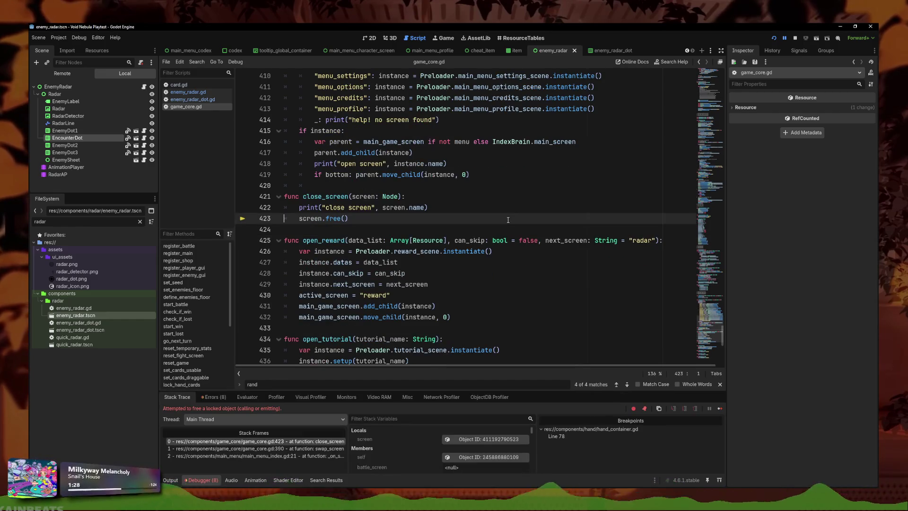
- Restore queue_free on line 423 of close_screen
click(346, 218)
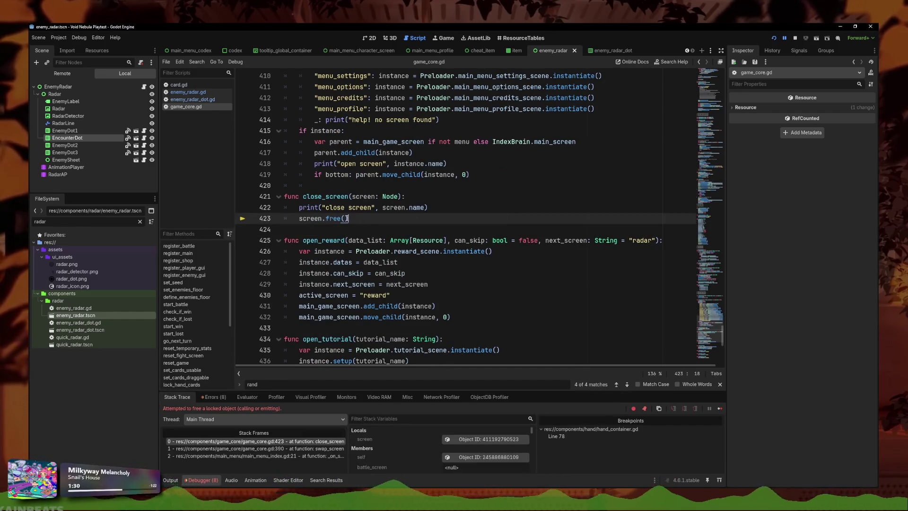
double_click(334, 218)
text(queue_free)
click(402, 197)
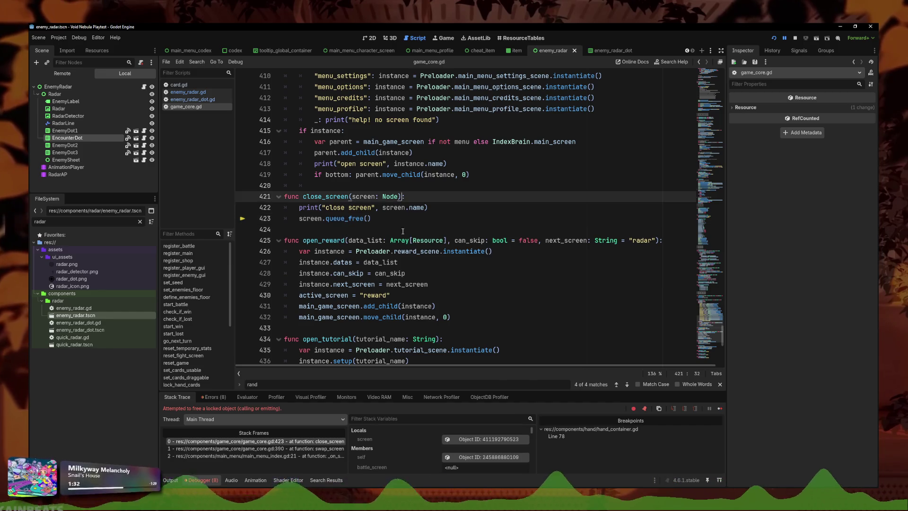
- Delete the stray character before func on line 393 and save game_core.gd
click(297, 449)
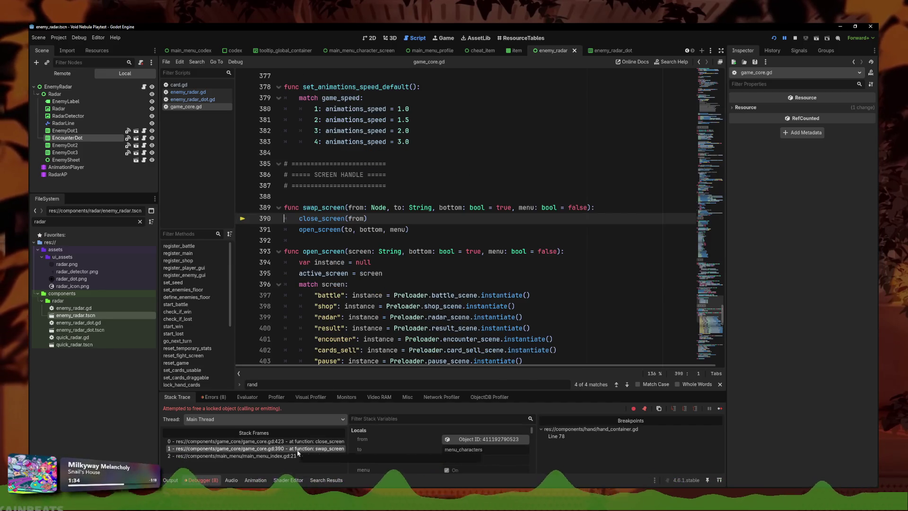
click(322, 230)
scroll(327, 235, down, 1)
click(288, 218)
key(BackSpace)
key(ctrl+s)
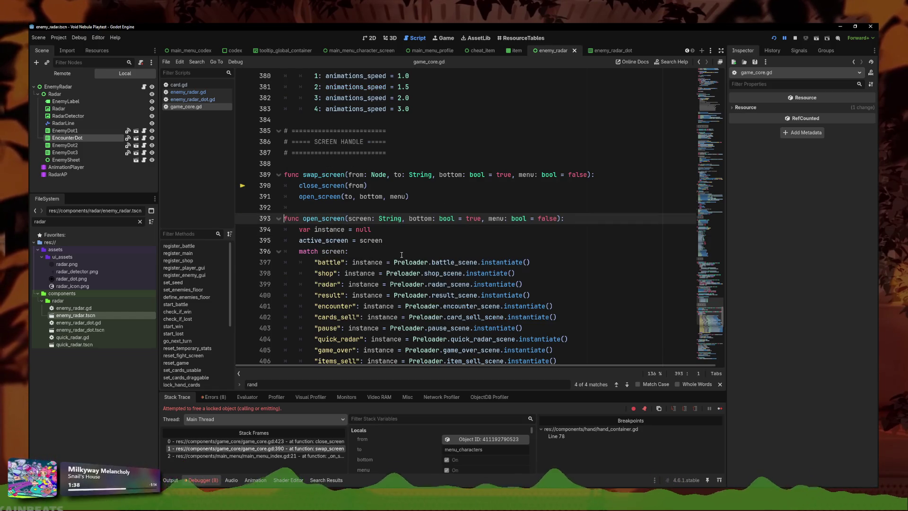
scroll(401, 255, down, 1)
scroll(401, 255, down, 4)
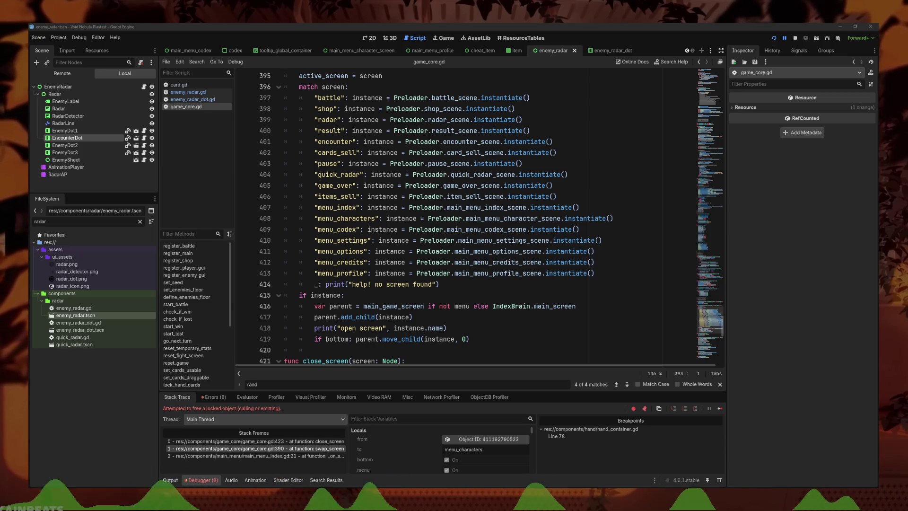
click(440, 306)
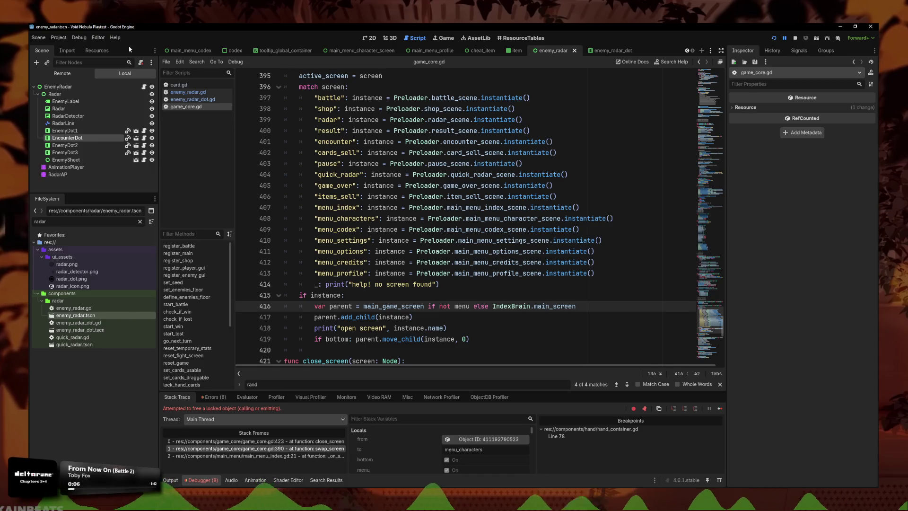
- Switch to enemy_radar_dot.gd and select its entire code with Ctrl+A
click(192, 99)
click(433, 227)
key(ctrl+a)
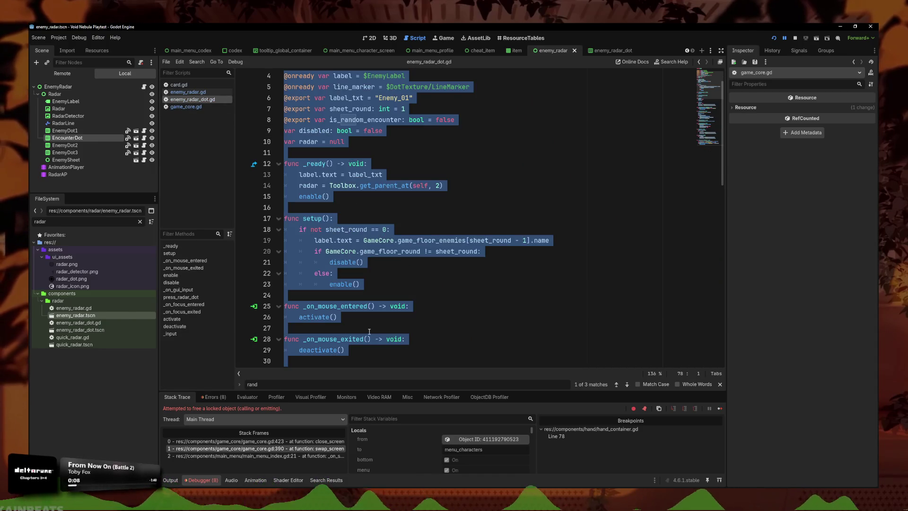
scroll(369, 332, down, 1)
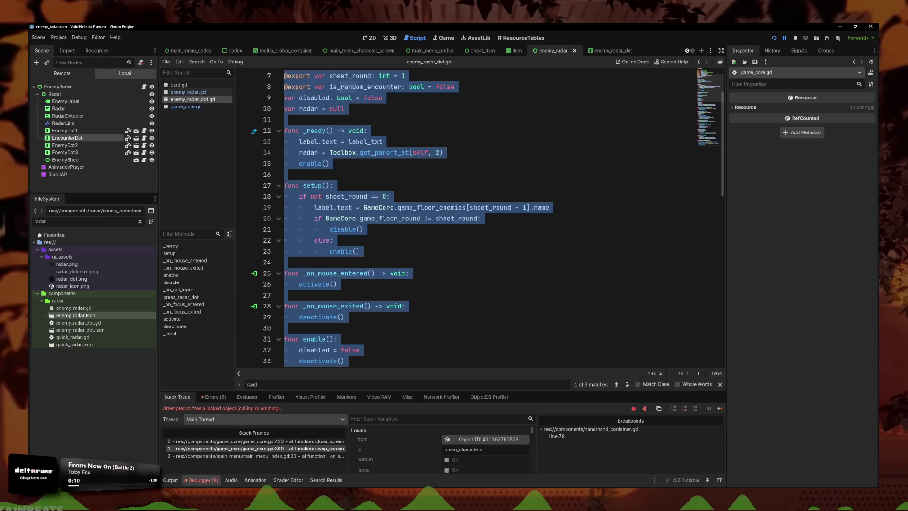
key(alt+Tab)
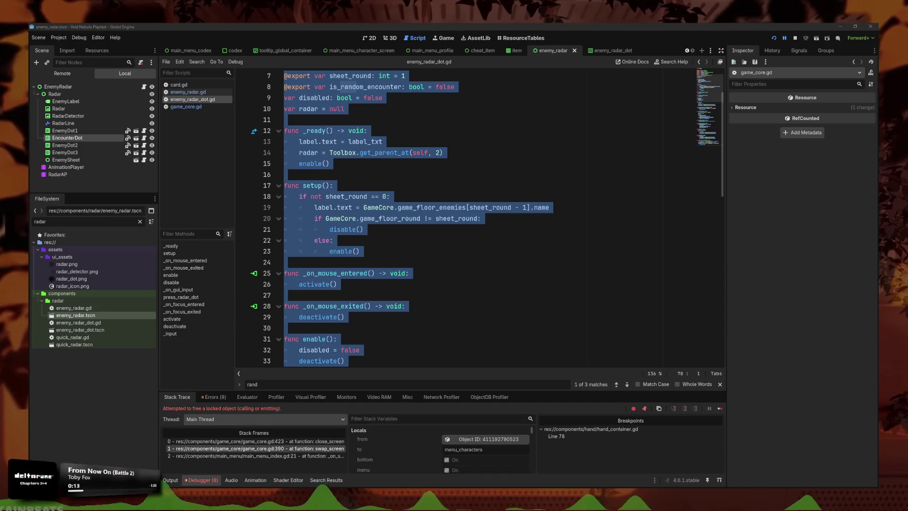
key(alt+Tab)
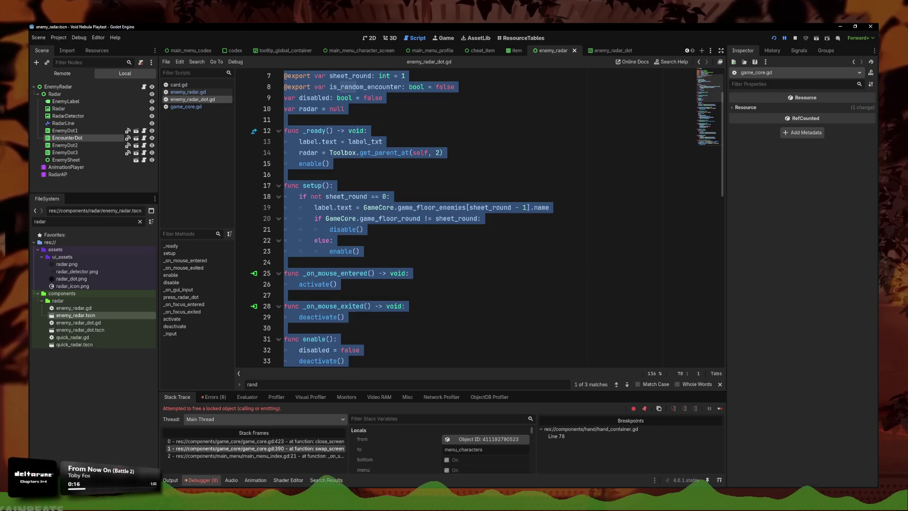
- Briefly check enemy_radar.gd, then return to enemy_radar_dot.gd
key(alt+Tab)
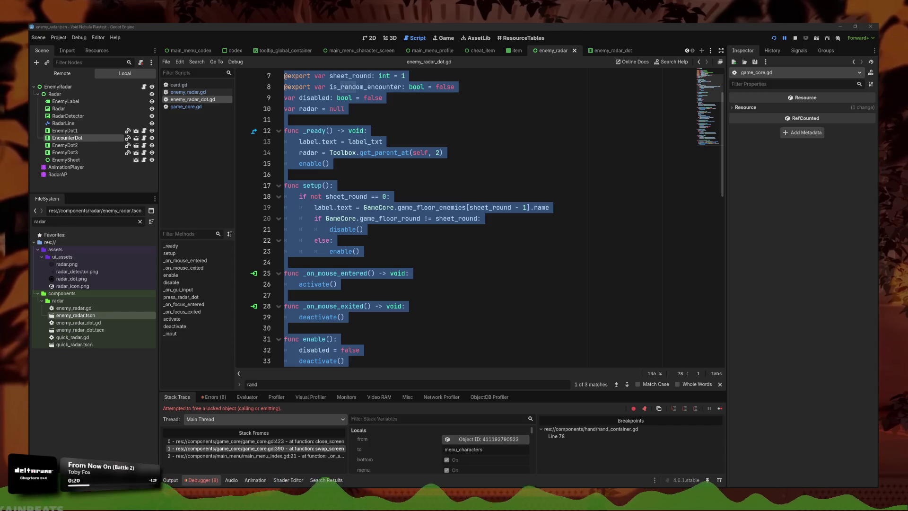
key(alt+Left)
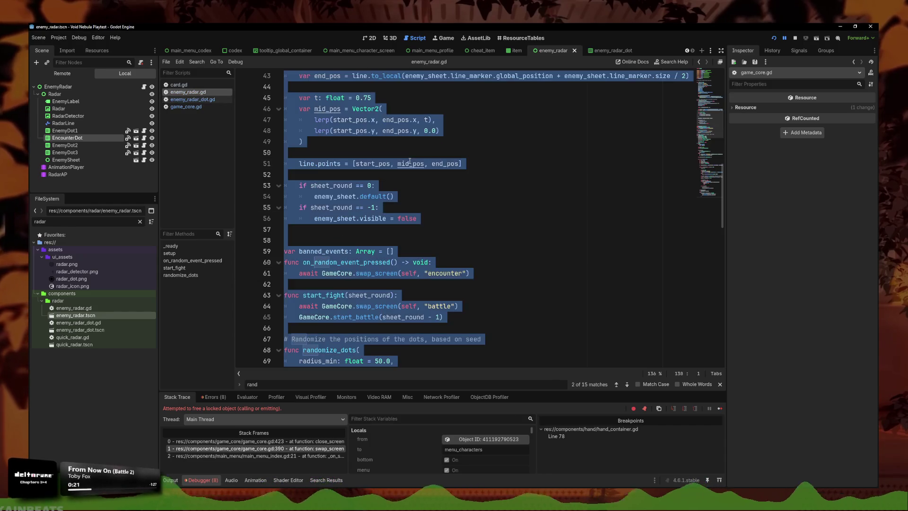
key(alt+Tab)
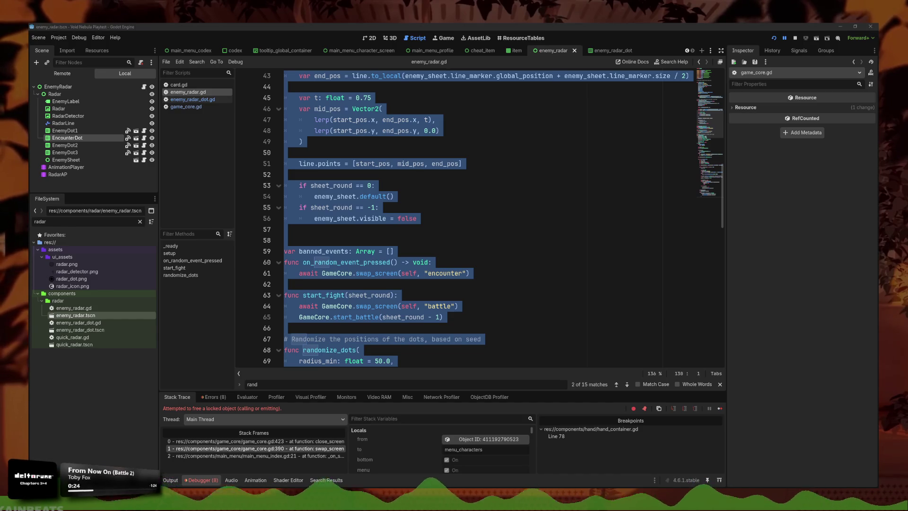
click(193, 99)
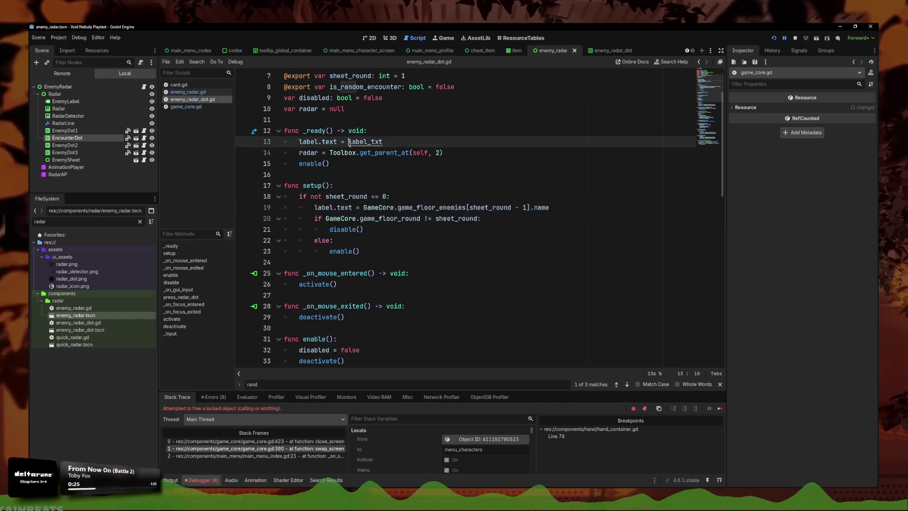
key(alt+Tab)
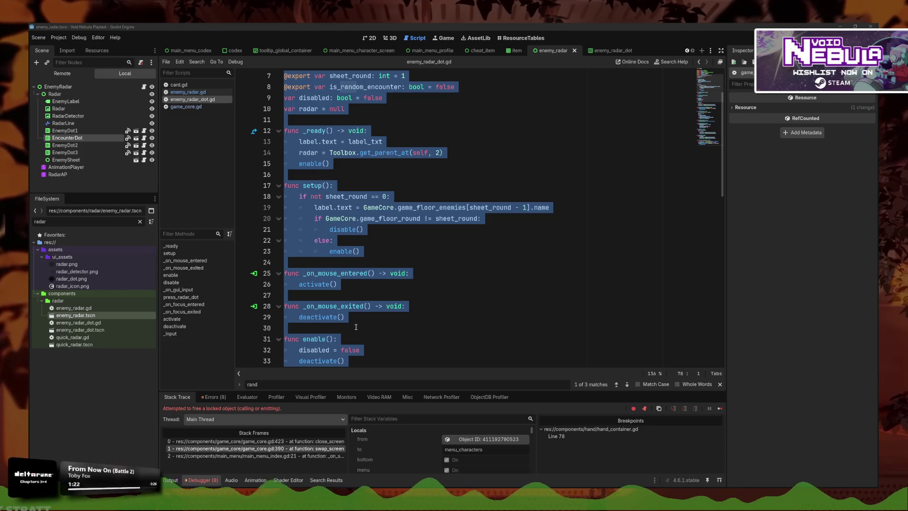
- Paste a new version over the _input function and trim the trailing comment on line 78
click(431, 328)
scroll(431, 289, down, 10)
scroll(431, 289, down, 1)
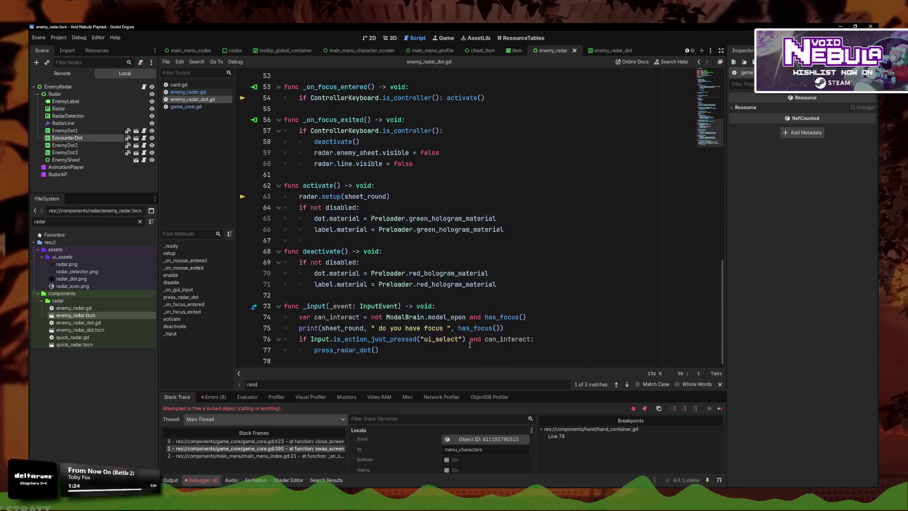
click(384, 349)
key(shift+Up)
key(shift+Up)
key(shift+Up)
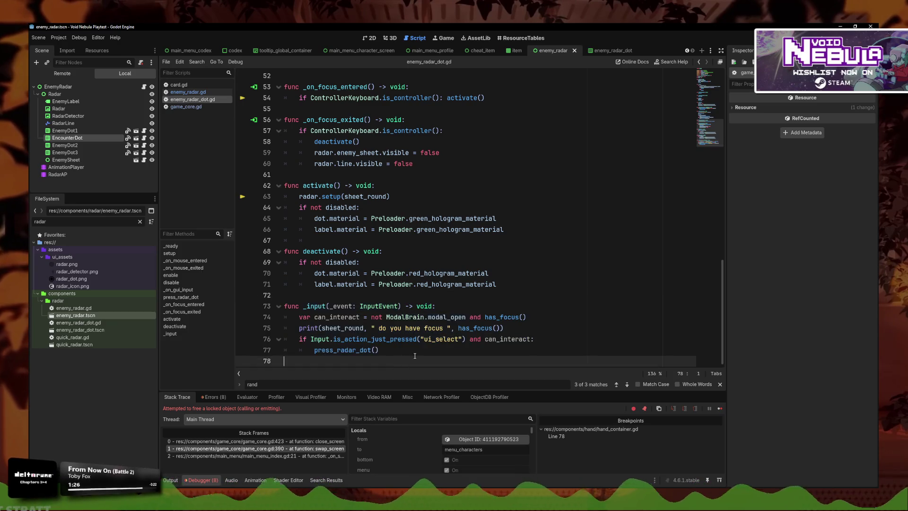
text(func _input(_event: InputEvent) -> void: 	if not _event is InputEventAction: return  # ou mieux : 	if Input.is_action_just_pressed("ui_select"): 		var can_interact = not ModalBrain.modal_open and has_focus() 		if can_interact: 			get_viewport().set_input_as_handled()  # ← consomme l'event 			press_radar_dot())
click(406, 328)
key(Down)
key(Down)
key(End)
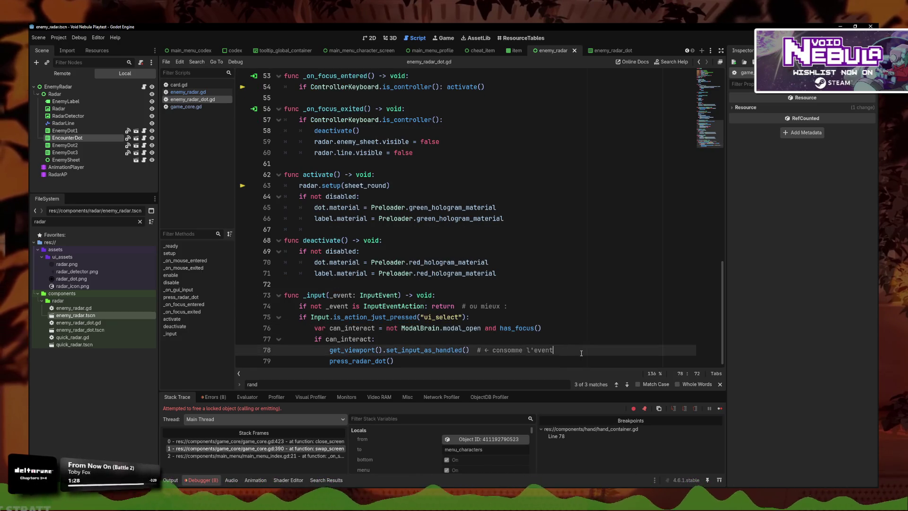
key(ctrl+BackSpace)
key(ctrl+BackSpace)
key(ctrl+BackSpace)
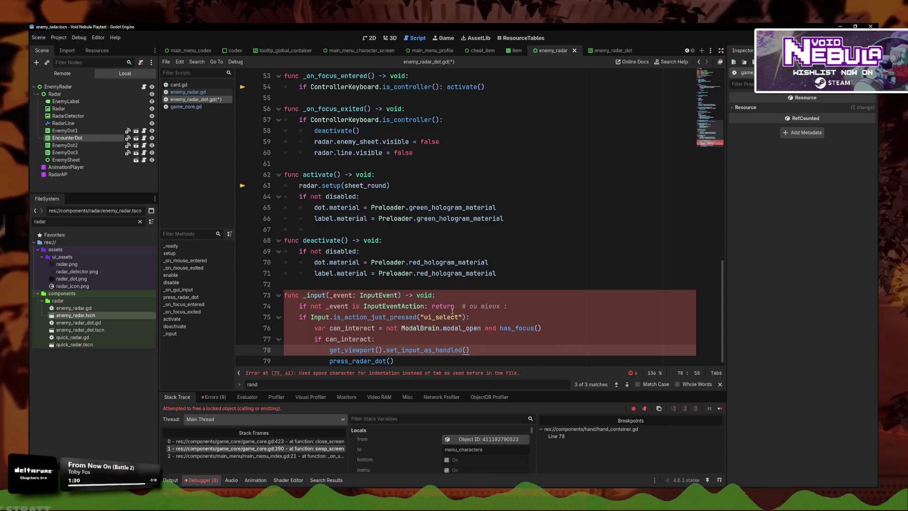
key(ctrl+s)
- Add 'if not _event is InputEventAction: return' right after the _input header
click(181, 298)
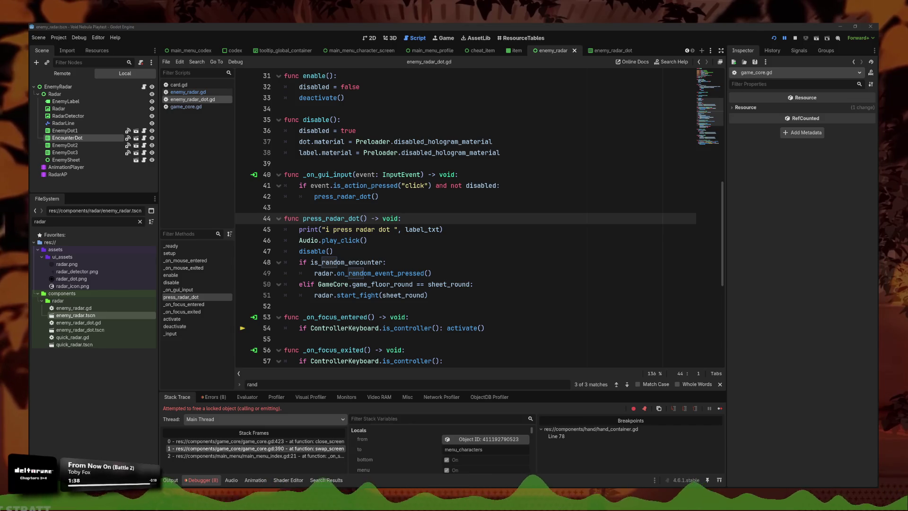
scroll(452, 328, down, 7)
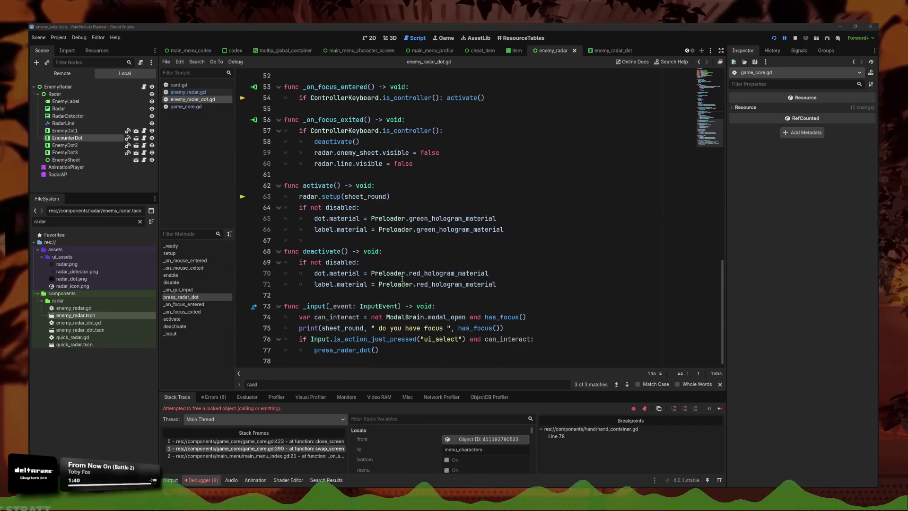
click(473, 299)
click(450, 307)
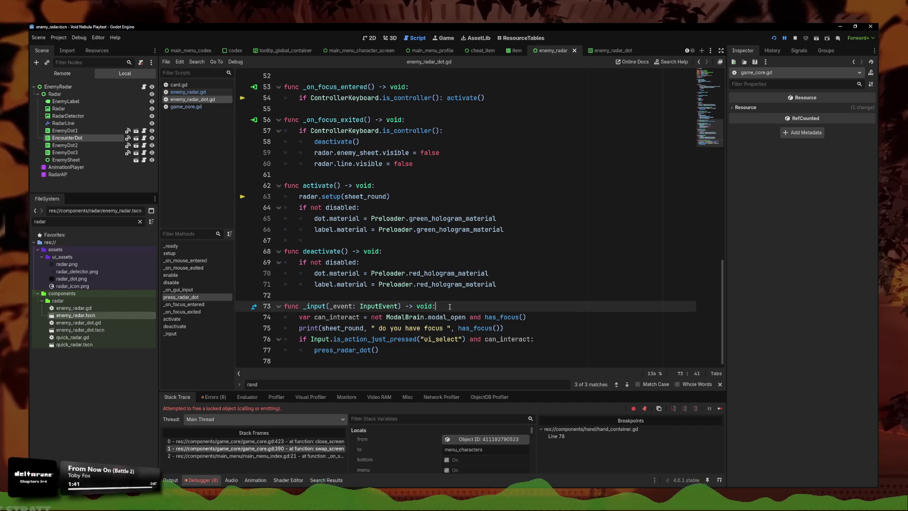
key(Return)
text(if not _event is InputEventAction: return)
key(Home)
key(alt+Tab)
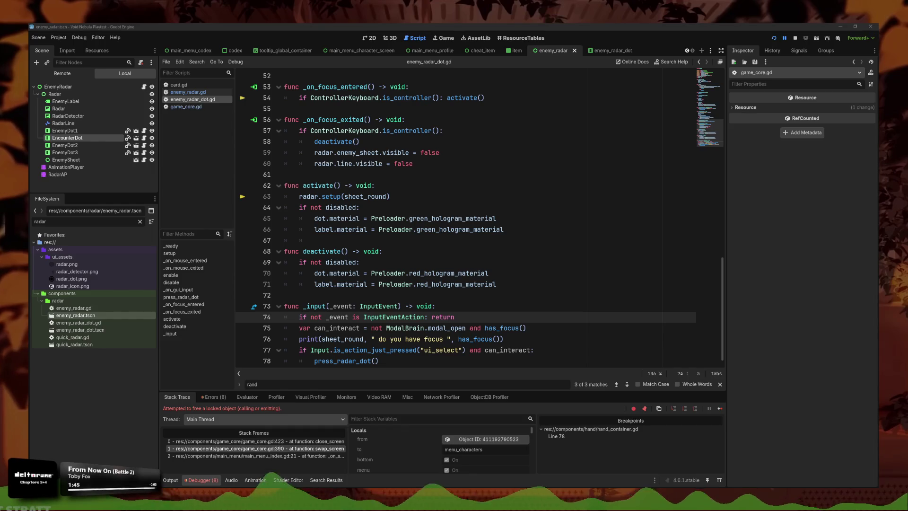
click(561, 340)
- Insert get_viewport().set_input_as_handled() in the ui_select branch, fix line 78's indentation, and rerun
click(560, 347)
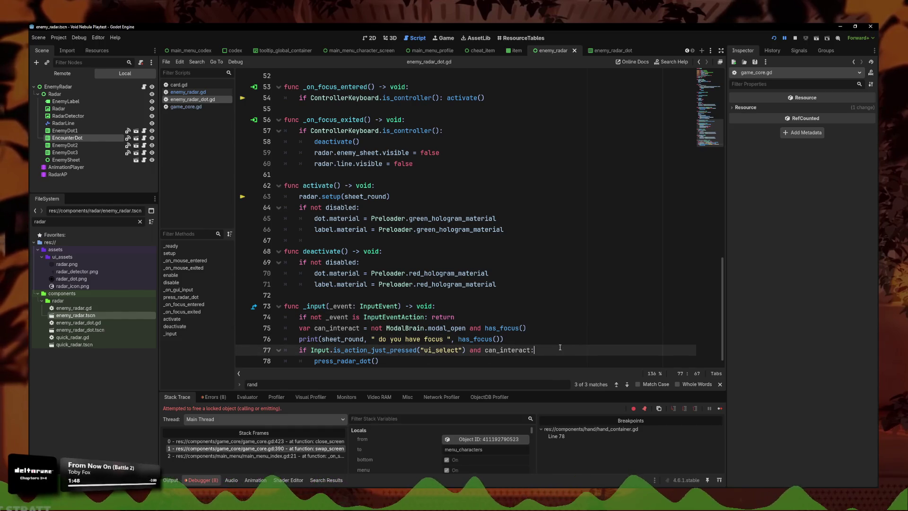
key(Return)
text(get_viewport().set_input_as_handled())
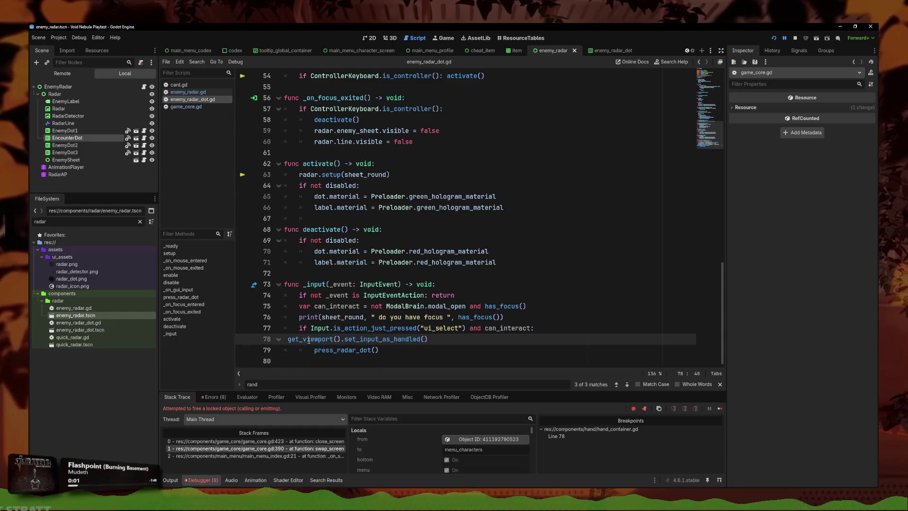
key(Tab)
click(490, 344)
click(473, 358)
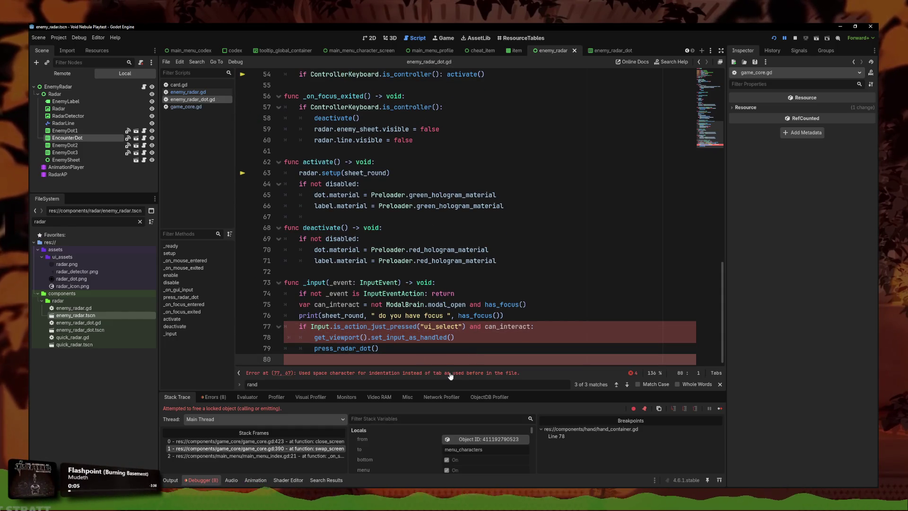
click(329, 335)
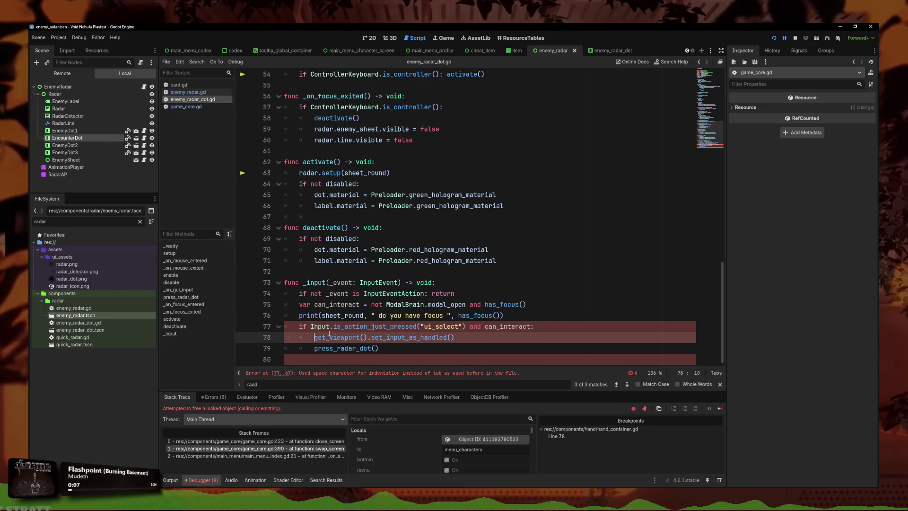
key(Home)
key(BackSpace)
key(BackSpace)
key(BackSpace)
key(Tab)
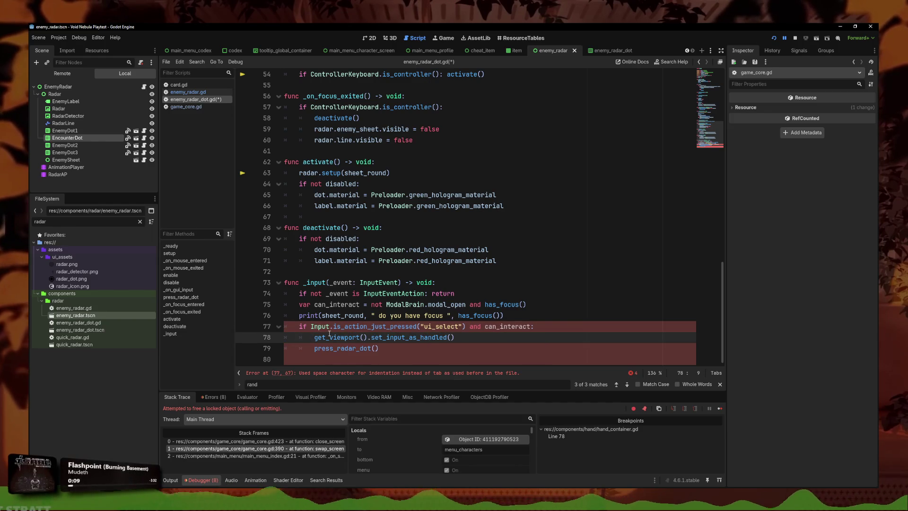
click(774, 37)
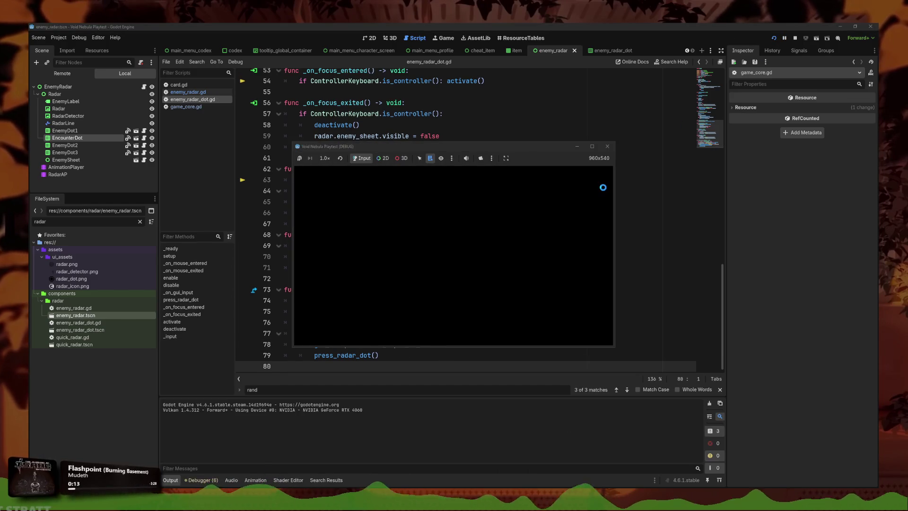
- Start a new run in the game and comment out the InputEventAction early-return on line 74
key(Return)
key(Return)
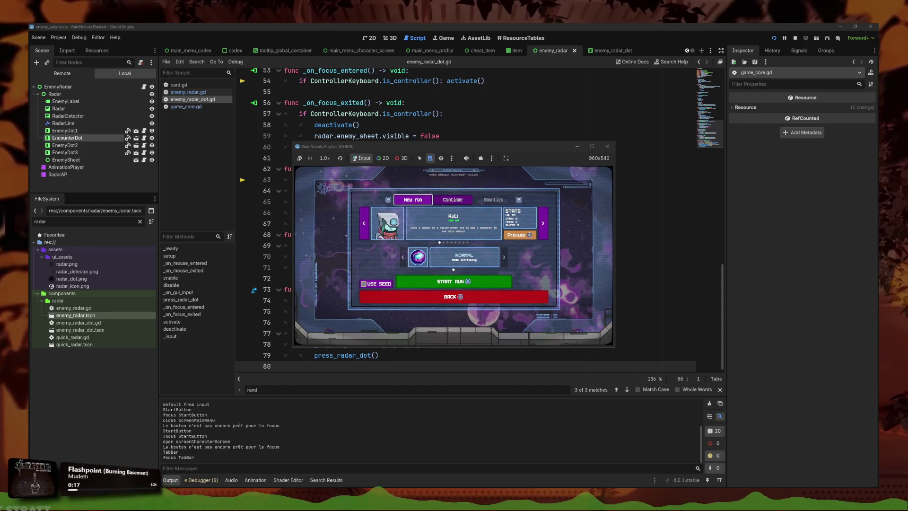
key(Return)
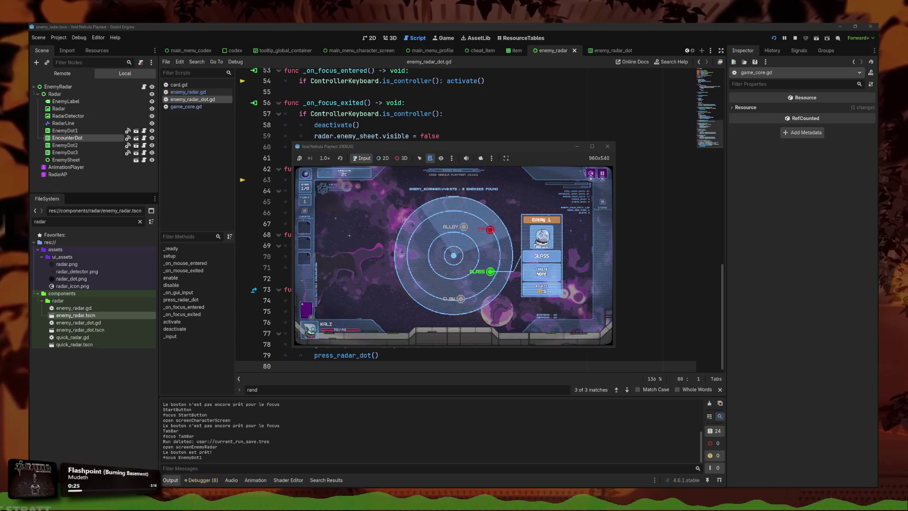
click(662, 183)
click(439, 301)
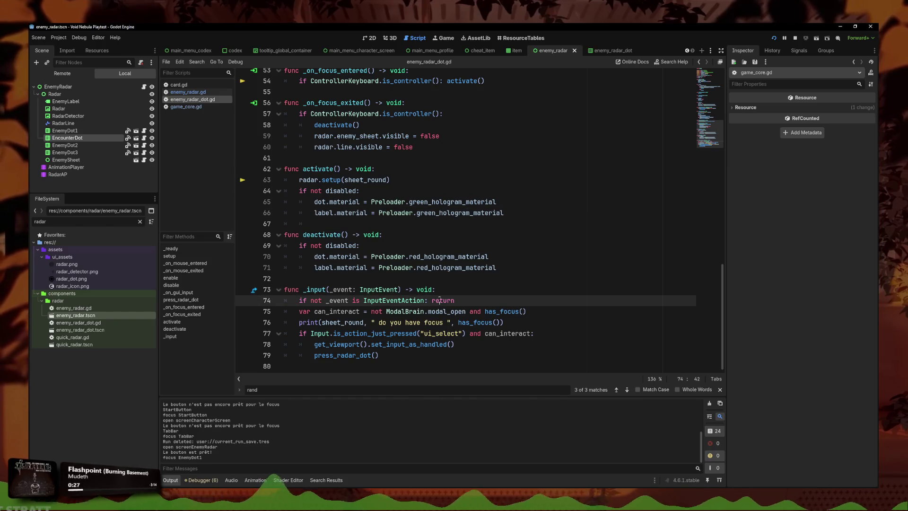
key(ctrl+k)
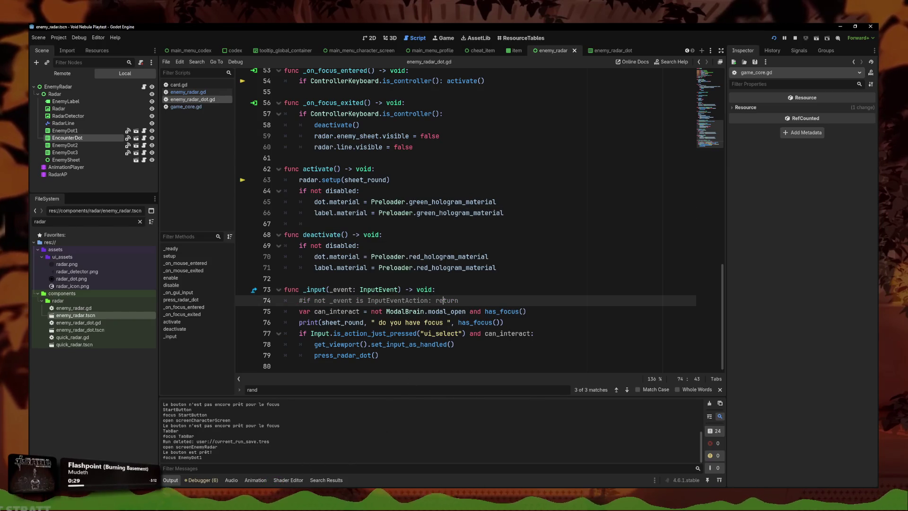
- Play the radar encounter by keyboard choosing Take the shot, focus Critical Shot in battle, then stop
click(367, 448)
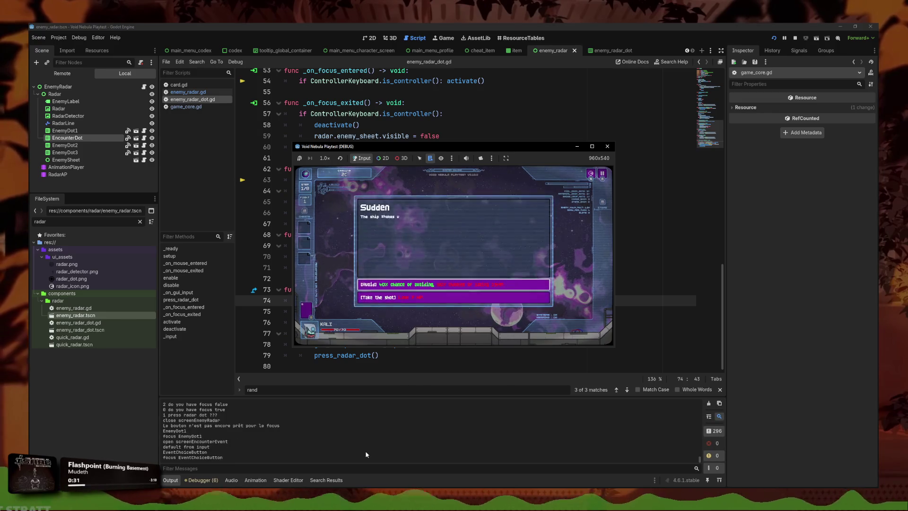
key(Down)
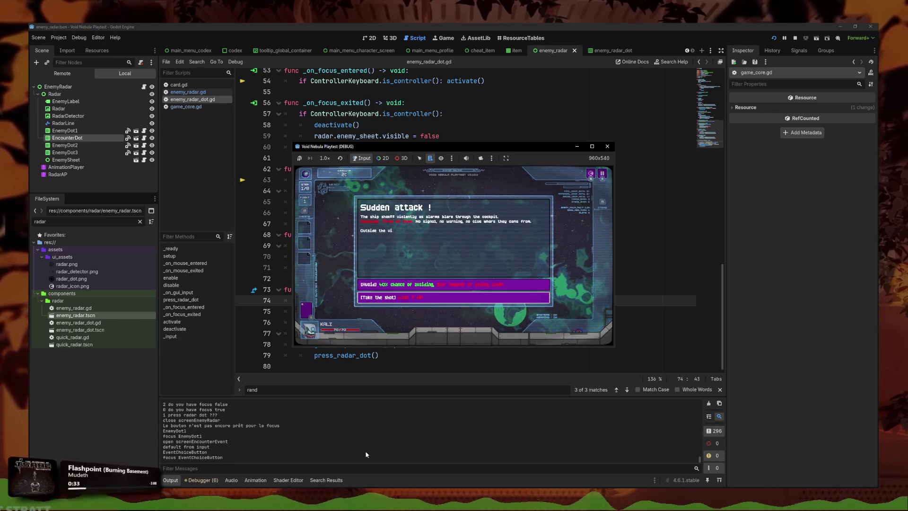
key(Escape)
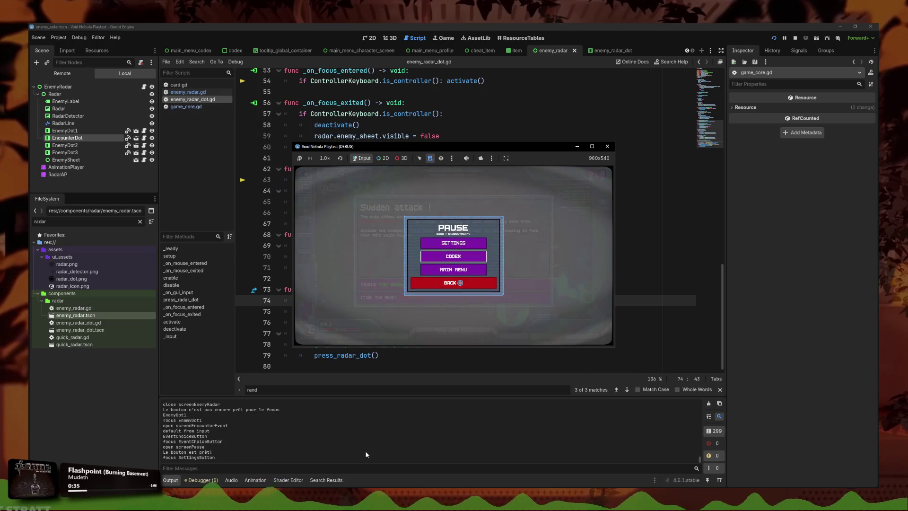
key(Escape)
key(Return)
key(Return)
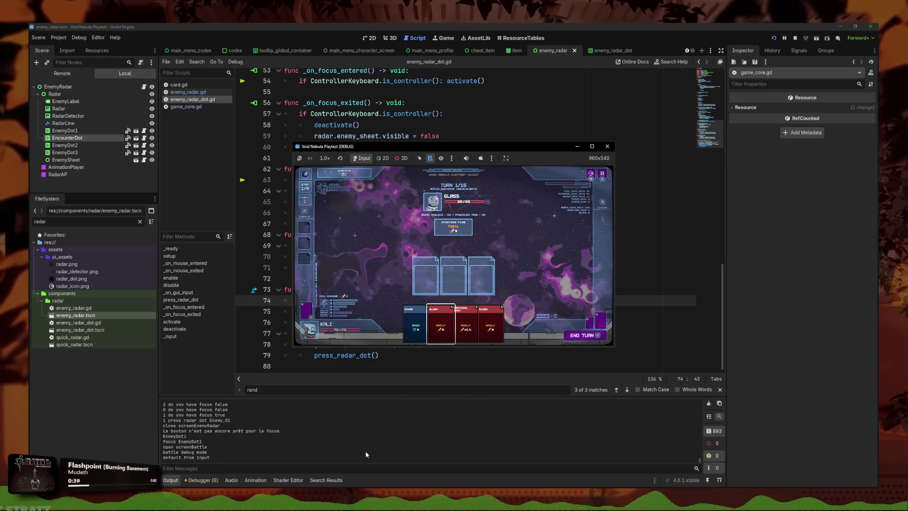
key(Right)
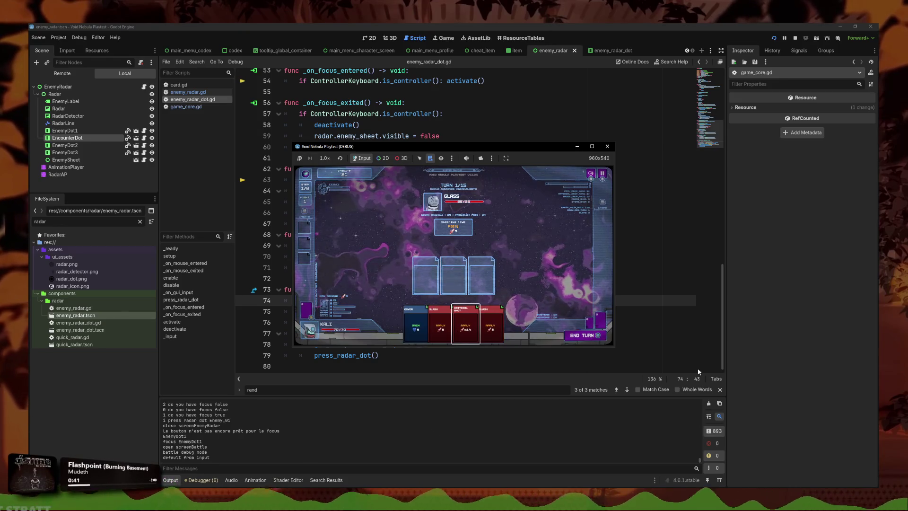
key(F8)
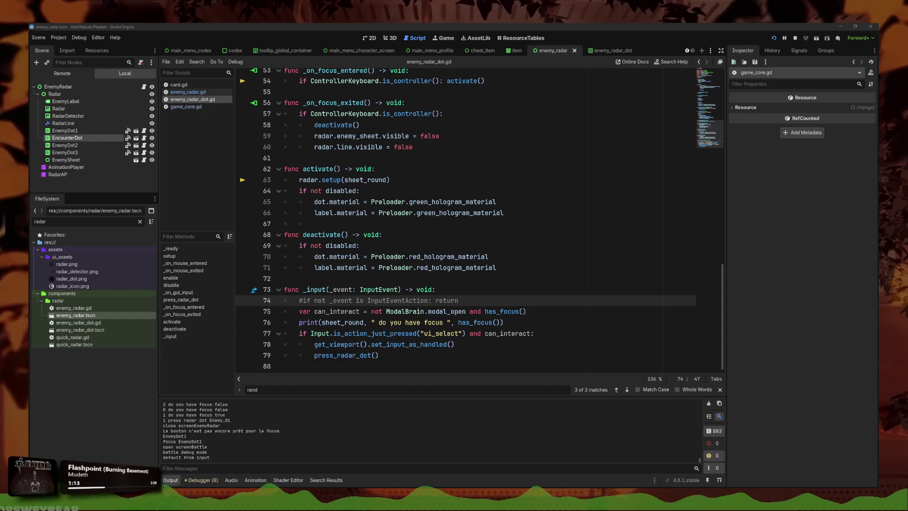
click(58, 37)
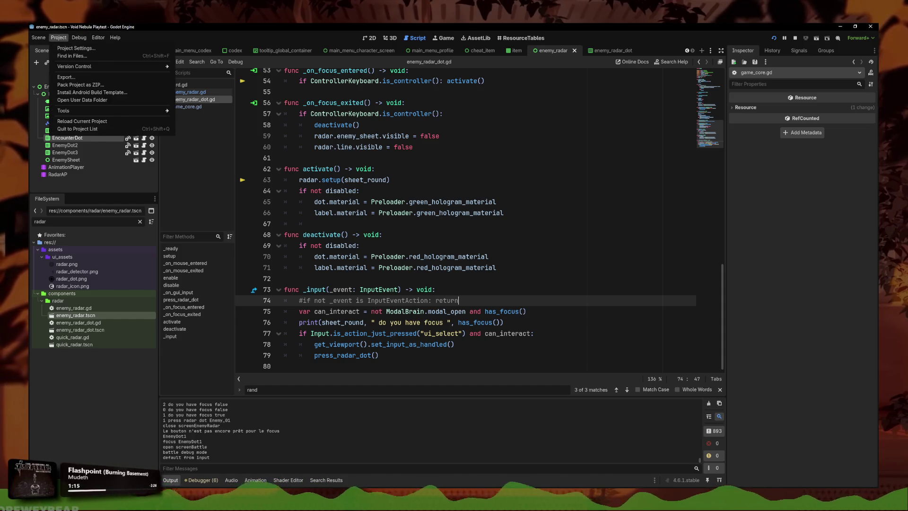
key(alt+Tab)
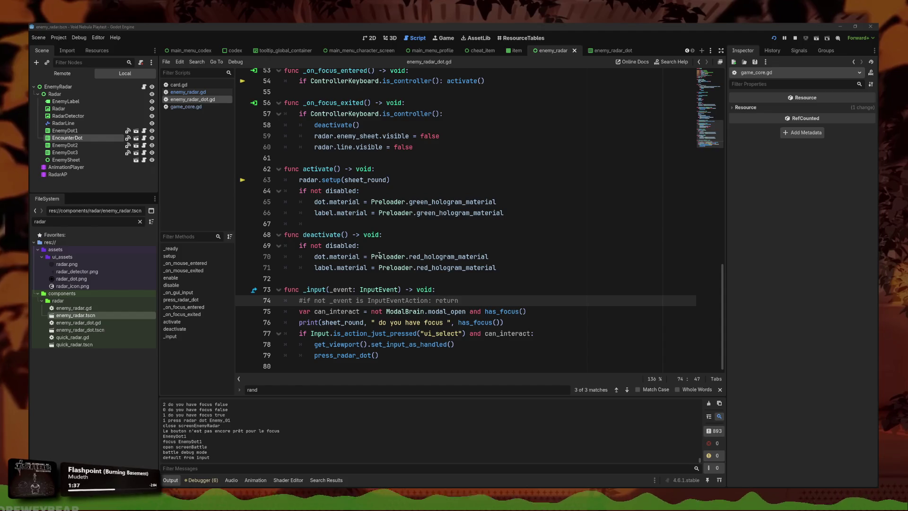
scroll(379, 256, up, 5)
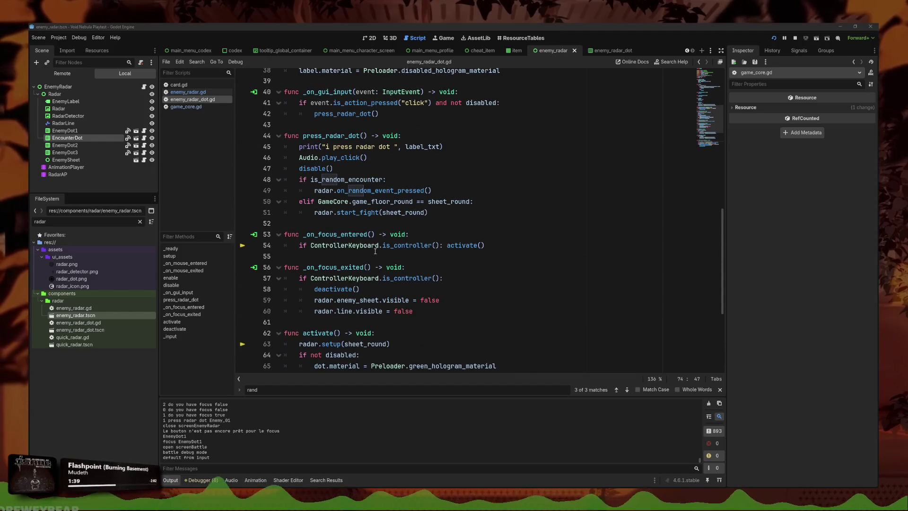
scroll(370, 250, down, 5)
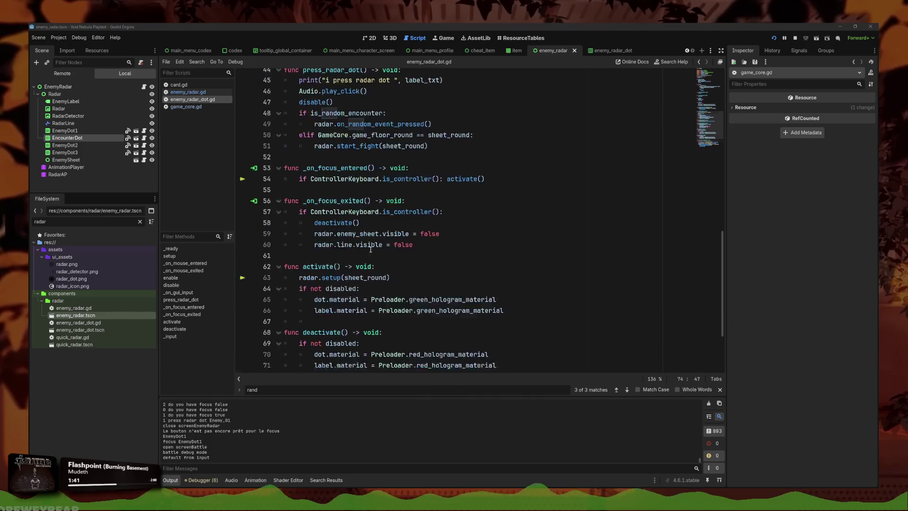
scroll(369, 247, up, 4)
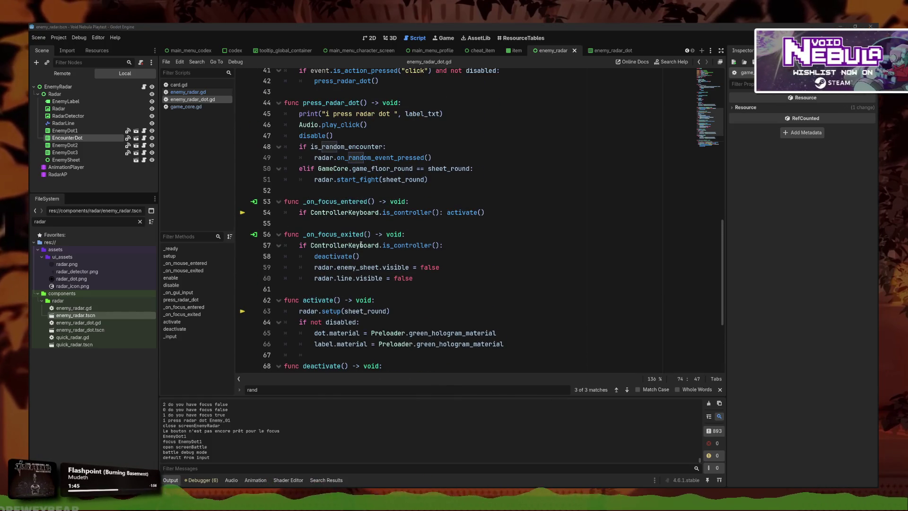
triple_click(383, 115)
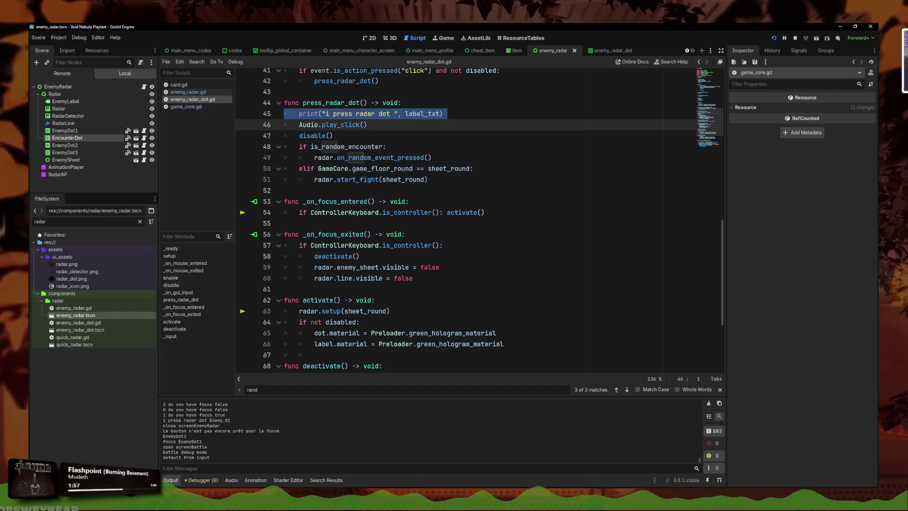
click(340, 138)
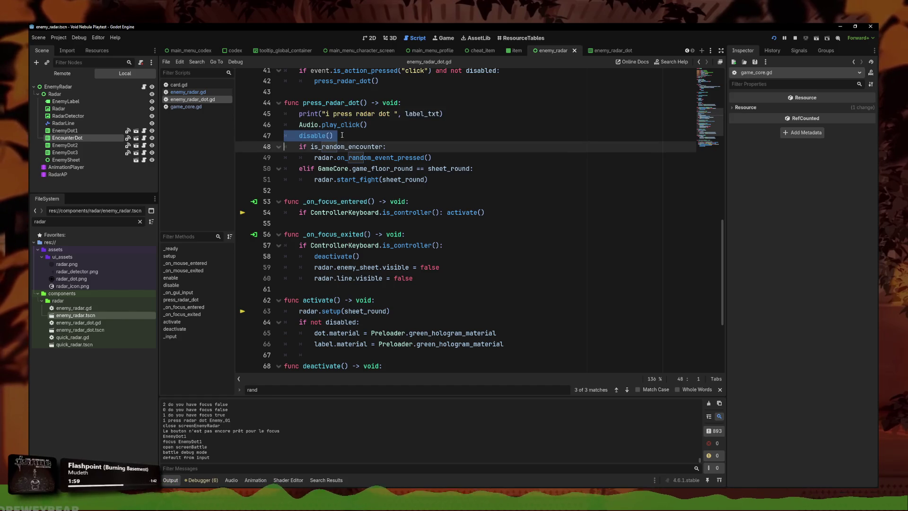
scroll(344, 149, down, 2)
scroll(344, 148, down, 3)
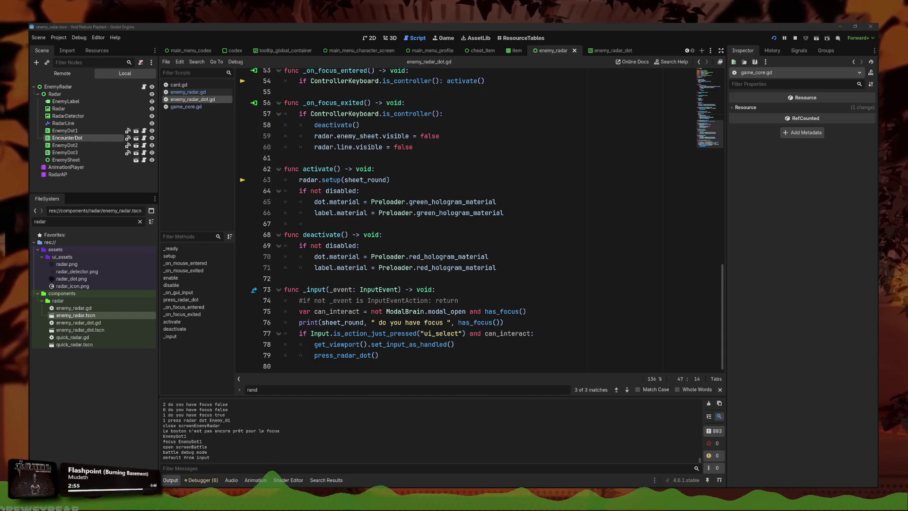
- Delete the commented-out InputEventAction early-return line 74 from _input
click(454, 345)
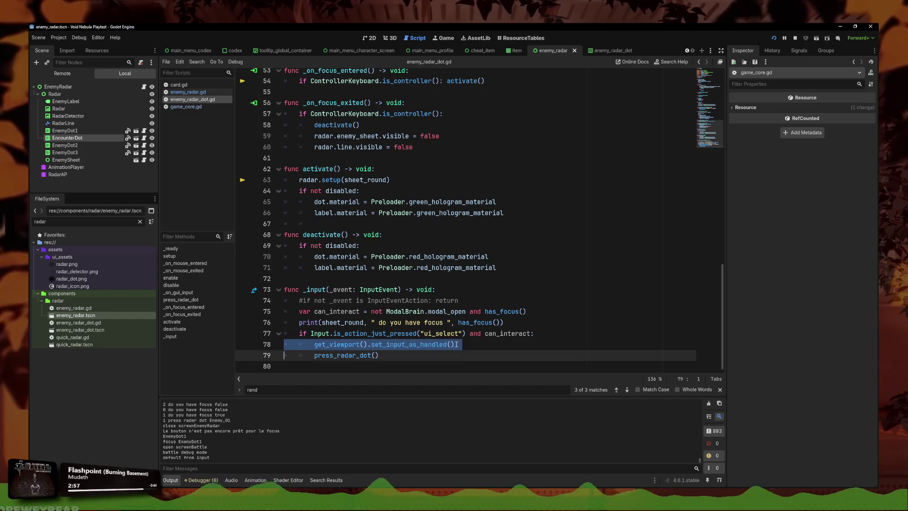
key(shift+Home)
click(473, 301)
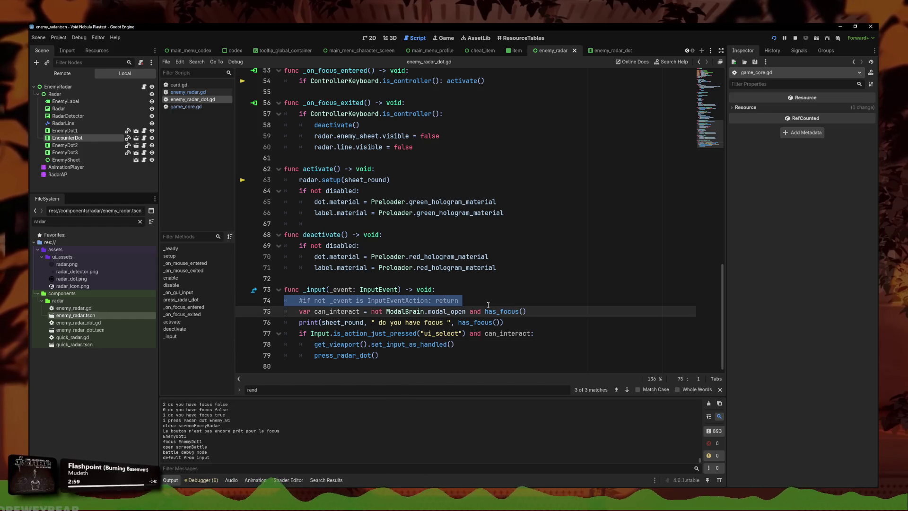
key(ctrl+shift+k)
key(Down)
key(Down)
key(Down)
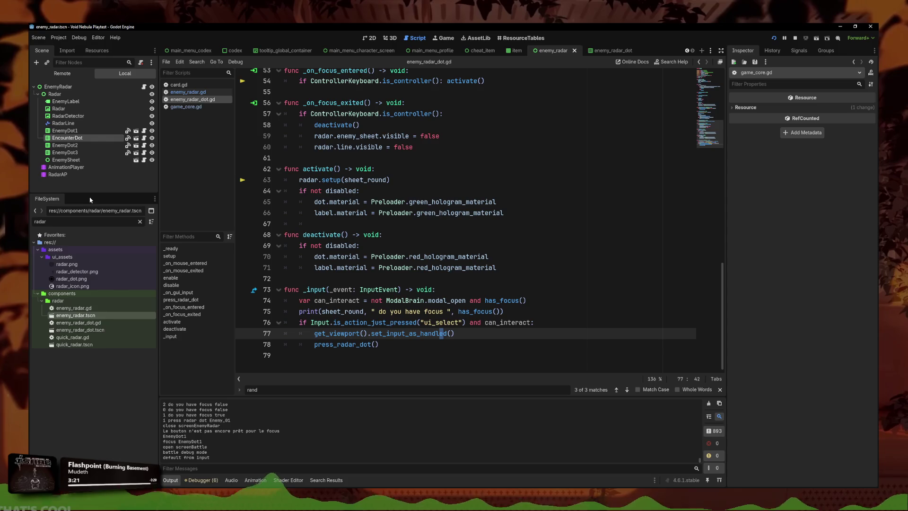
drag(565, 302, 296, 301)
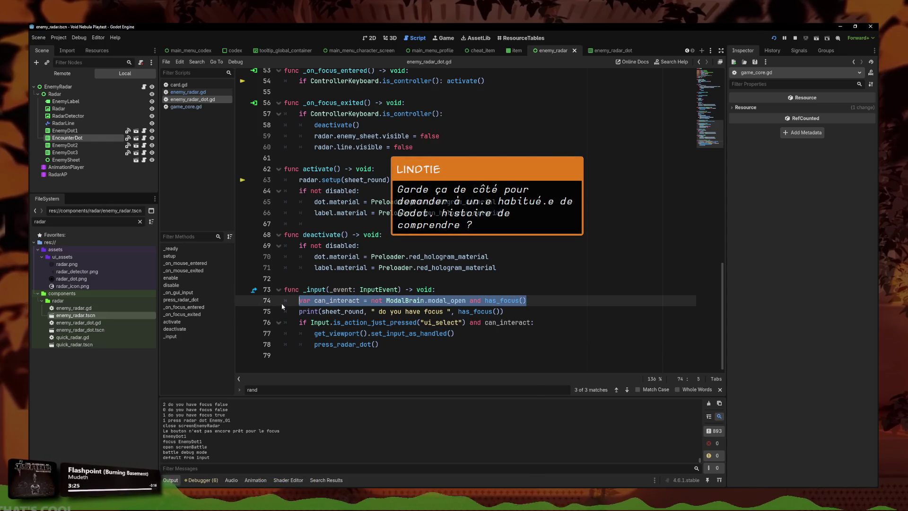
- Add an indented '# TODO why this work' comment inside the ui_select block
click(565, 323)
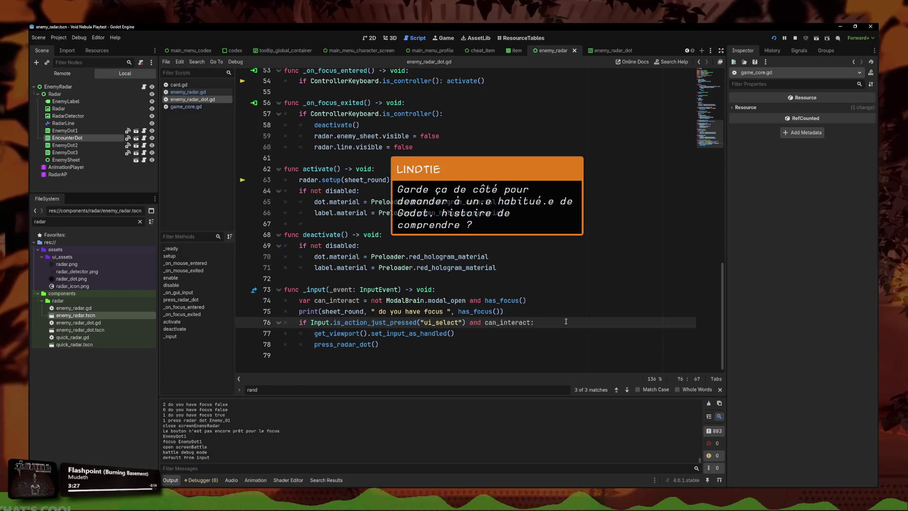
key(Return)
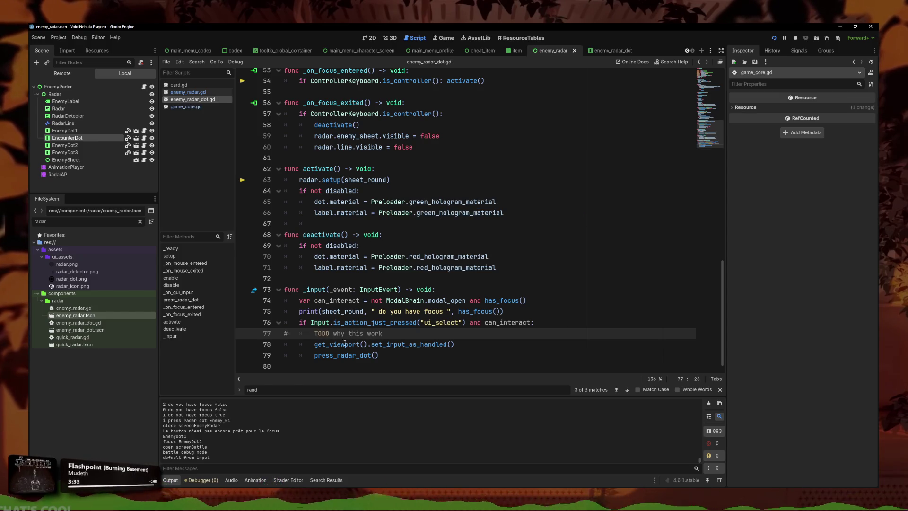
key(BackSpace)
key(BackSpace)
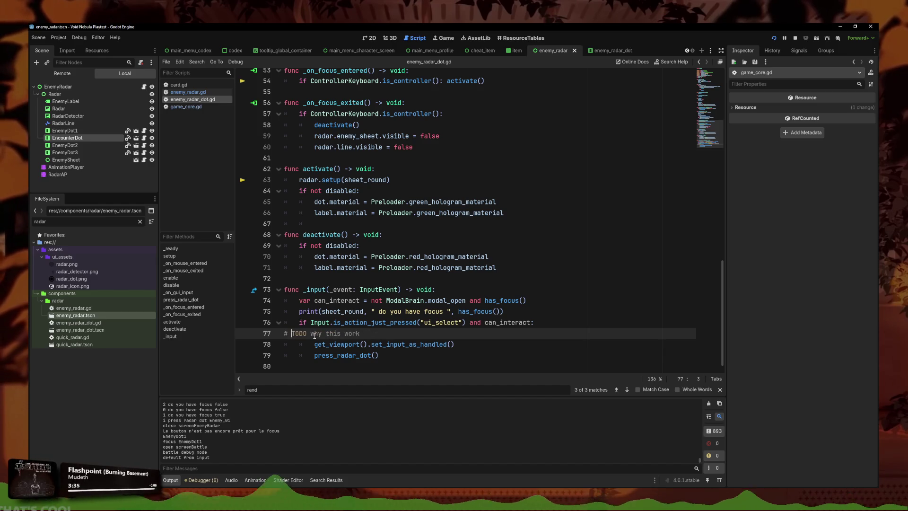
key(Tab)
key(Tab)
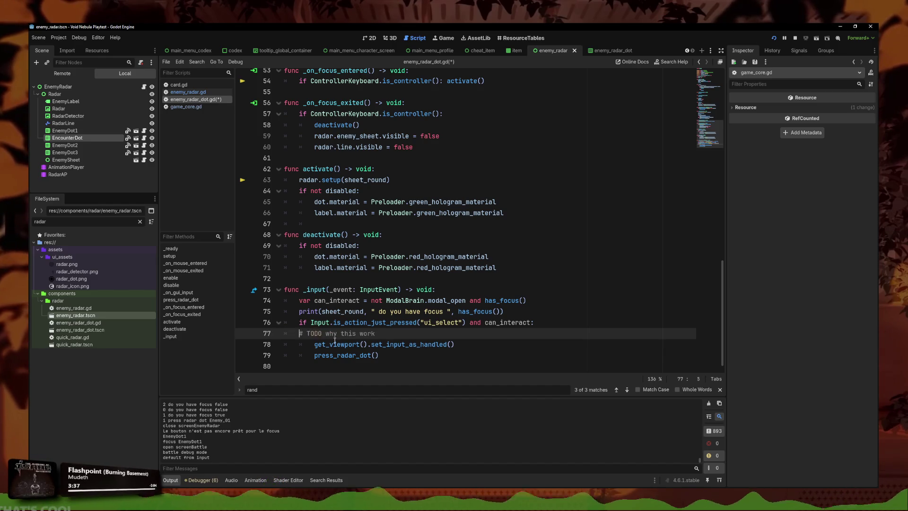
click(429, 333)
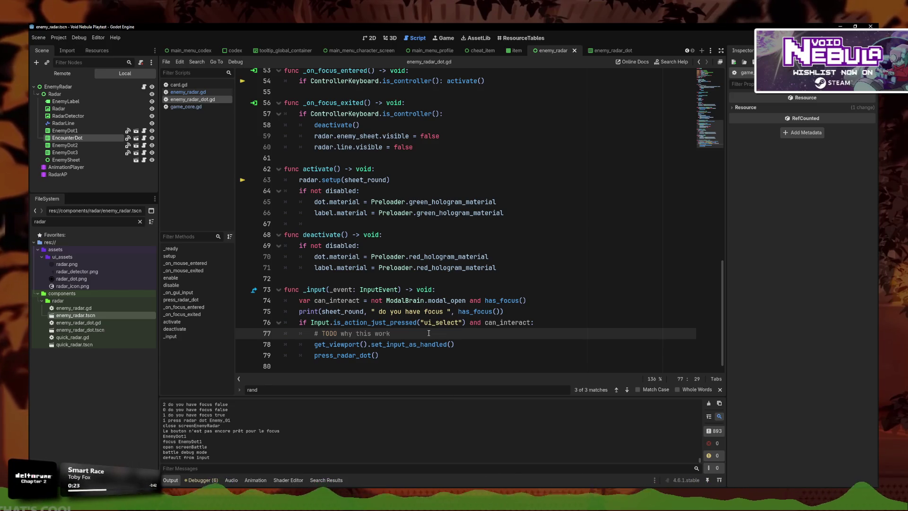
- Review the press_radar_dot and start_fight code in enemy_radar_dot.gd
scroll(429, 333, up, 9)
scroll(447, 273, down, 1)
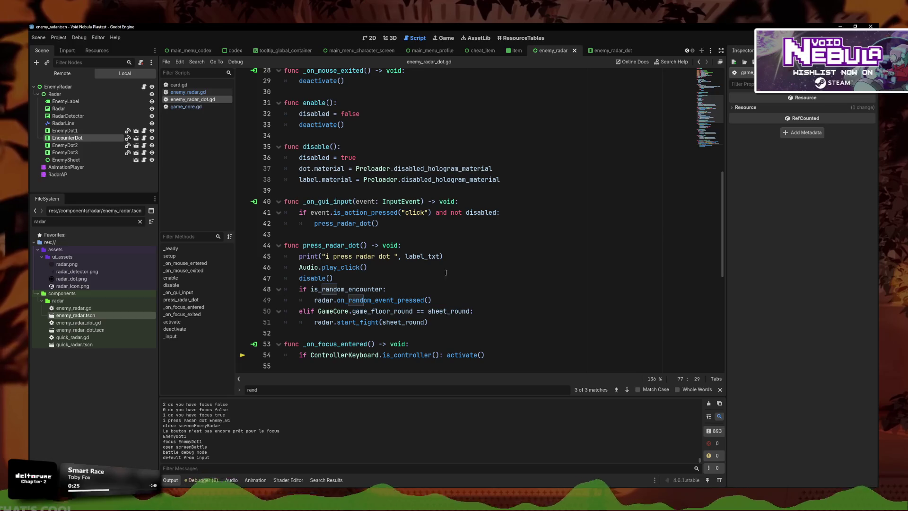
click(399, 283)
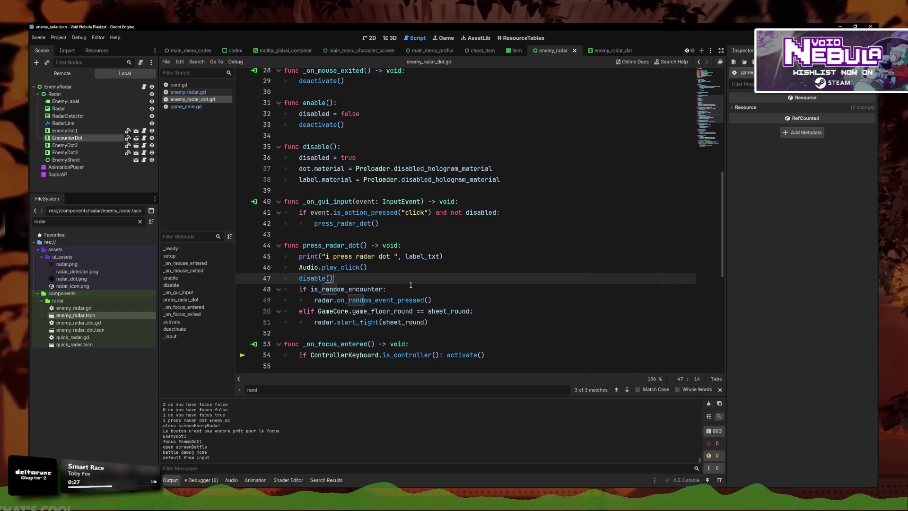
drag(299, 255, 414, 268)
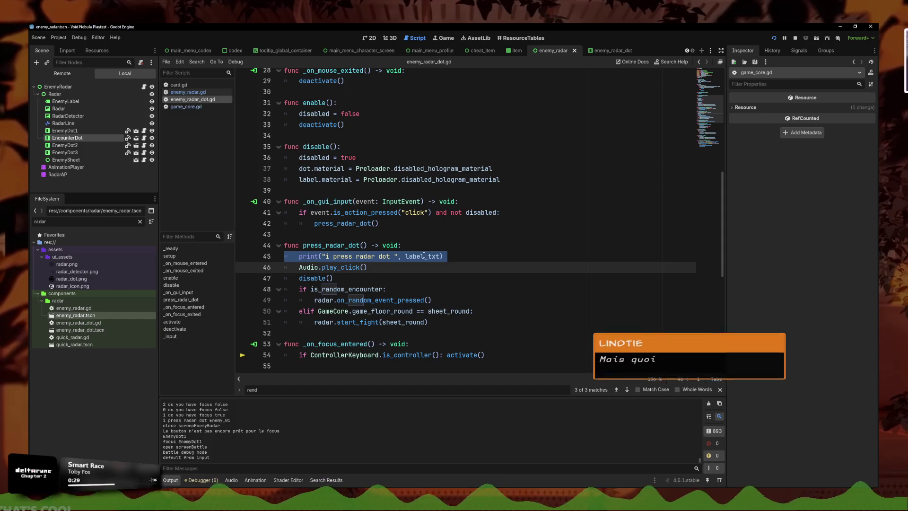
click(414, 270)
click(421, 279)
mouse_move(299, 256)
mouse_down()
mouse_move(426, 258)
mouse_move(378, 268)
mouse_up()
click(455, 283)
scroll(455, 284, down, 3)
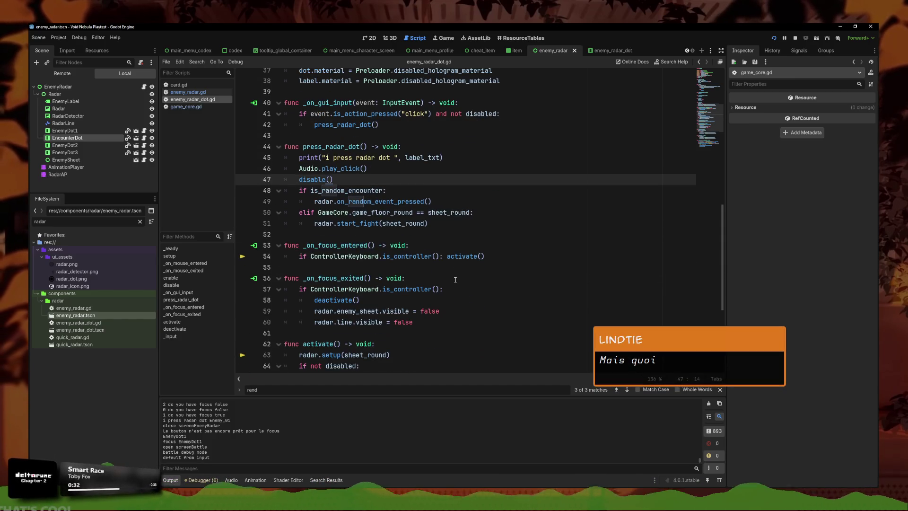
click(458, 245)
click(463, 227)
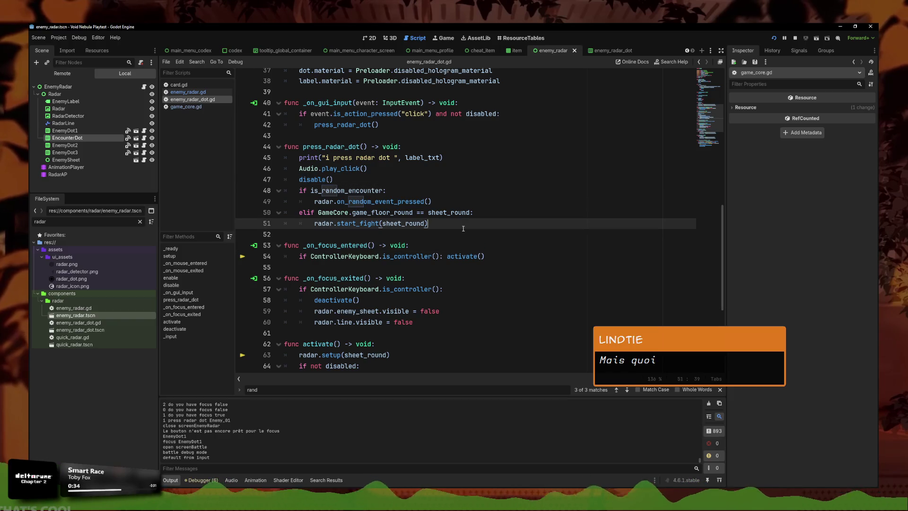
- Look over the screen instantiation code in game_core.gd and the card.gd script
click(189, 92)
click(200, 108)
click(433, 240)
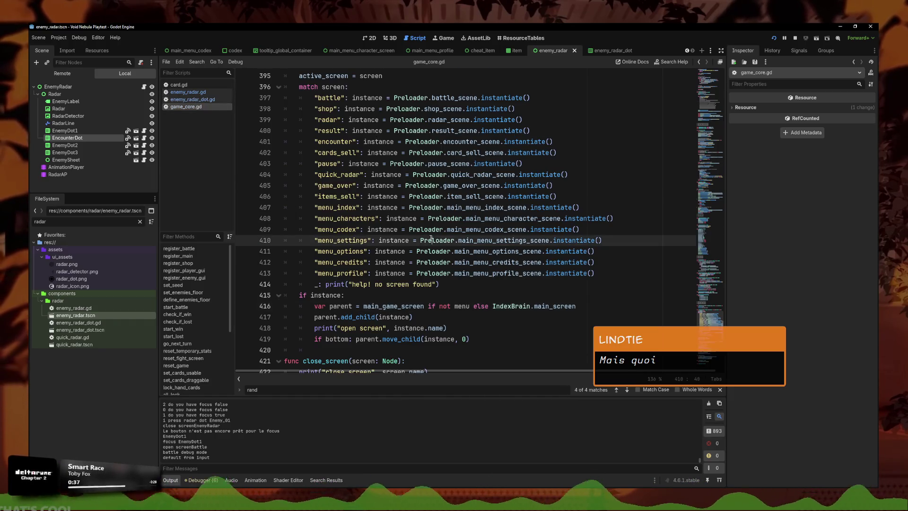
scroll(434, 238, down, 3)
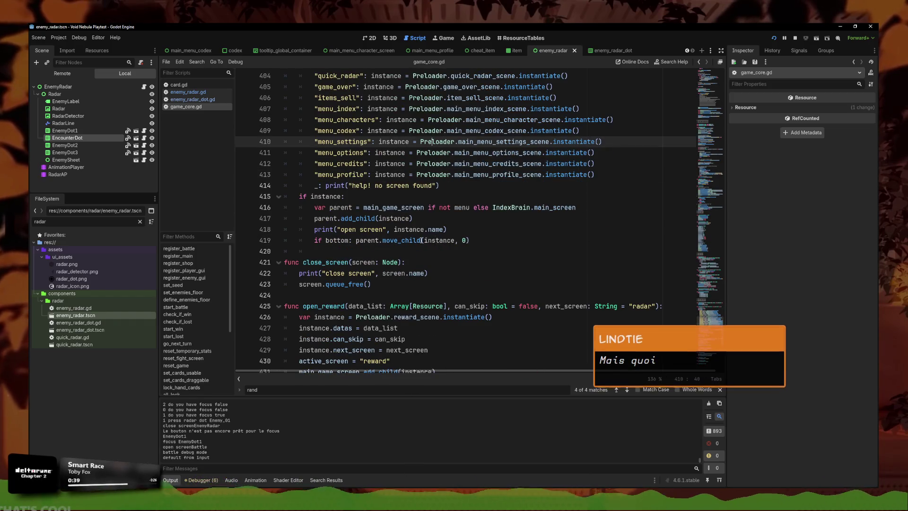
scroll(434, 239, down, 10)
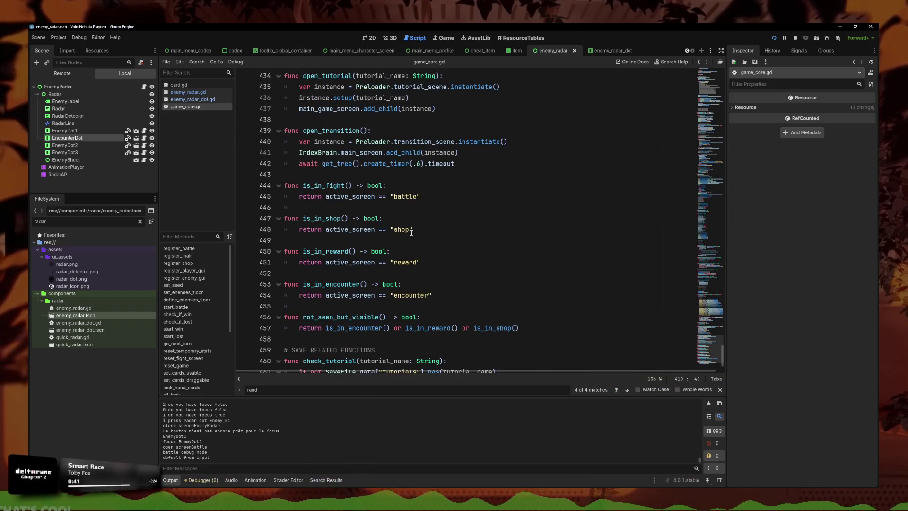
click(179, 84)
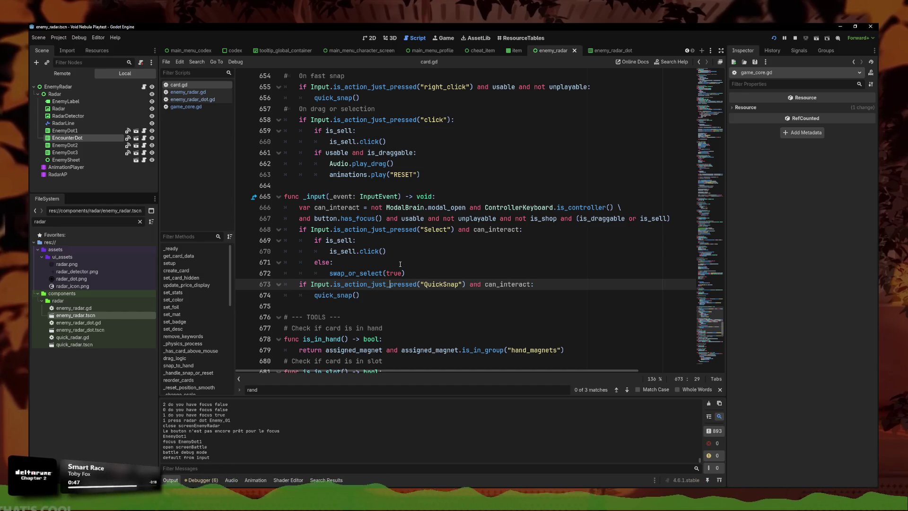
scroll(400, 264, up, 2)
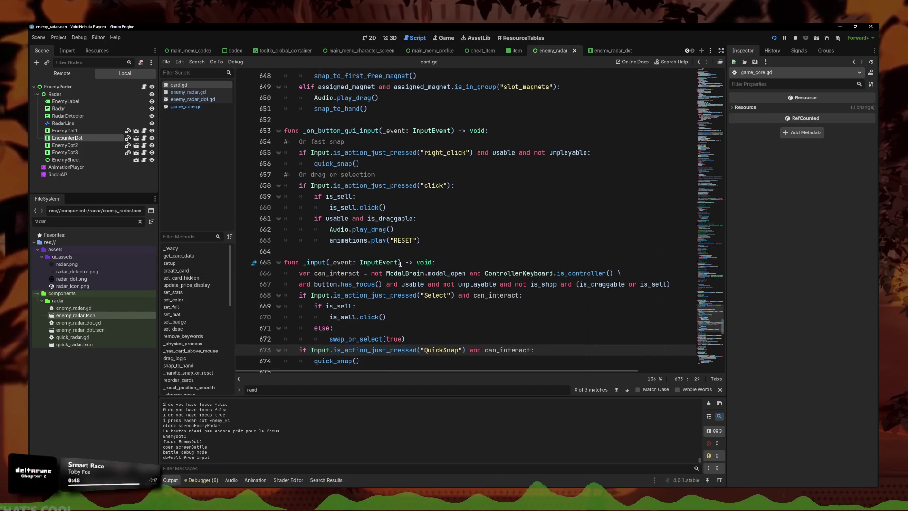
scroll(401, 264, up, 4)
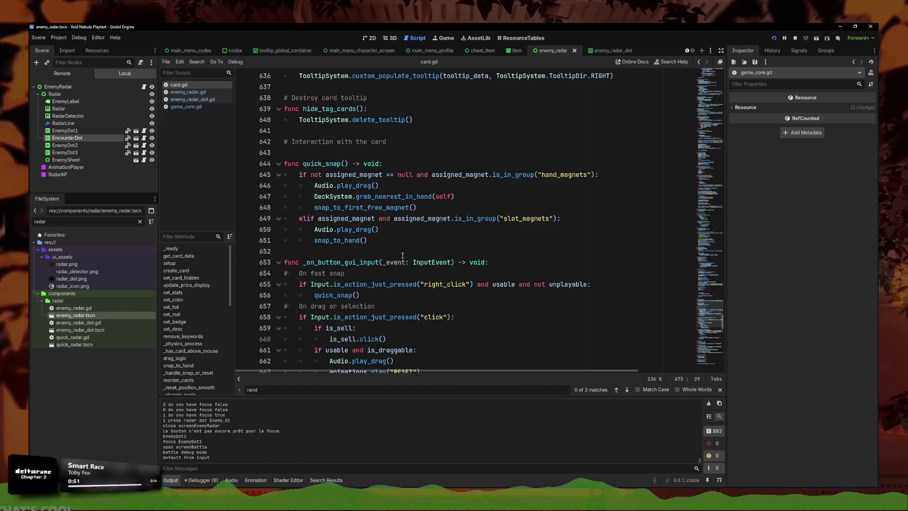
- In enemy_radar.gd, delete blank line 57 and remove await from the screen swaps on lines 60 and 63
click(188, 92)
click(353, 196)
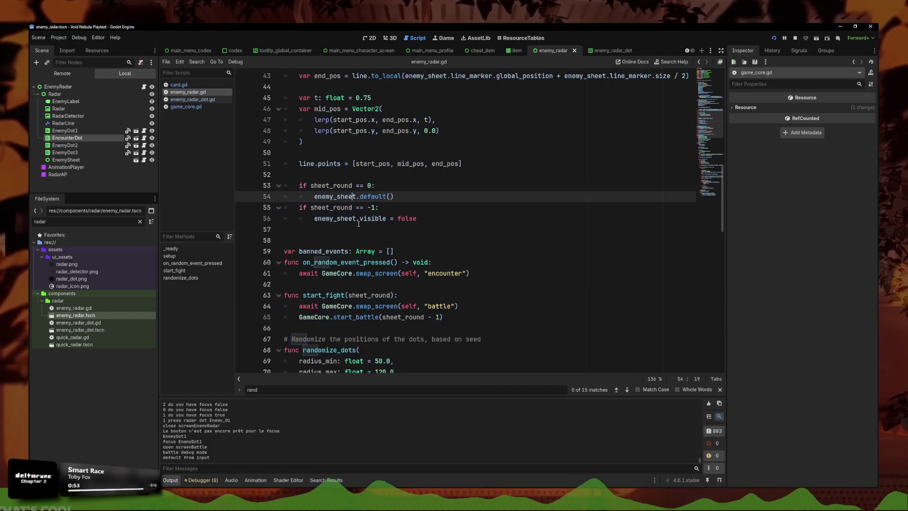
click(360, 233)
key(BackSpace)
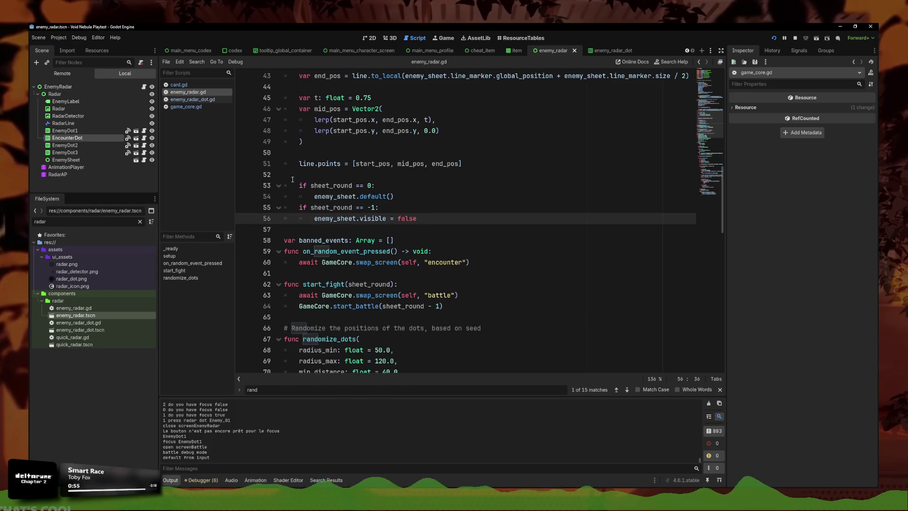
scroll(426, 236, down, 1)
click(429, 230)
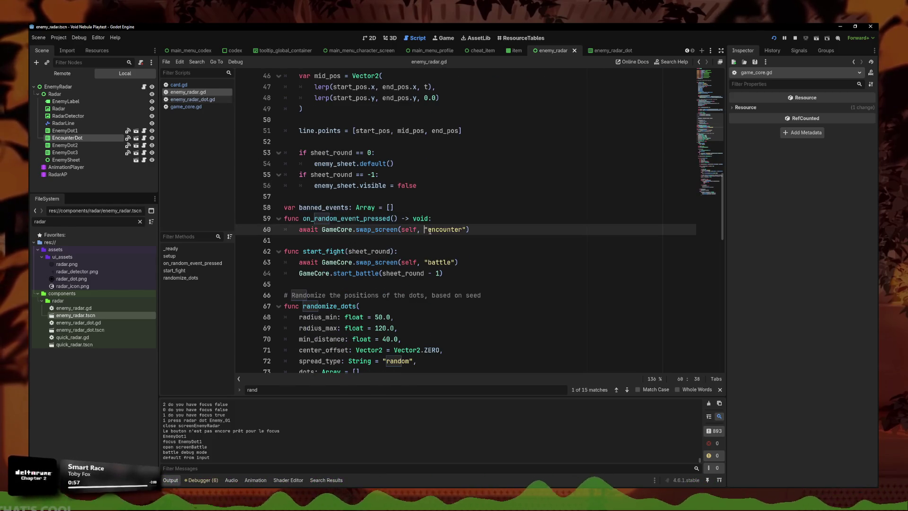
click(322, 262)
alt+click(322, 229)
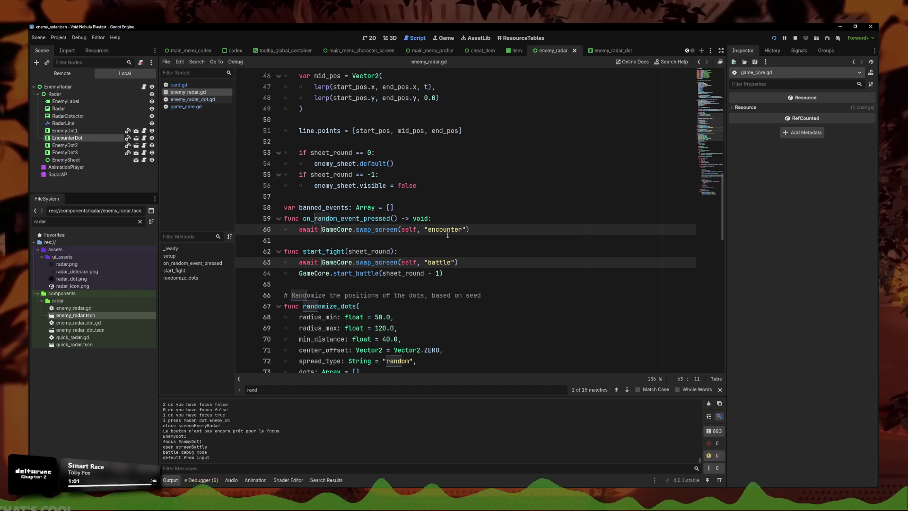
key(BackSpace)
key(BackSpace)
key(BackSpace)
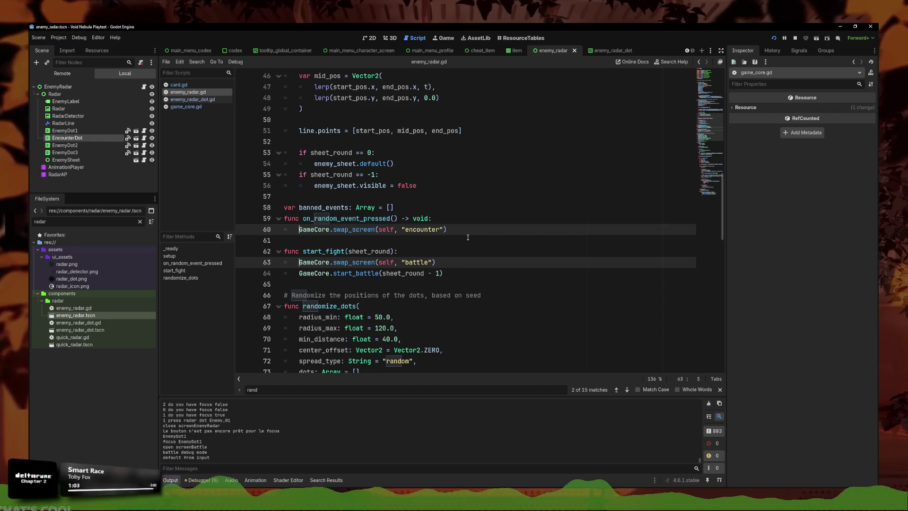
key(ctrl+f)
text(await)
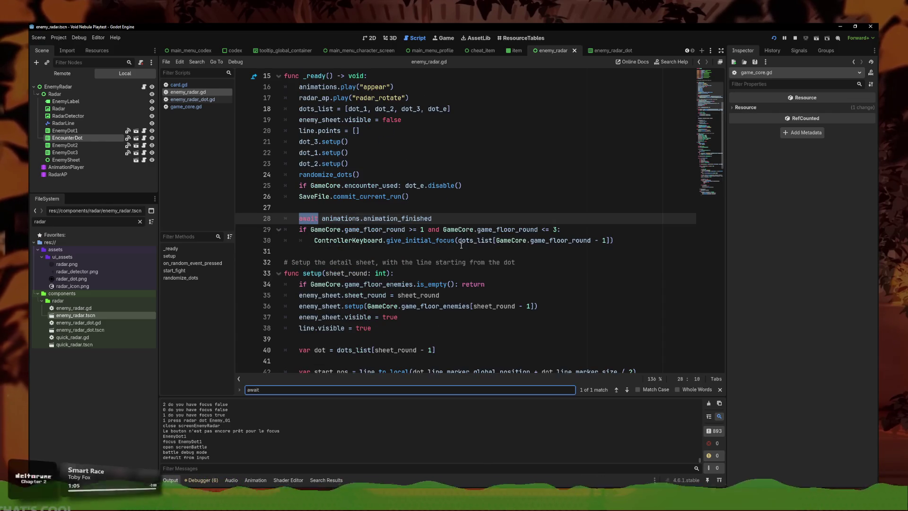
scroll(461, 245, up, 1)
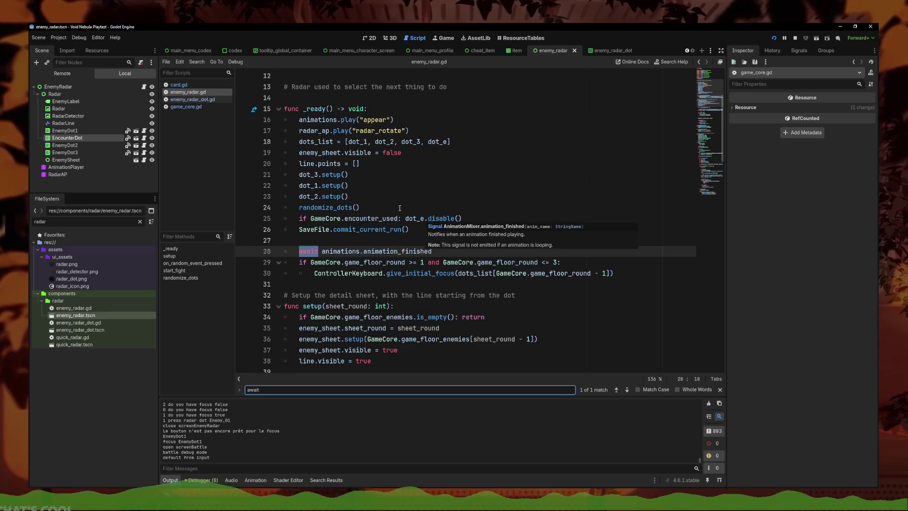
- Comment out set_input_as_handled on line 78 of enemy_radar_dot.gd and launch the playtest
click(627, 389)
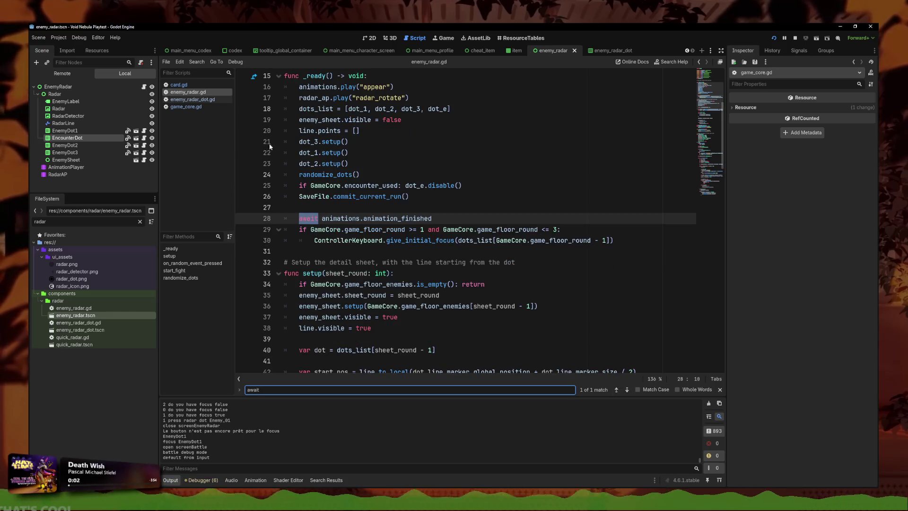
click(211, 101)
key(Down)
key(Down)
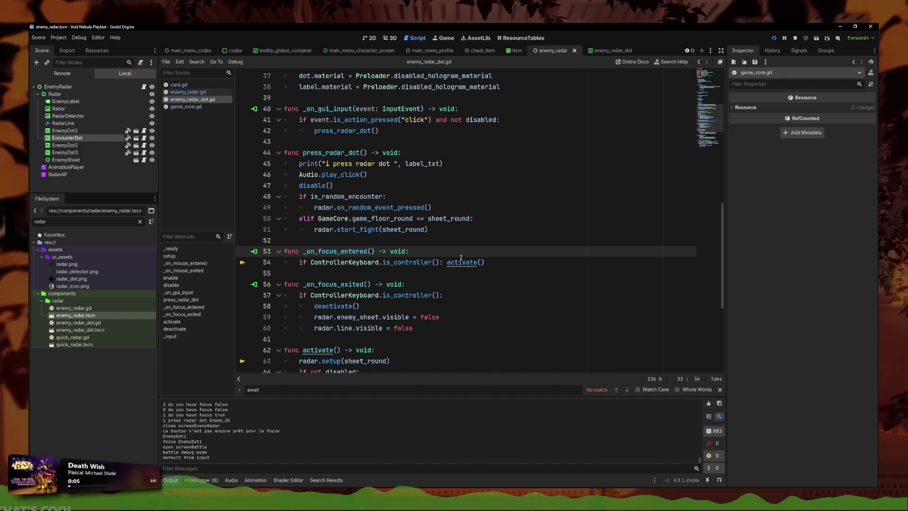
scroll(462, 257, down, 5)
click(439, 343)
key(ctrl+k)
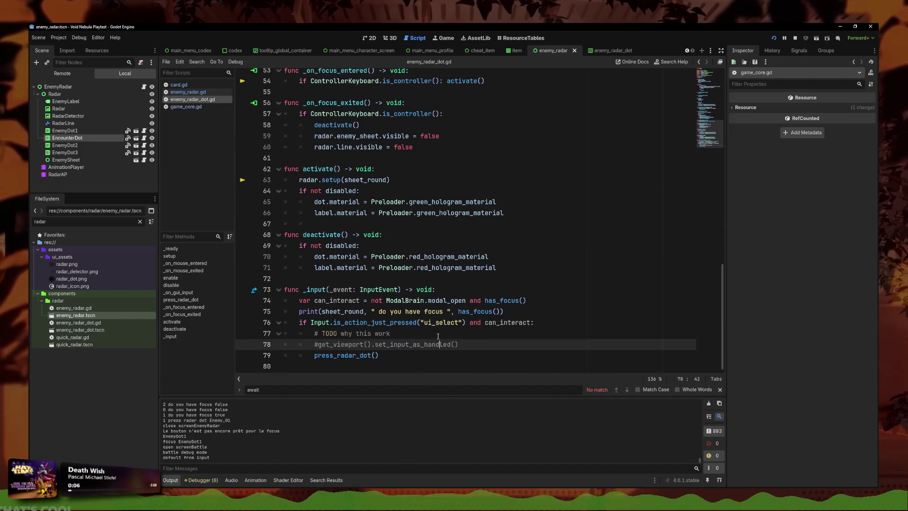
click(775, 38)
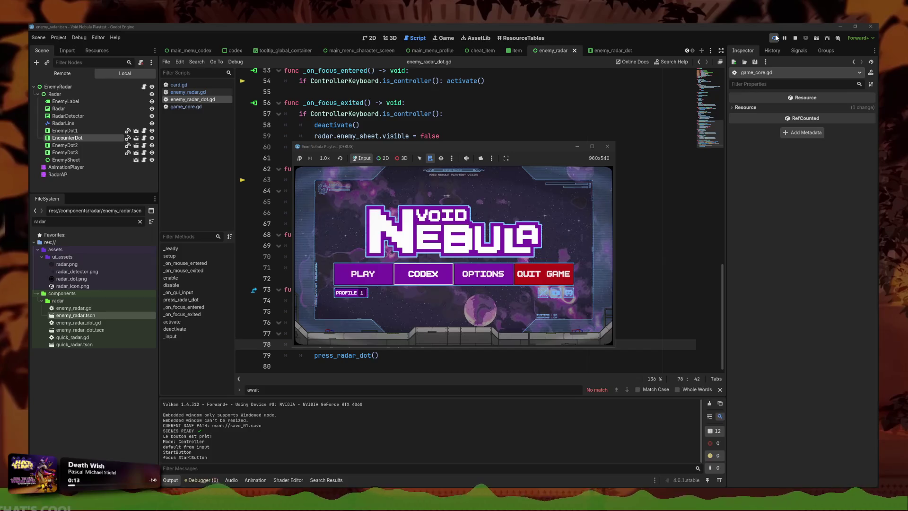
- Go from the main menu through Start Run to a battle, then stop the playtest
key(Return)
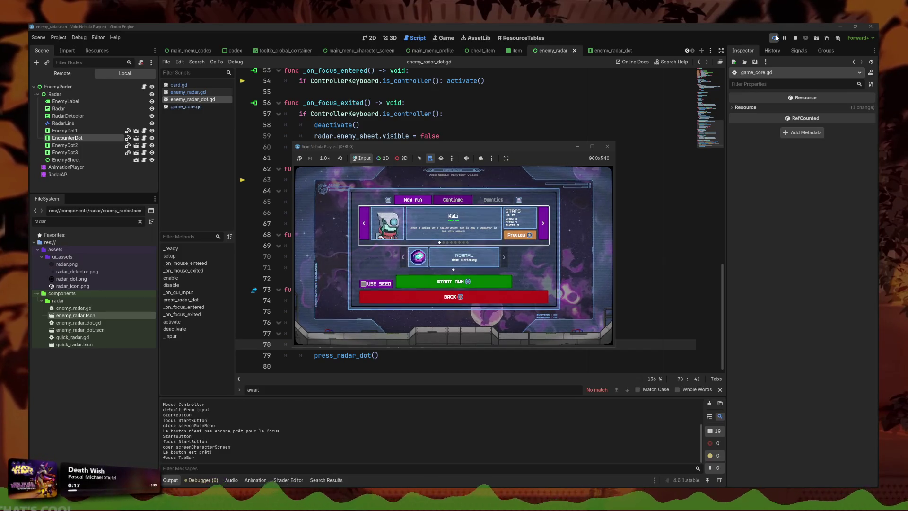
key(Return)
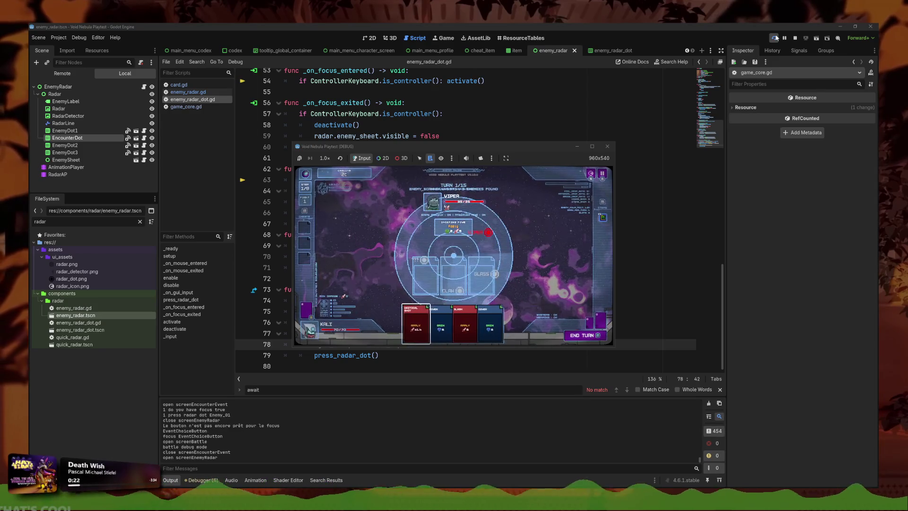
click(775, 38)
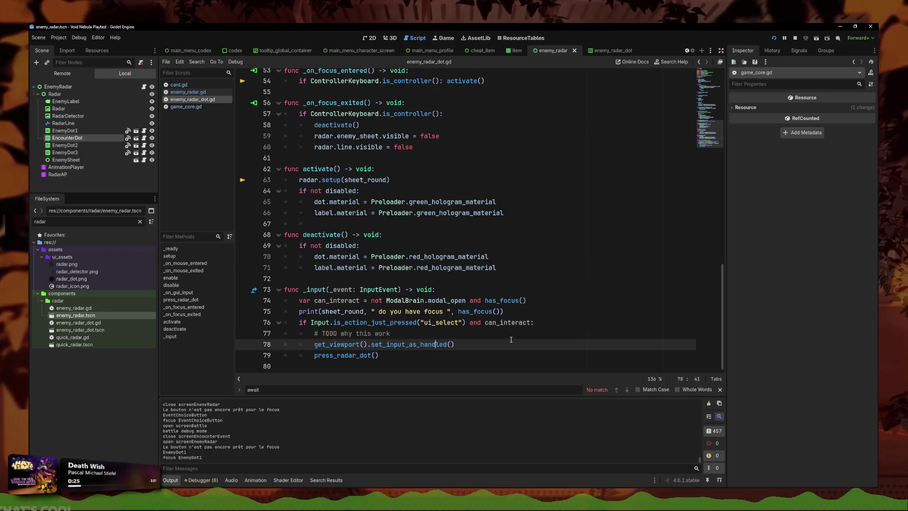
- Relaunch and restart the playtest, then go from the Void Nebula main menu to character select
key(Up)
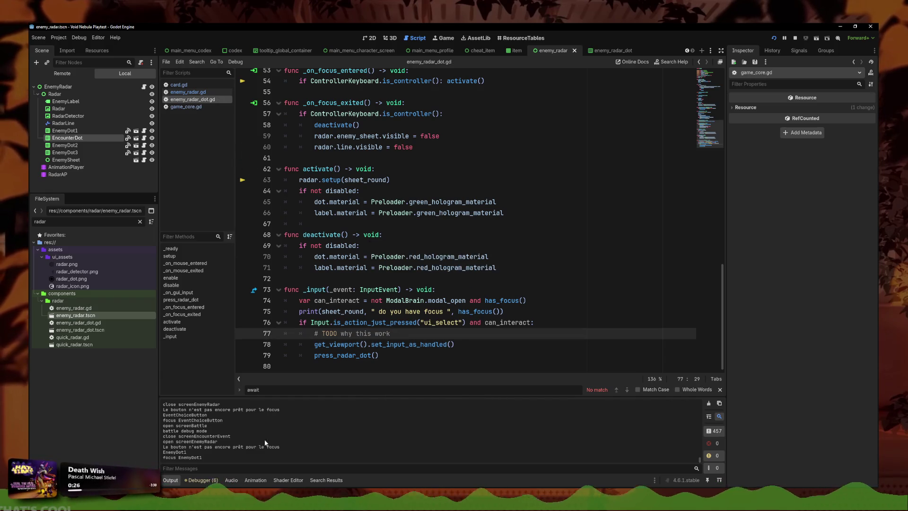
key(F5)
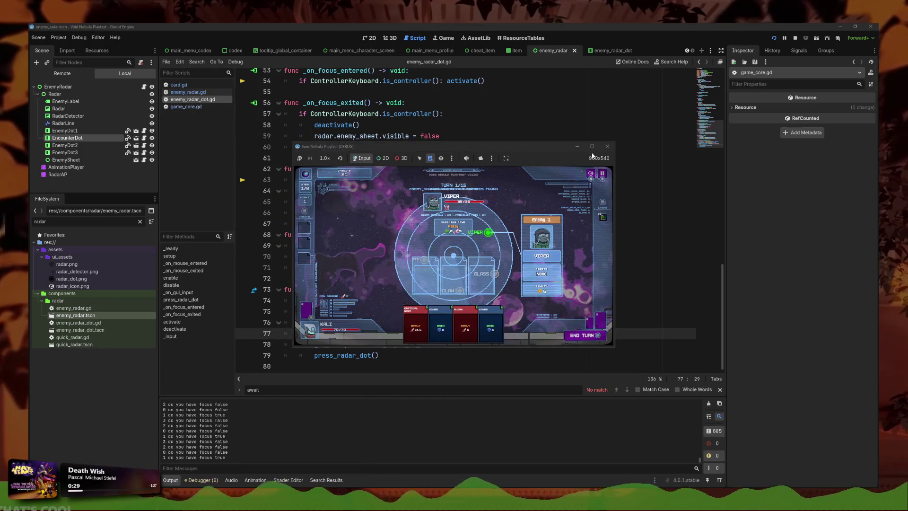
click(608, 147)
click(774, 38)
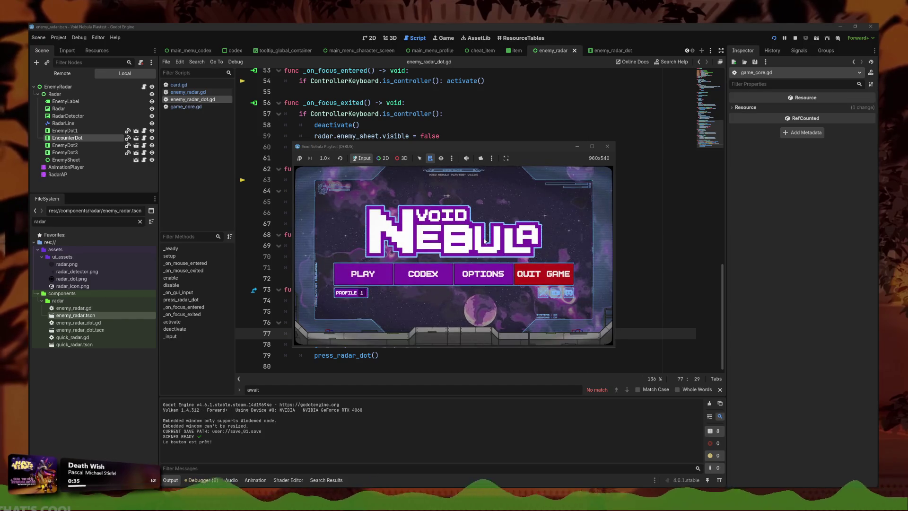
key(Return)
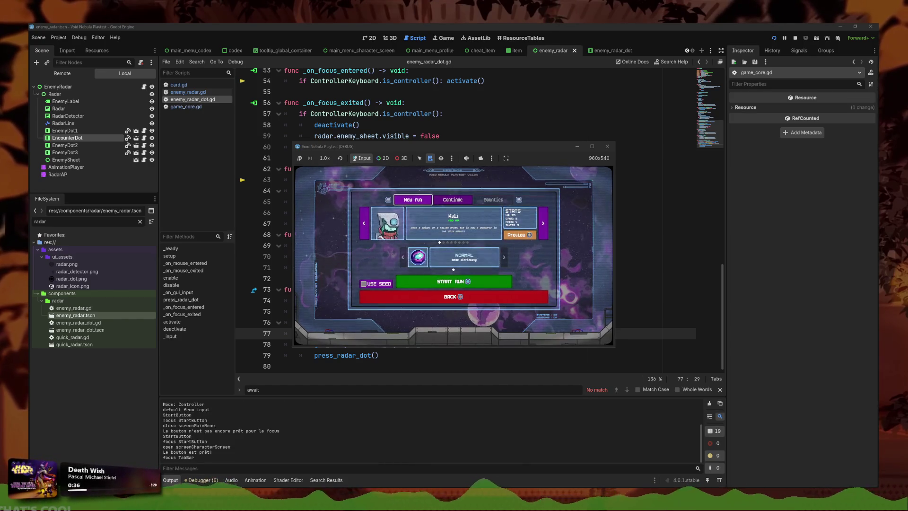
- Start a new run, trigger the ??? radar dot encounter and choose Leave
key(Return)
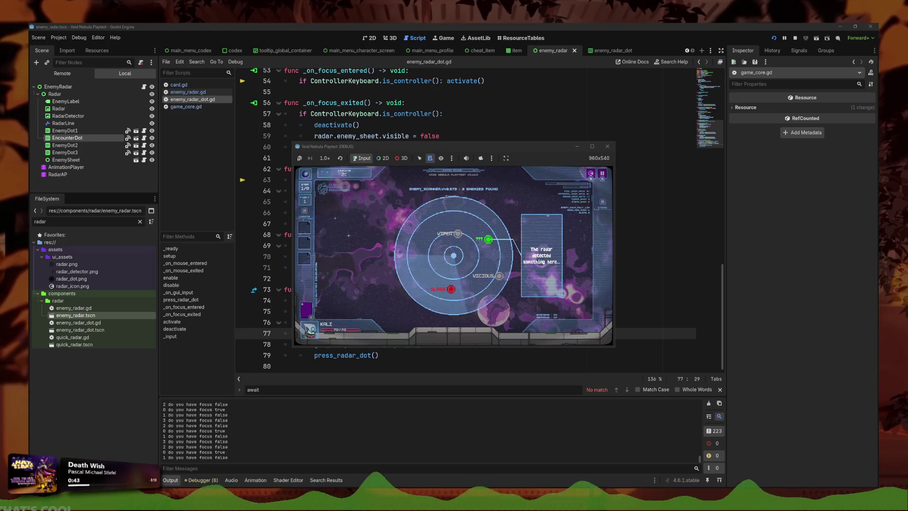
key(Return)
key(Down)
key(Down)
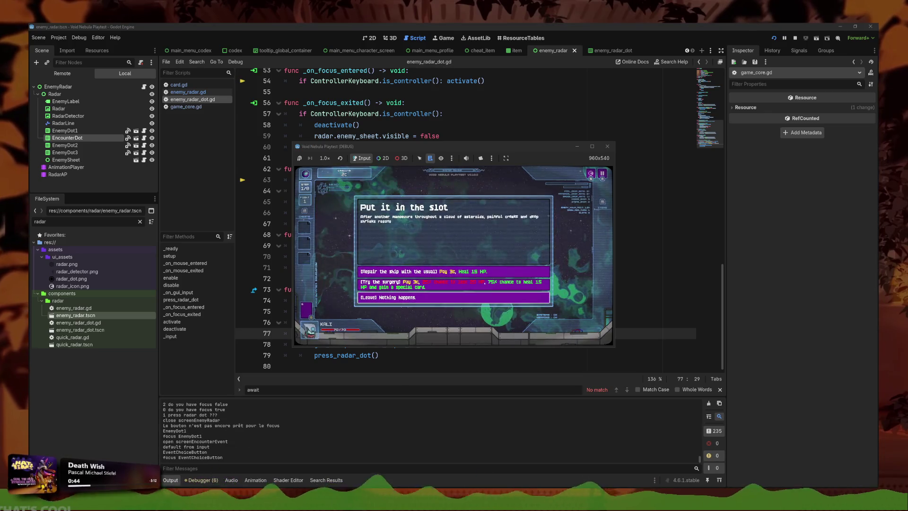
key(Return)
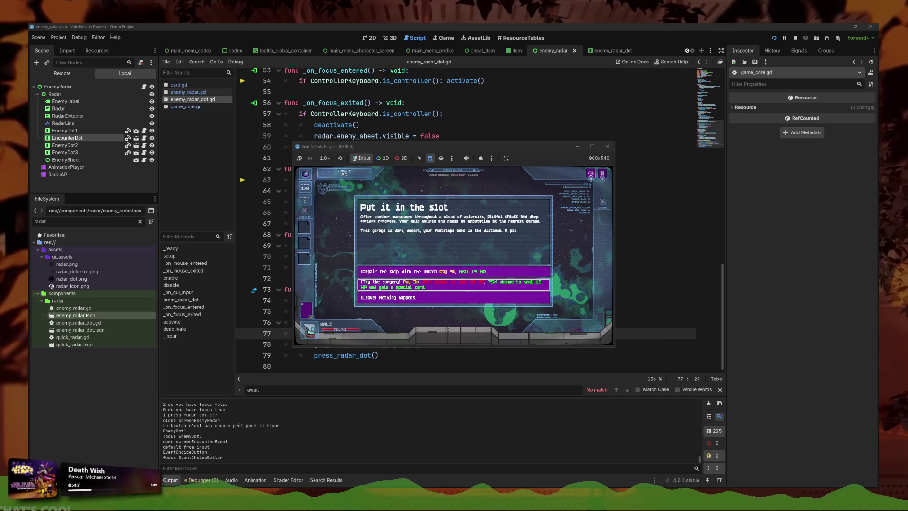
- Start the battle against Glass from the enemy dot and maximize the game window, stepping through the hand cards
key(Return)
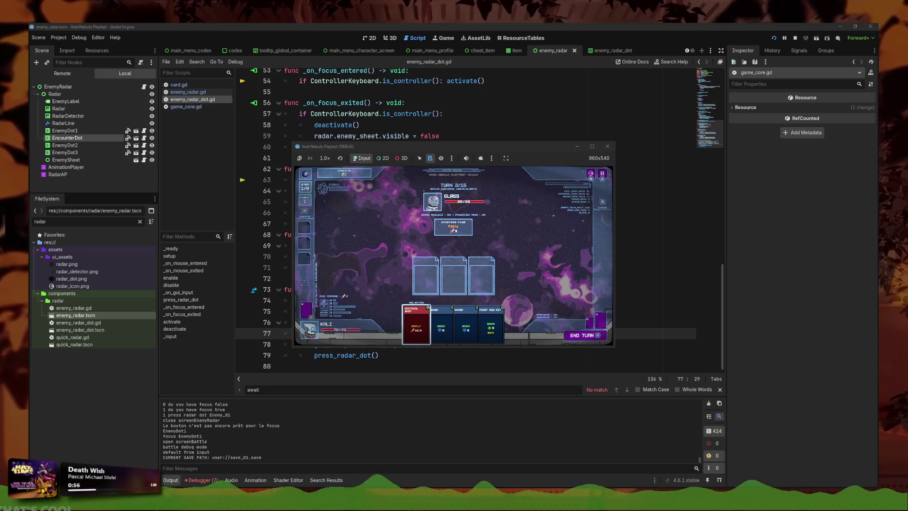
key(Right)
key(Right)
key(Right)
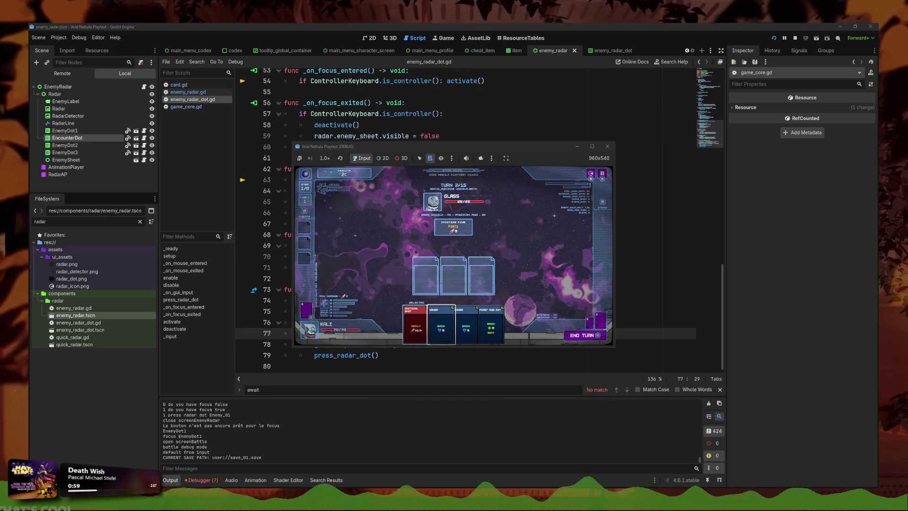
key(Left)
key(Left)
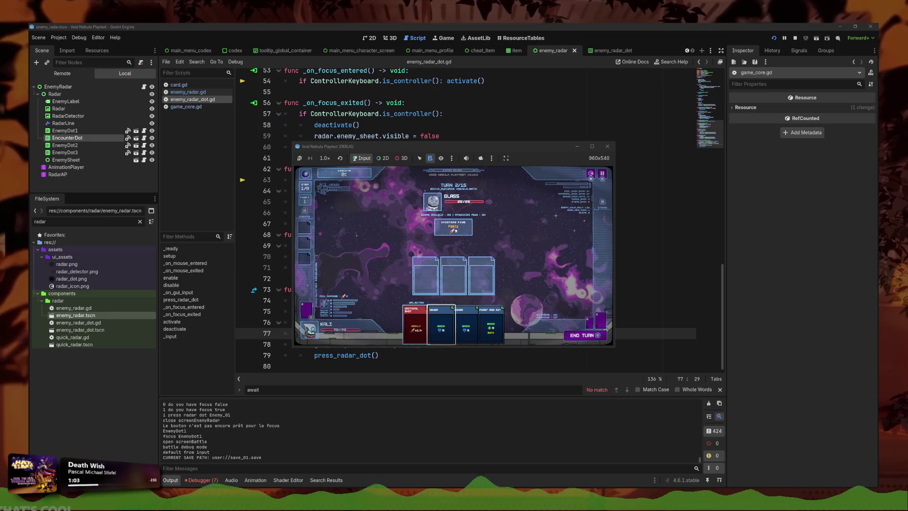
click(592, 146)
key(Left)
key(Right)
key(Right)
key(Right)
key(Left)
key(Left)
key(Left)
key(Right)
key(Right)
key(Right)
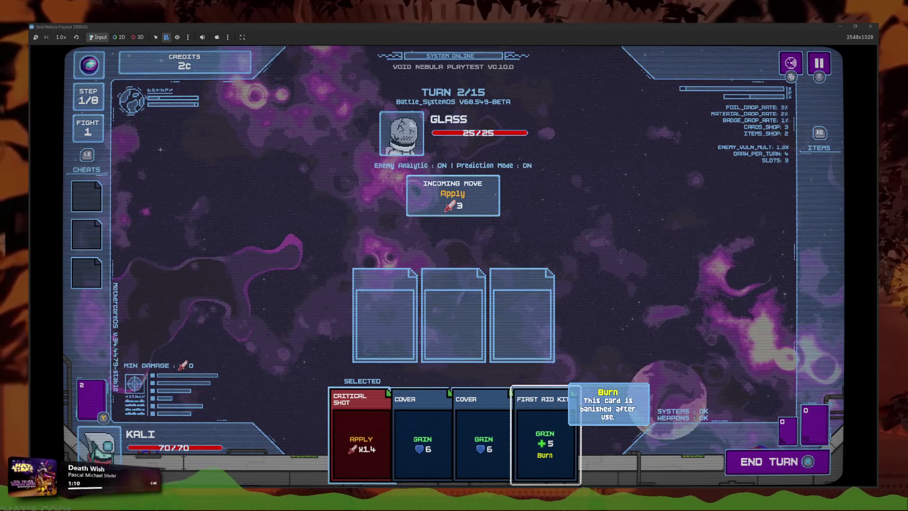
- Step focus across Cover, First Aid Kit and Critical Shot, checking tooltips and a play slot
key(Left)
key(Left)
key(Left)
key(Right)
key(Right)
key(Right)
key(Left)
key(Left)
key(Right)
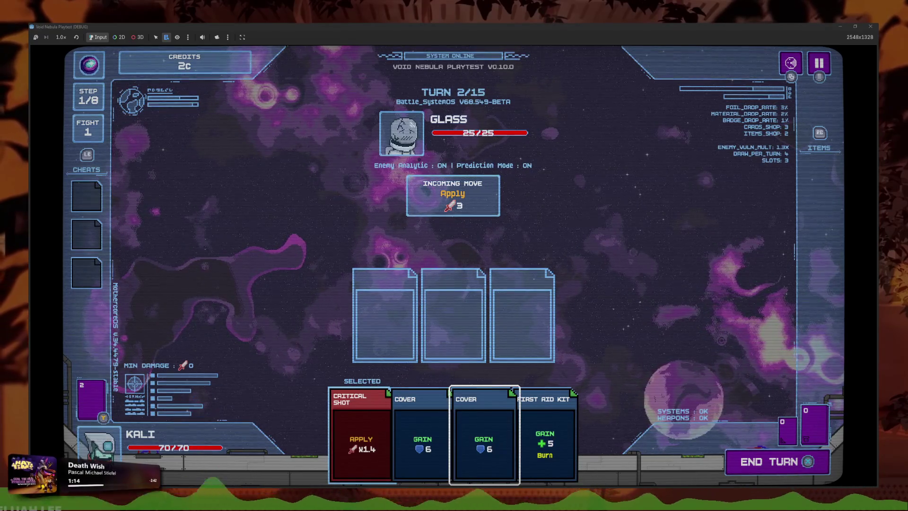
key(Right)
key(Left)
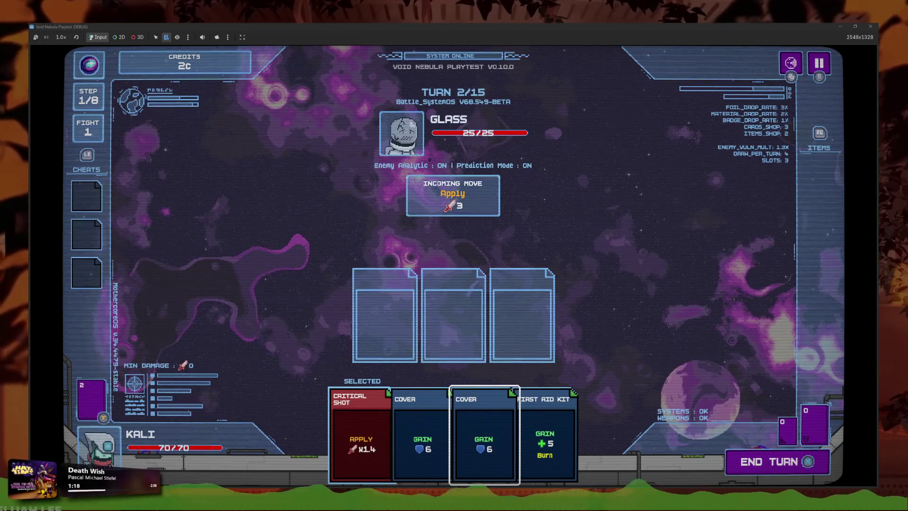
key(Right)
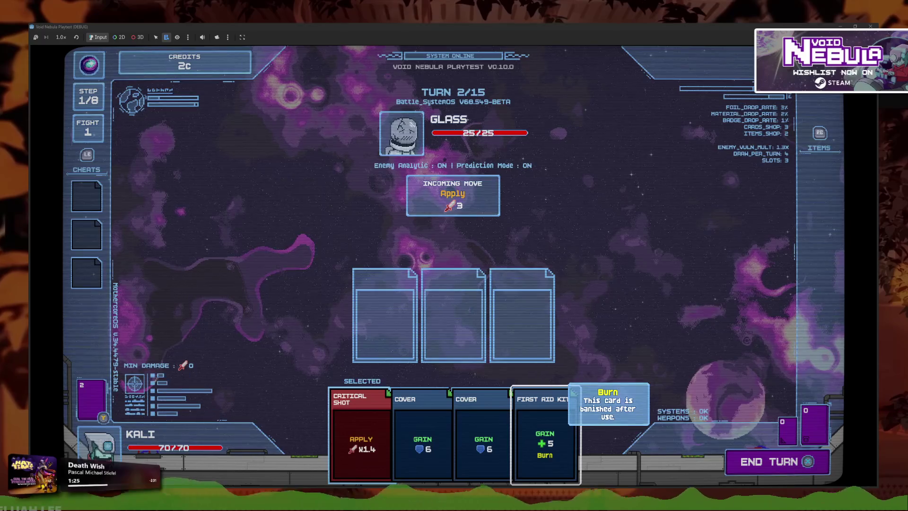
key(Left)
key(Left)
key(Left)
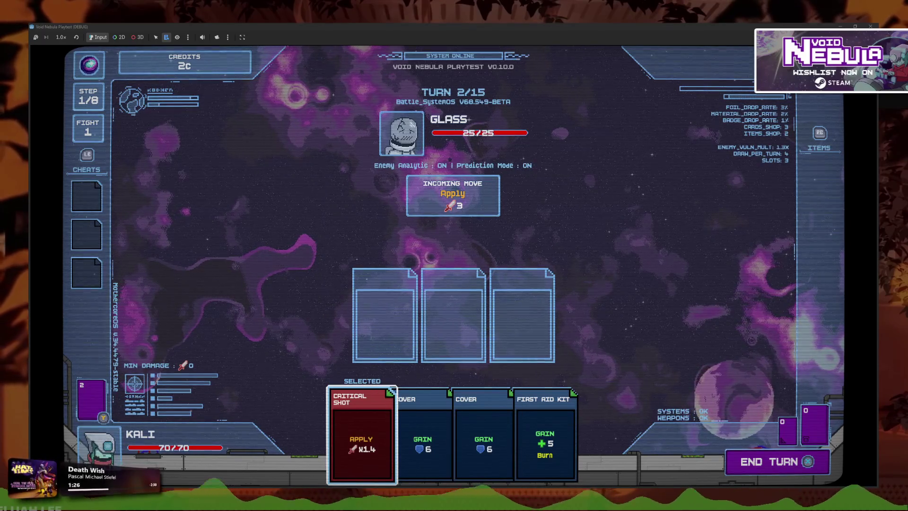
key(Right)
key(Right)
key(Right)
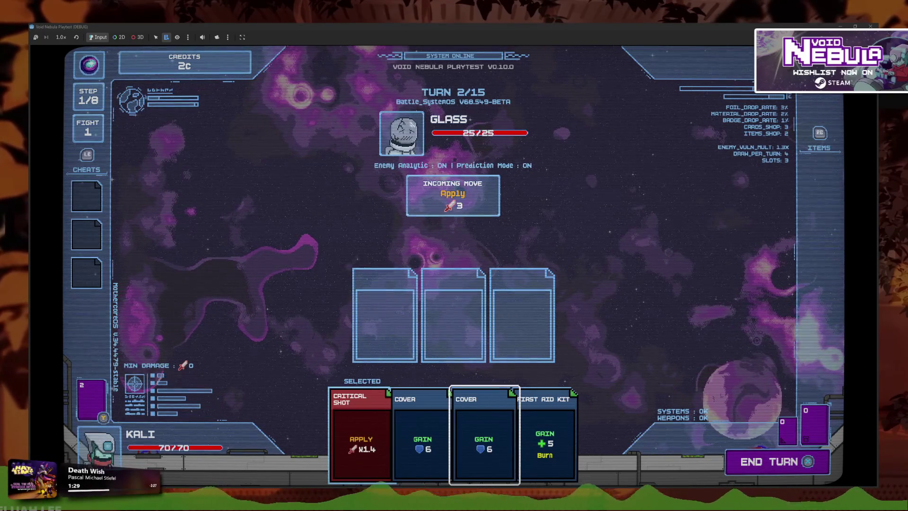
key(Up)
key(Down)
key(Left)
- Sweep hand focus back and forth between Critical Shot, both Cover cards and First Aid Kit
key(Left)
key(Up)
key(Down)
key(Right)
key(Left)
key(Left)
key(Right)
key(Left)
key(Right)
key(Right)
key(Right)
key(Left)
key(Right)
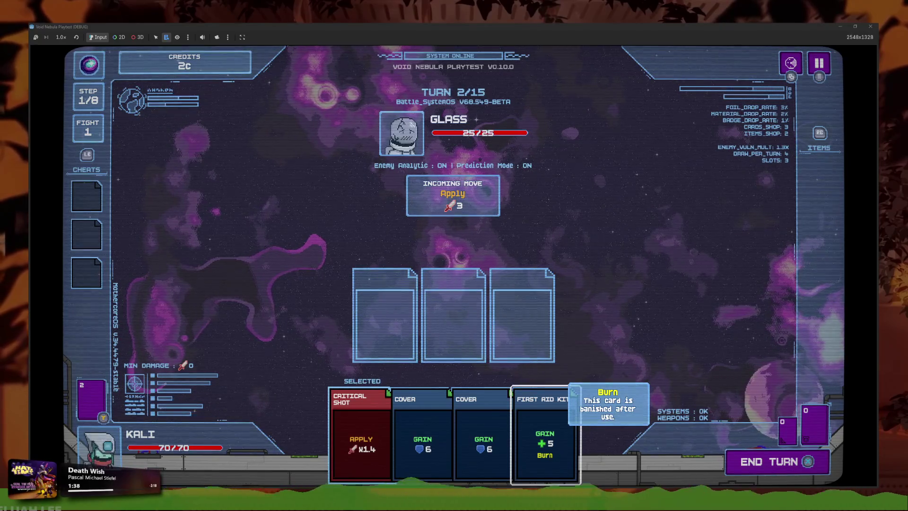
key(Left)
key(Left)
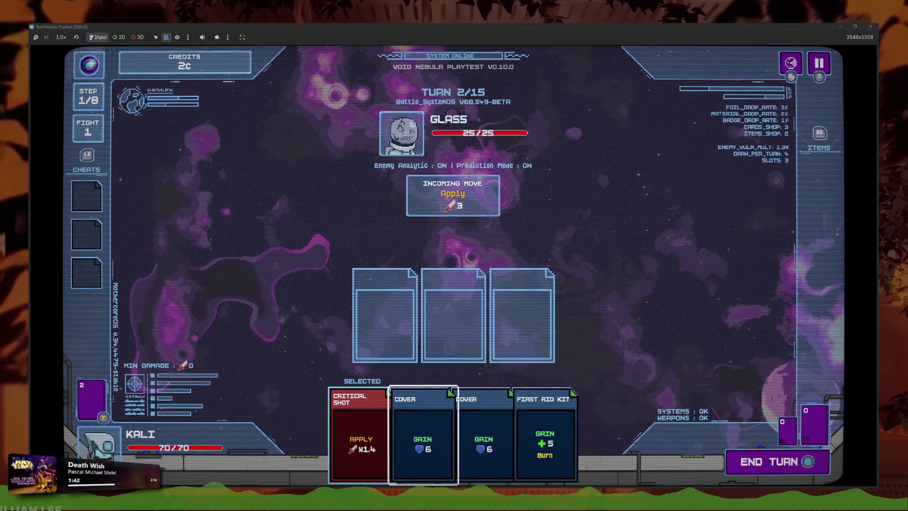
key(Left)
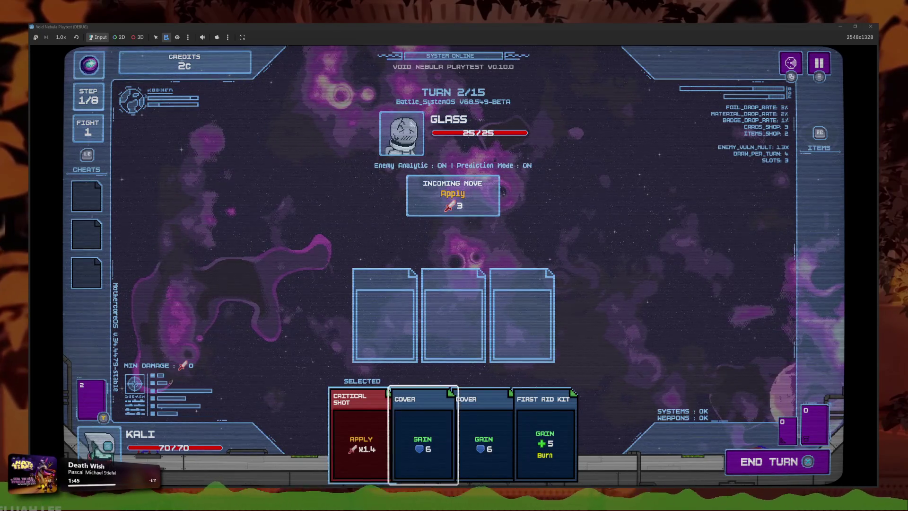
key(Right)
key(Right)
key(Right)
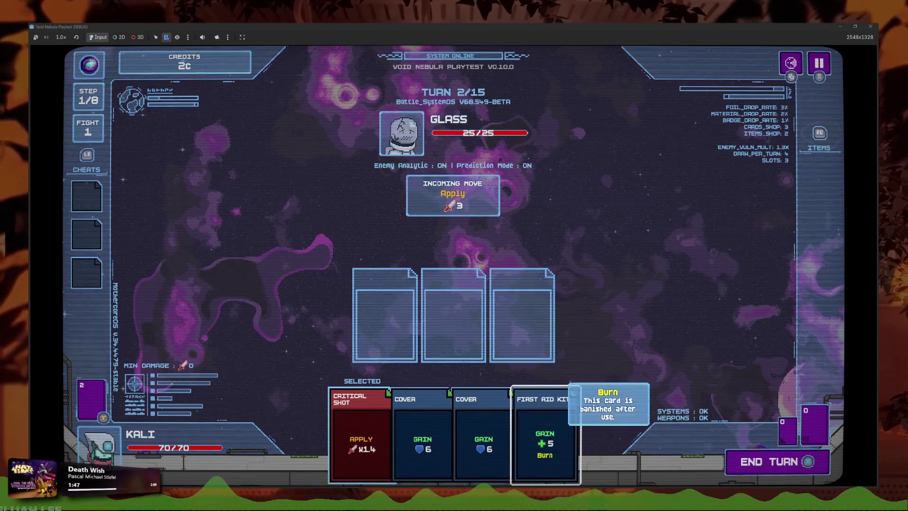
key(Left)
key(Right)
key(Up)
key(Down)
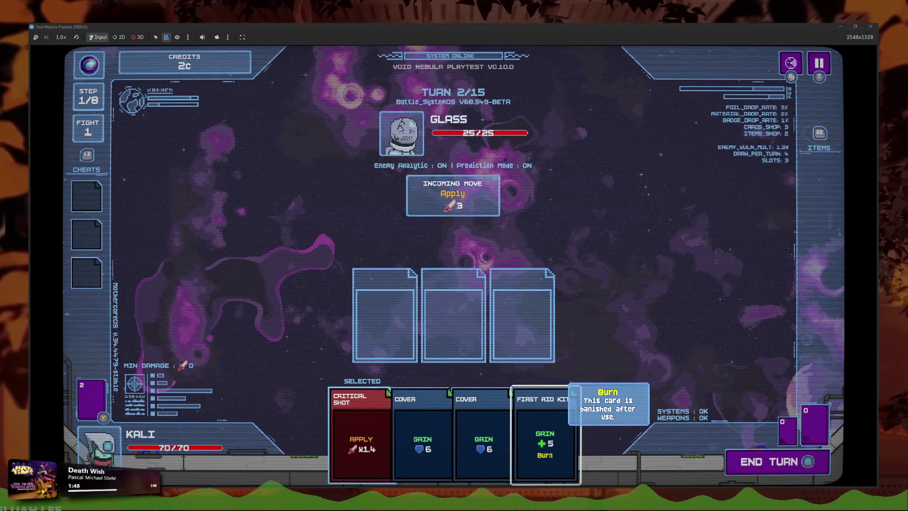
key(Left)
key(Left)
key(Left)
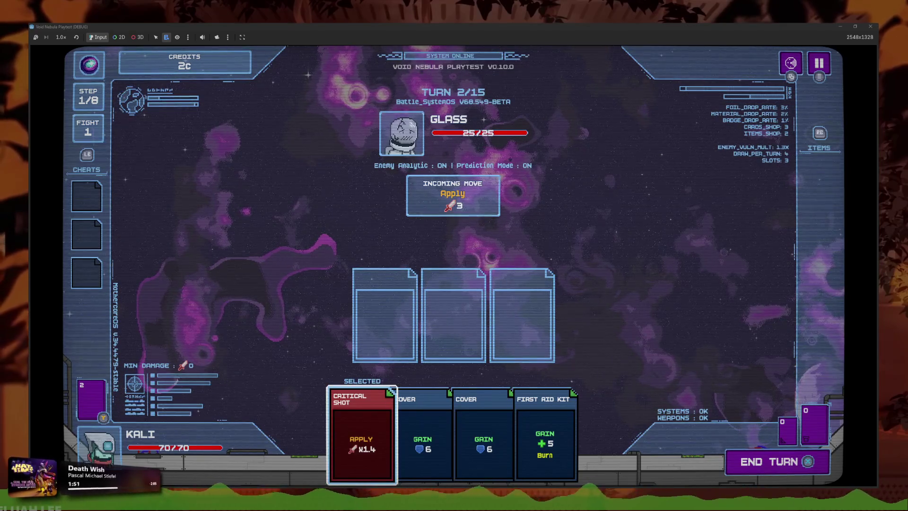
key(Right)
key(Right)
key(Left)
key(Right)
key(Left)
key(Right)
key(Left)
key(Left)
key(Right)
key(Left)
key(Right)
key(Right)
key(Right)
key(Right)
key(Right)
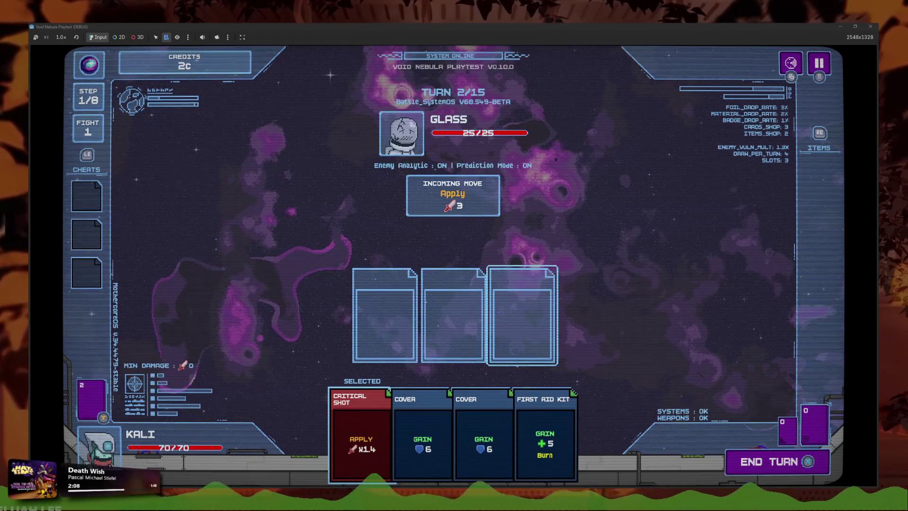
- Test focus on a play slot and the deck pile, show keyboard prompts with Tab, and end the turn with E
key(Left)
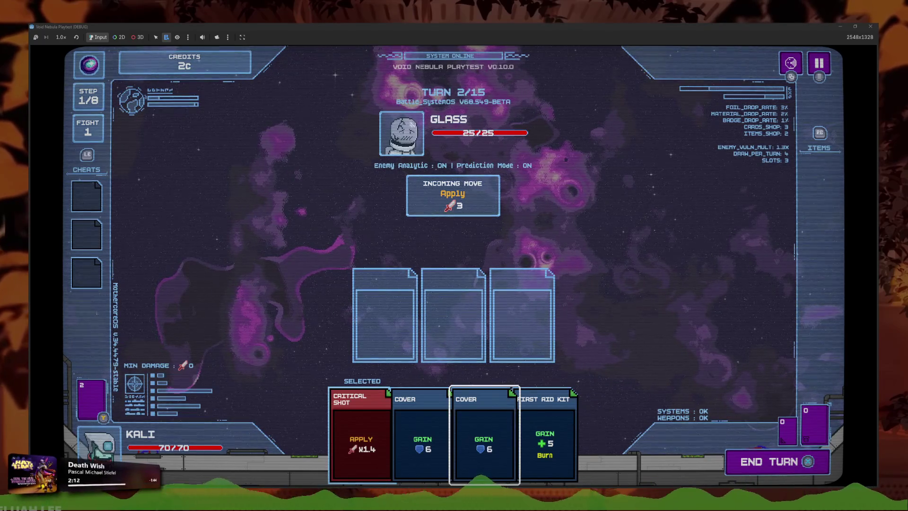
key(Left)
key(Up)
key(Down)
key(Right)
key(Right)
key(Right)
key(Left)
key(Left)
key(Left)
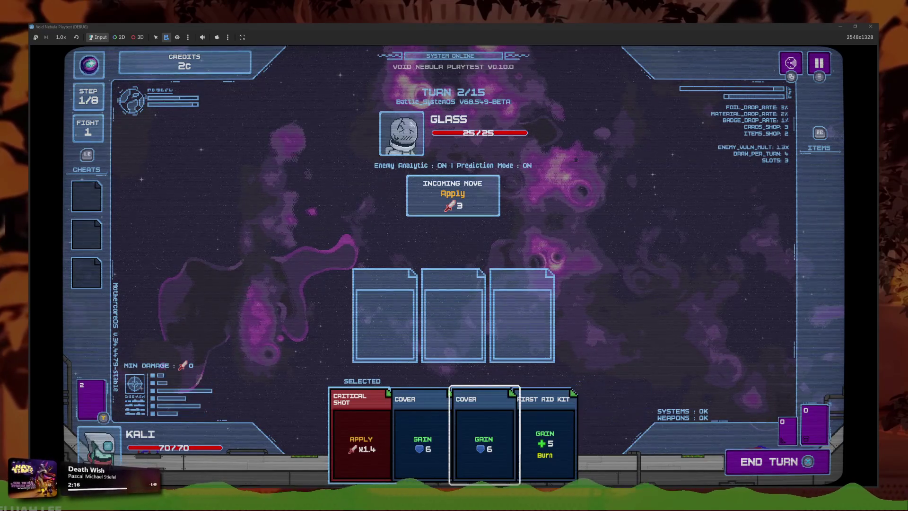
key(Right)
key(Right)
key(Right)
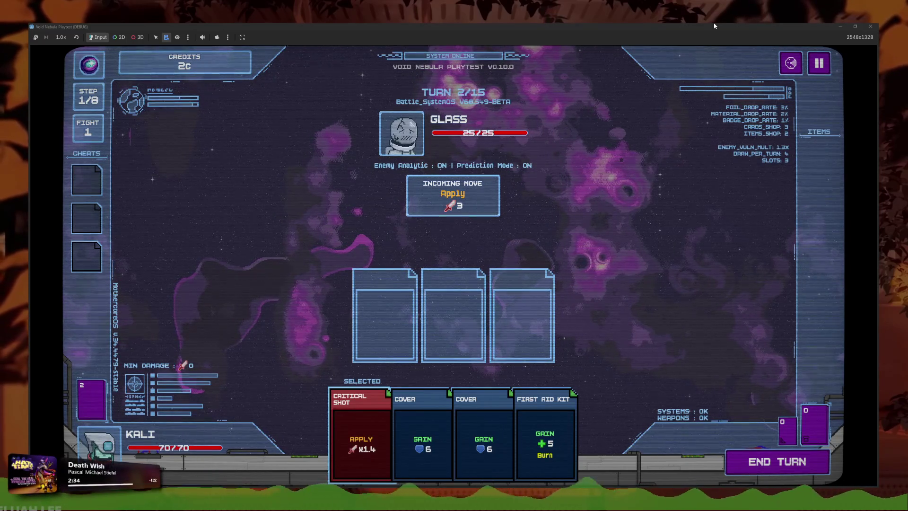
key(Tab)
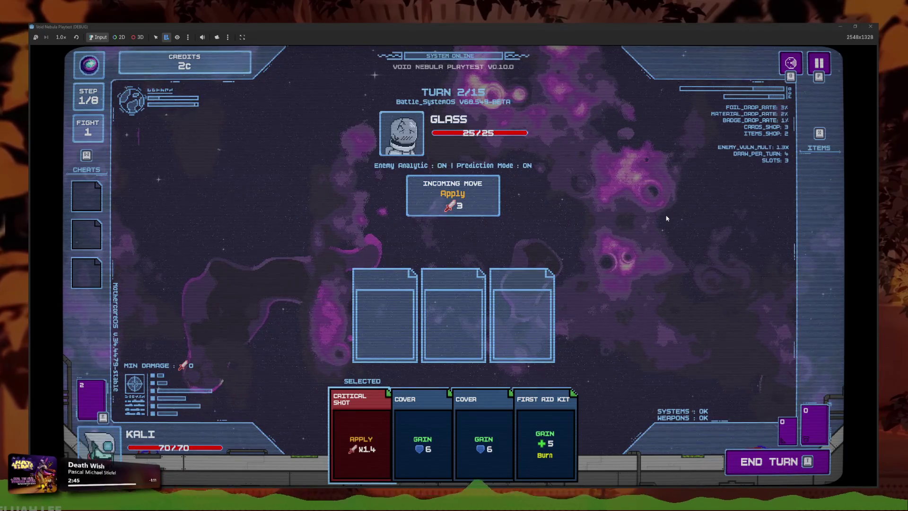
key(e)
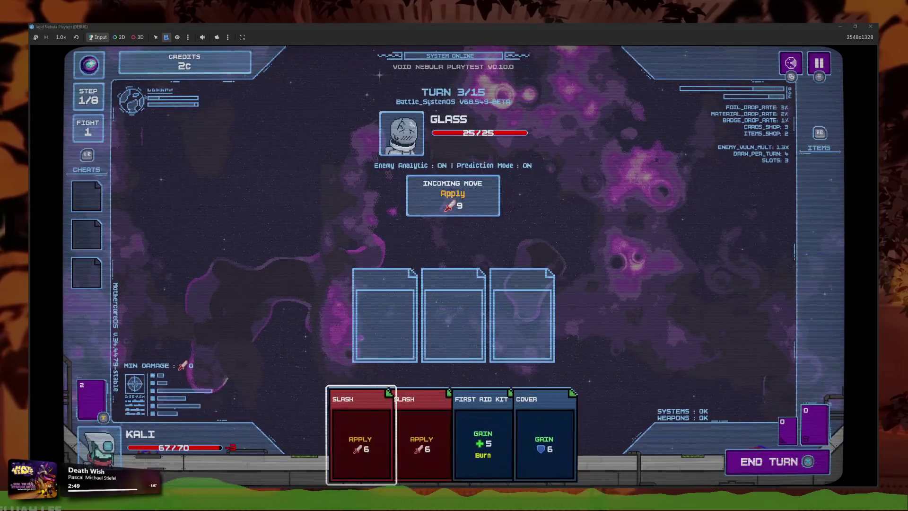
- Play First Aid Kit and Cover into the first play slot and return them to the hand
key(Return)
key(Up)
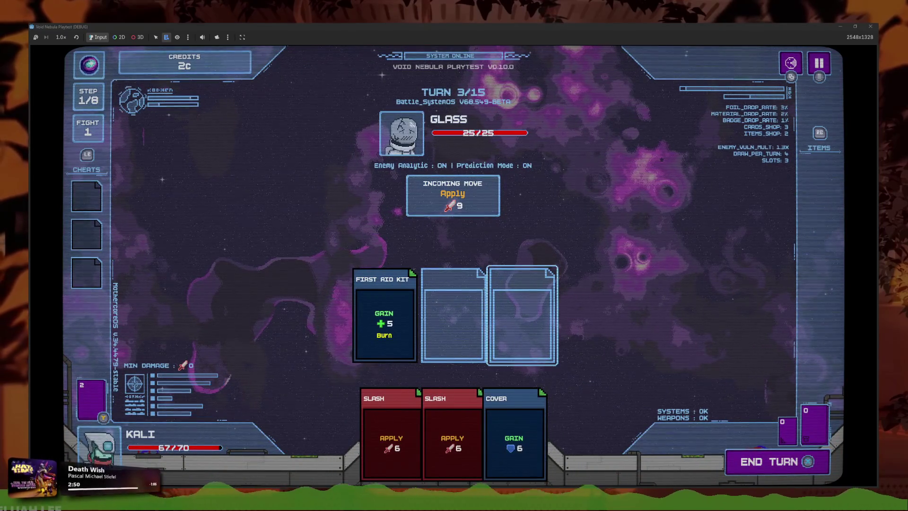
key(Left)
key(Left)
key(Return)
key(Return)
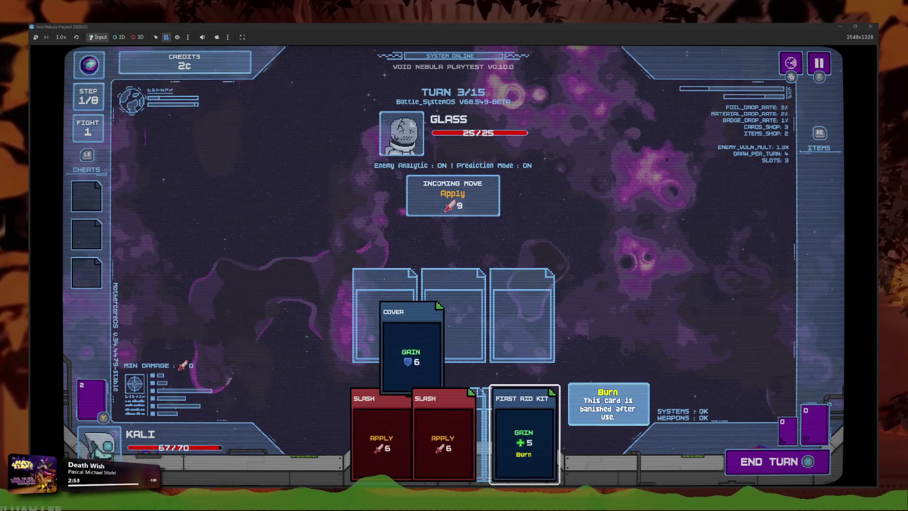
key(Up)
key(Left)
key(Left)
key(Return)
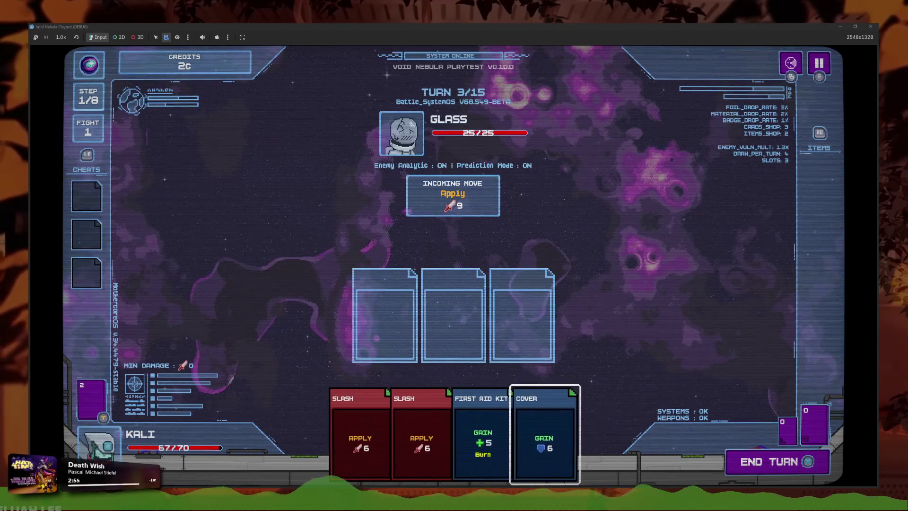
key(Left)
key(Return)
- Move focus across the Slash and Cover cards and take First Aid Kit back from its slot
key(Left)
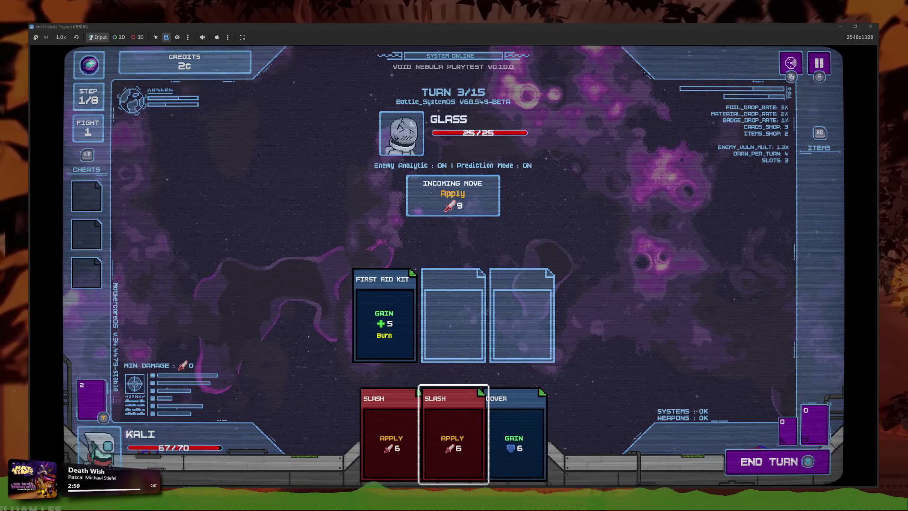
key(Right)
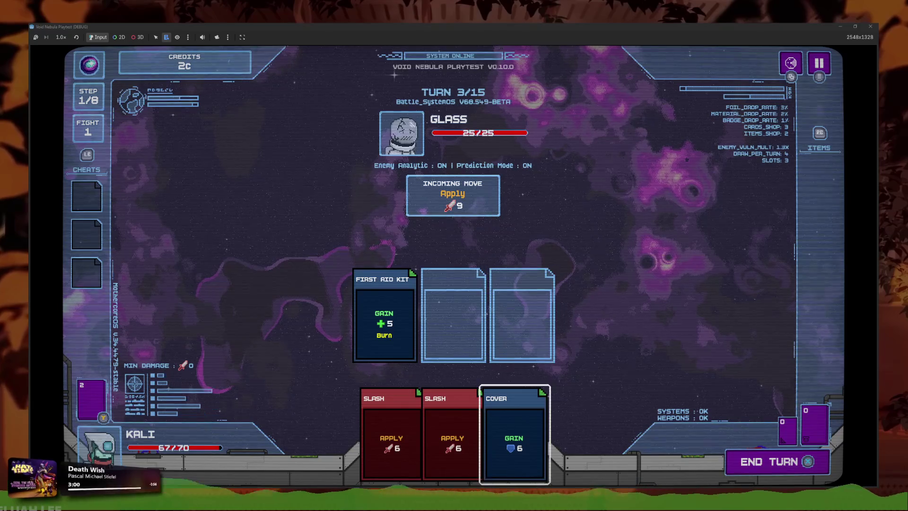
key(Left)
key(Left)
key(Right)
key(Right)
key(Left)
key(Left)
key(Right)
key(Up)
key(Left)
key(Left)
key(Return)
key(Left)
key(Left)
key(Right)
key(Left)
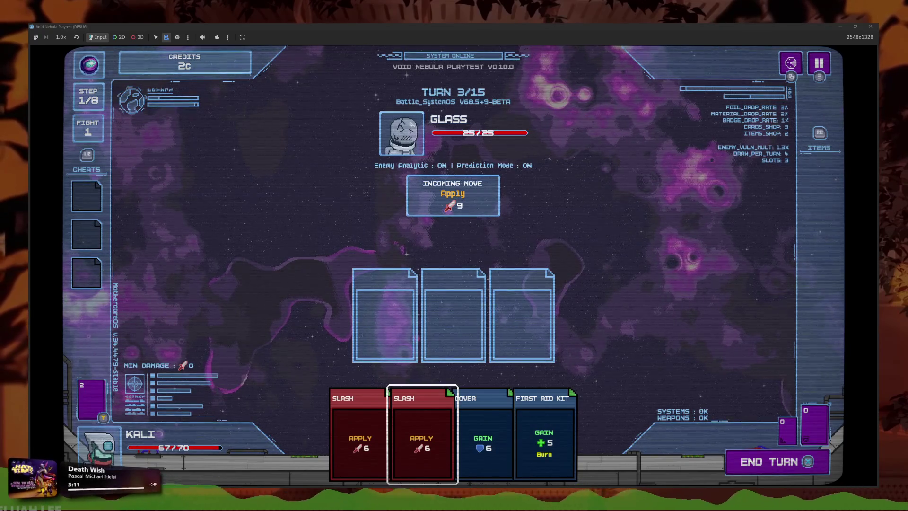
- Step focus among the hand cards and the play slots, ending on the first Slash card
key(Left)
key(Right)
key(Right)
key(Left)
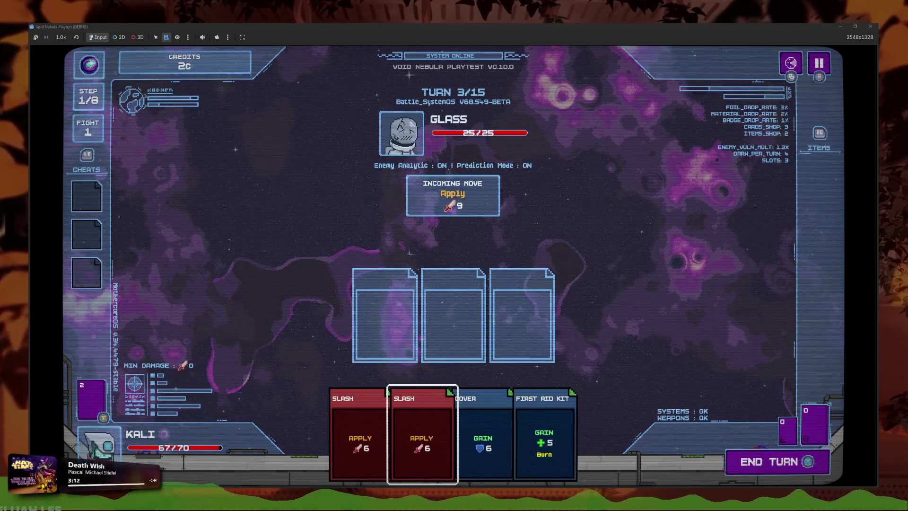
key(Right)
key(Up)
key(Right)
key(Left)
key(Left)
key(Right)
key(Right)
key(Left)
key(Down)
key(Right)
key(Left)
key(Right)
key(Up)
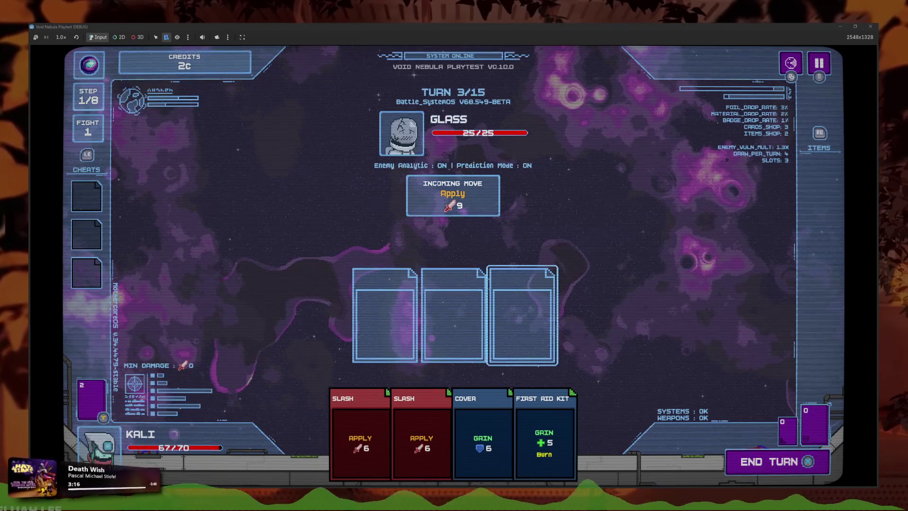
key(Left)
key(Right)
key(Right)
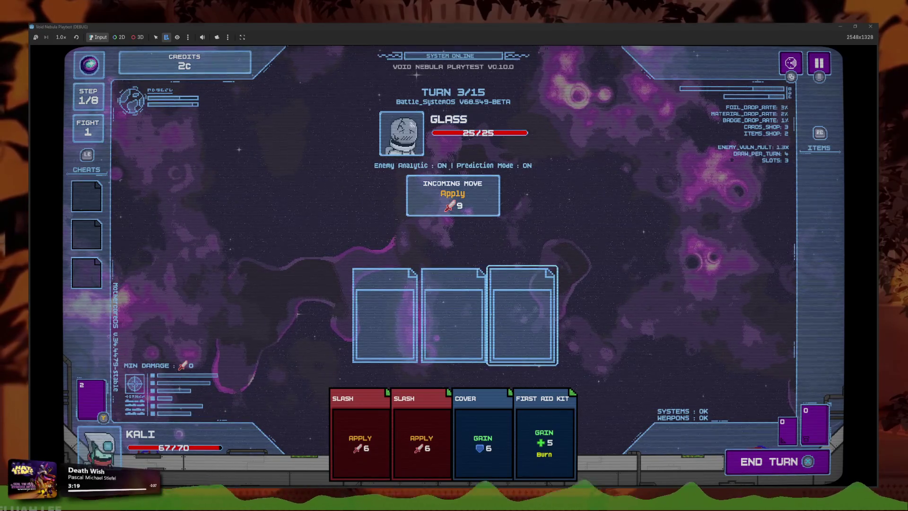
key(Down)
key(Left)
key(Left)
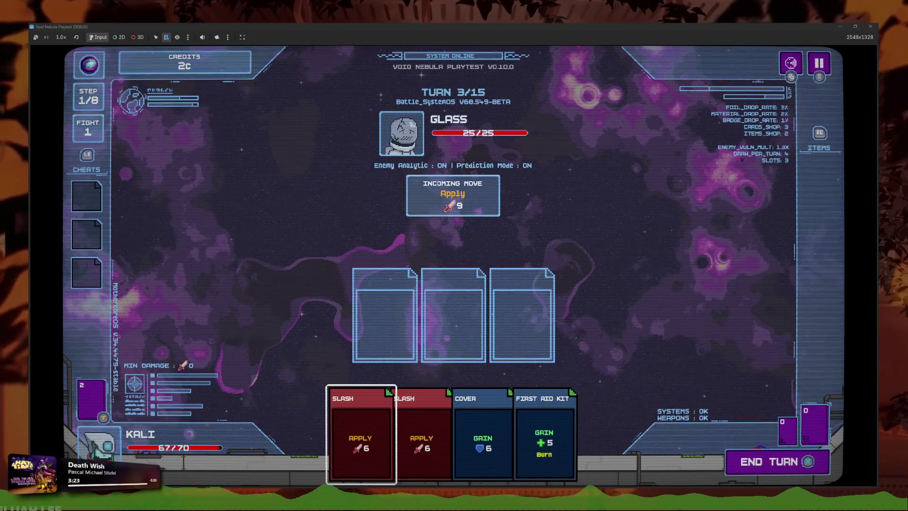
key(Right)
key(Right)
key(Right)
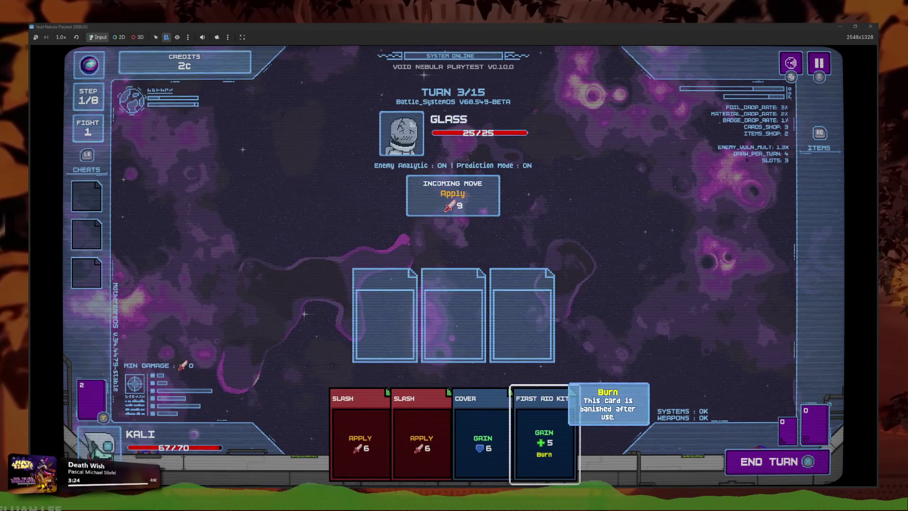
key(Left)
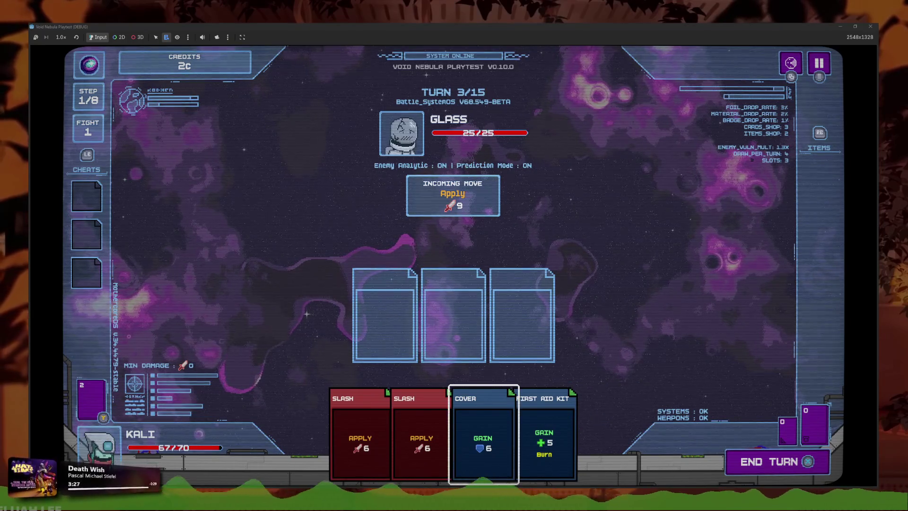
key(Left)
key(Left)
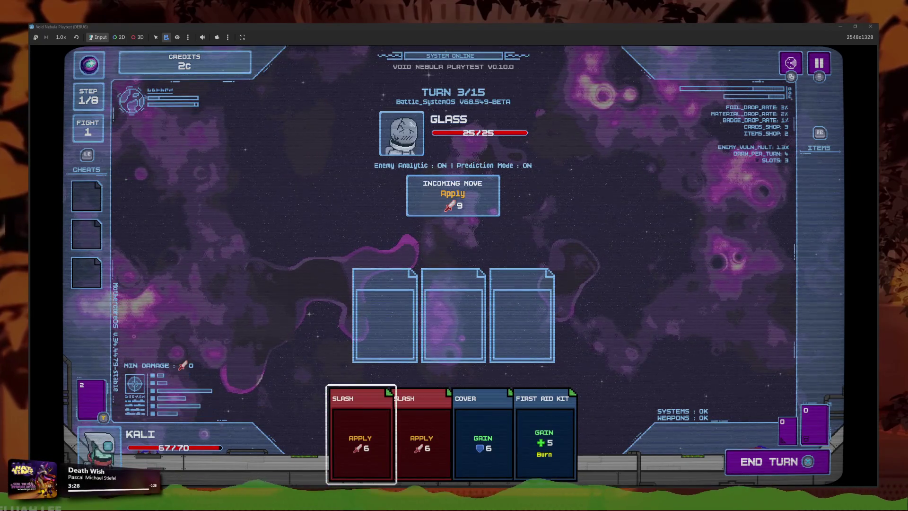